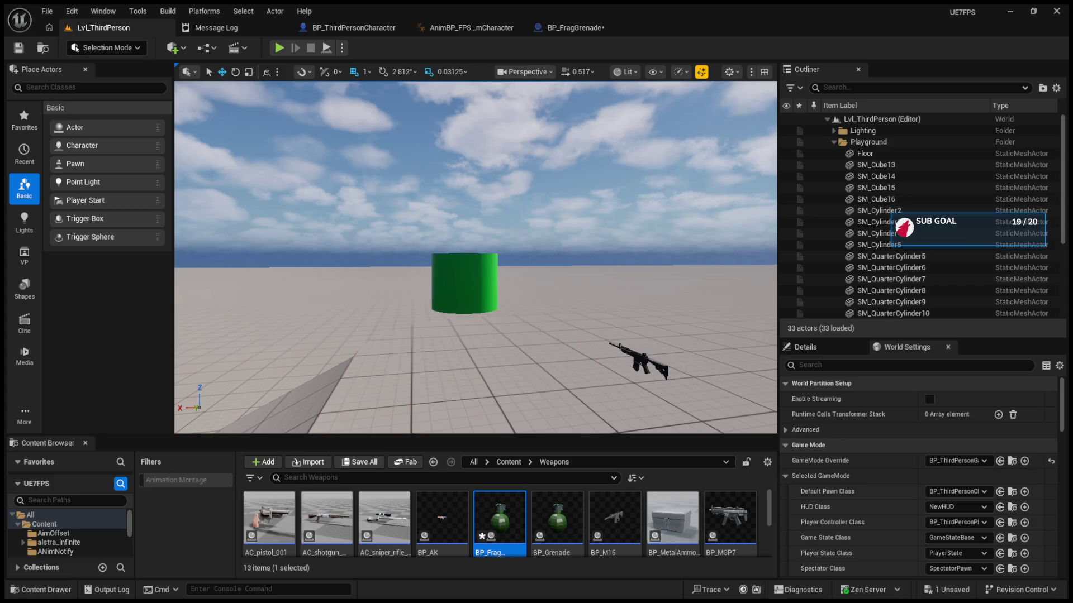
Play-test the level, firing the rifle and reloading it, then stop the session
{"action": "key", "text": "alt+p"}
{"action": "left_click", "coordinate": [475, 257]}
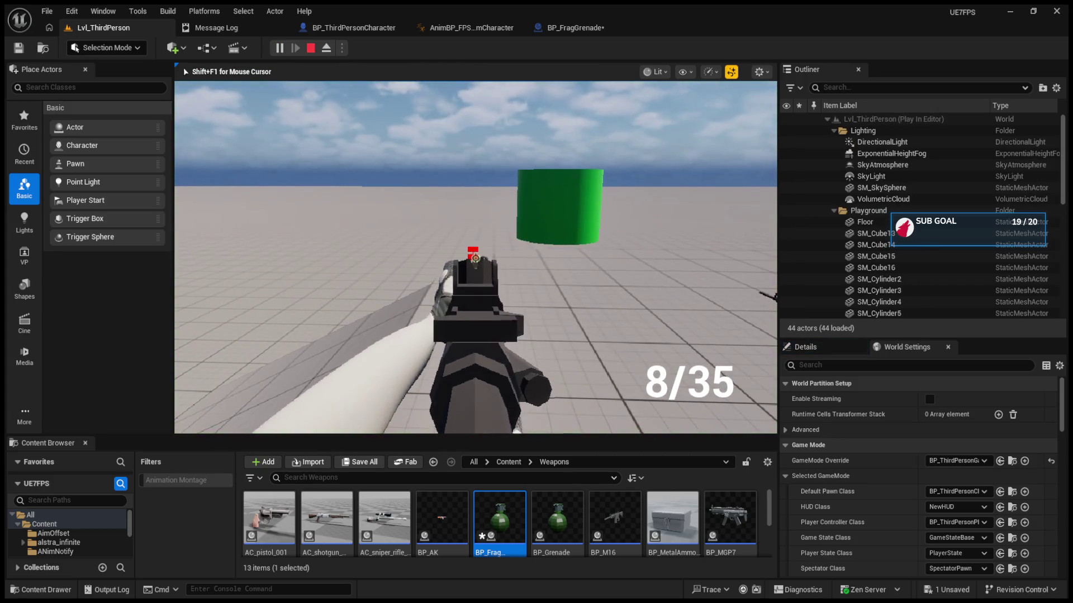
{"action": "key", "text": "r"}
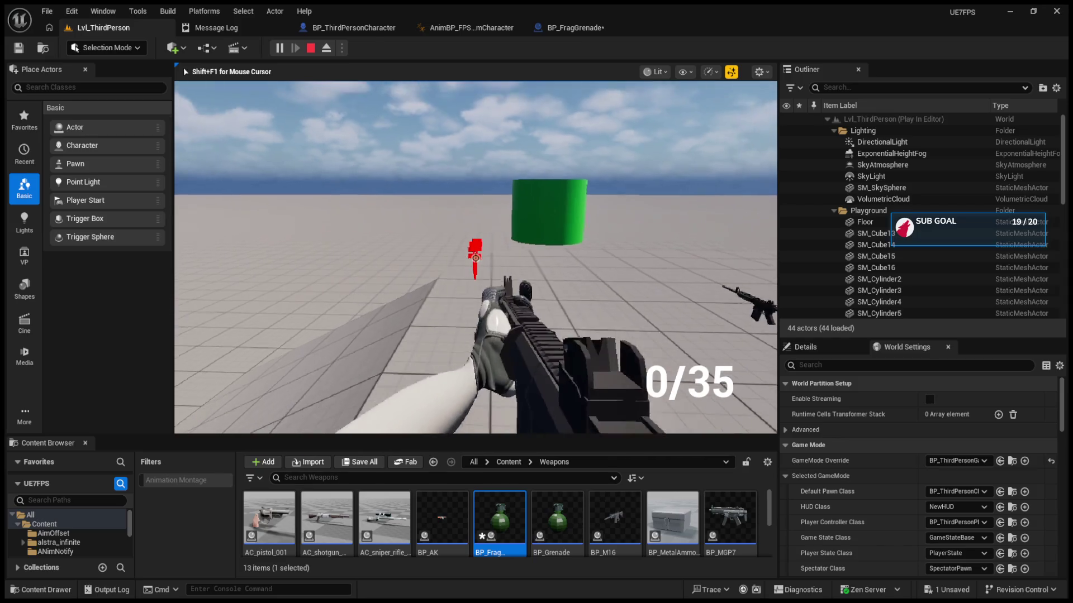
{"action": "key", "text": "Escape"}
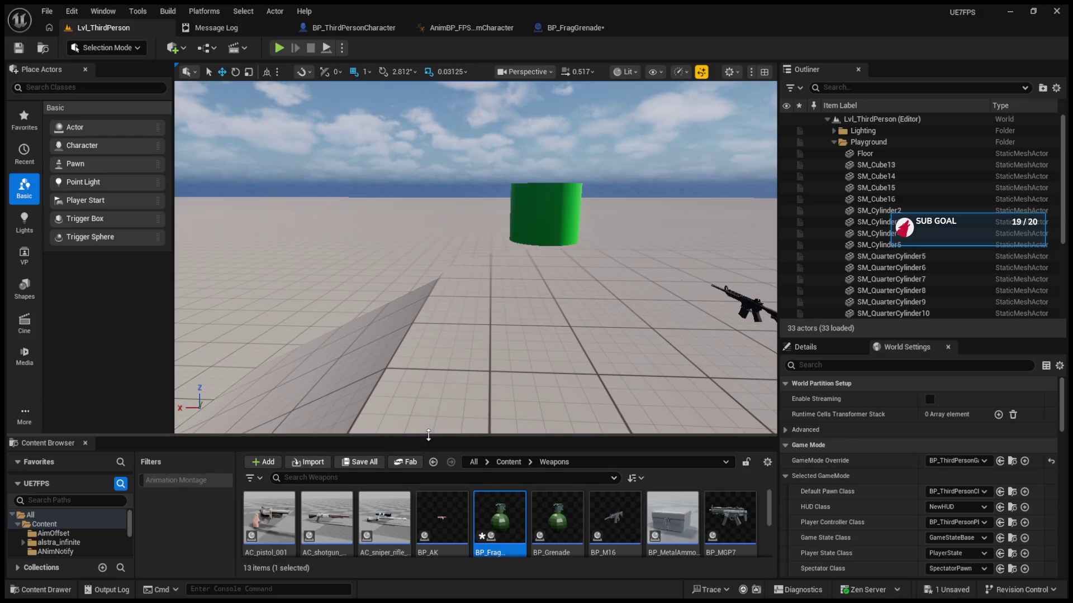
Open the AC_sniper_rifle_001 blueprint and select its three disabled event nodes
{"action": "left_click_drag", "start_coordinate": [430, 435], "coordinate": [431, 334]}
{"action": "left_click", "coordinate": [494, 538]}
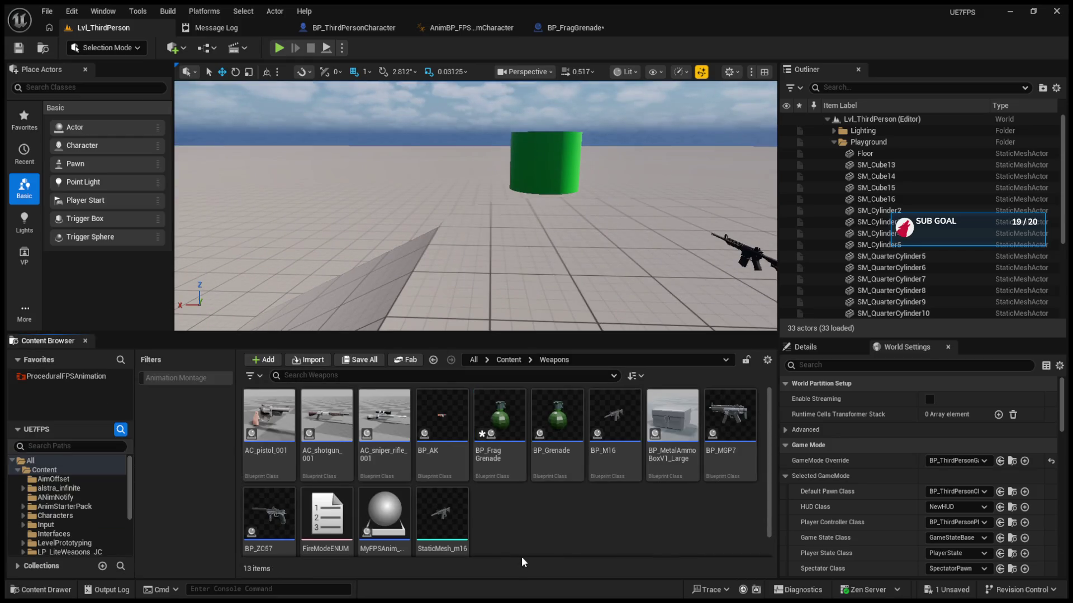
{"action": "double_click", "coordinate": [379, 420]}
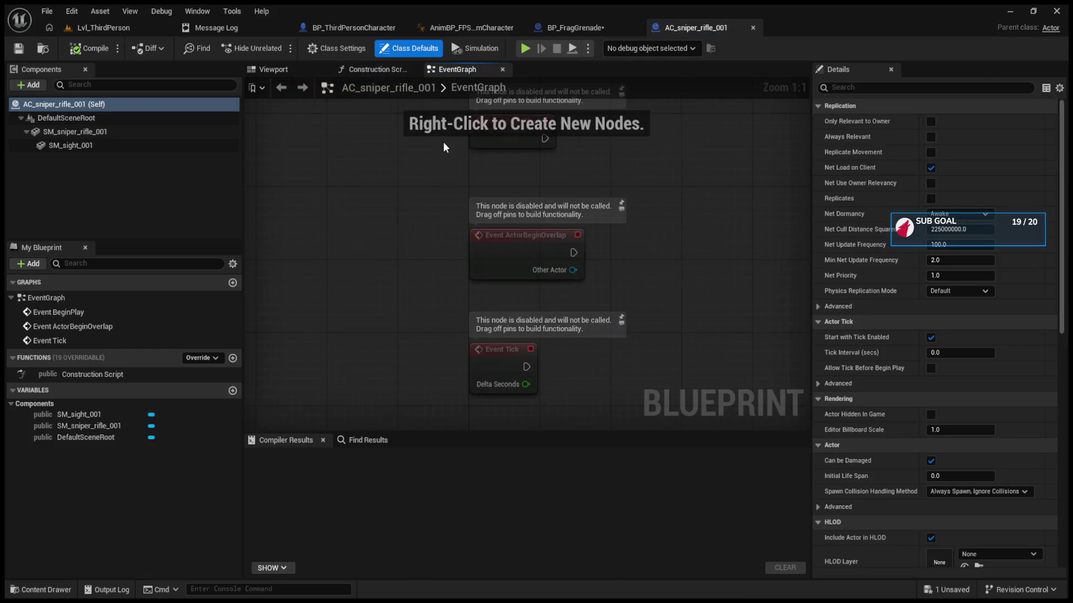
{"action": "scroll", "coordinate": [443, 142], "scroll_direction": "down", "scroll_amount": 2}
{"action": "left_click_drag", "start_coordinate": [356, 160], "coordinate": [514, 386]}
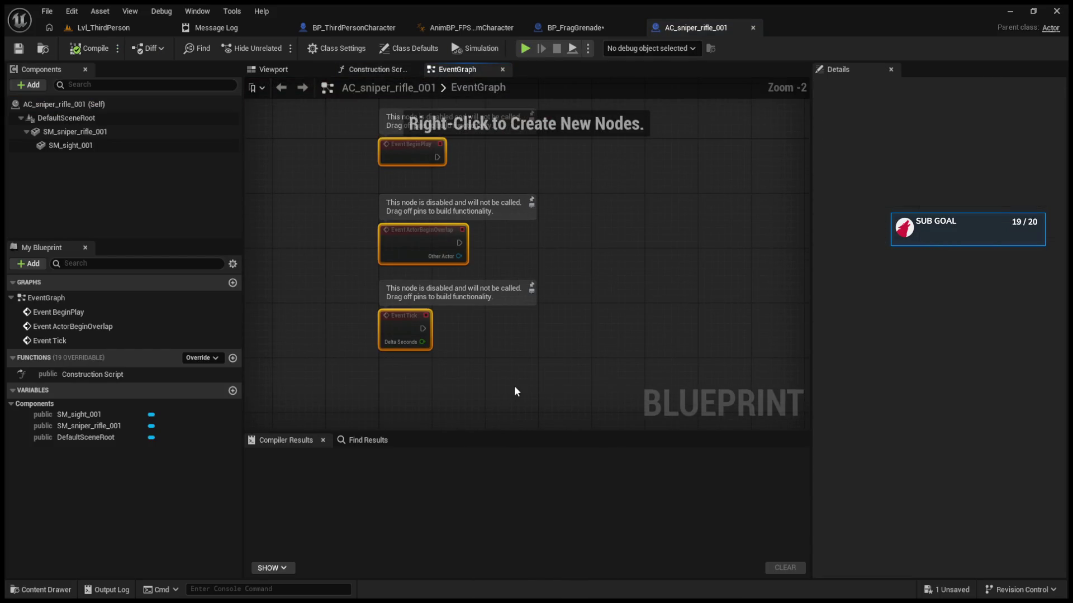
Delete the disabled event nodes and the SM_sniper_rifle_001 and SM_sight_001 components
{"action": "key", "text": "Delete"}
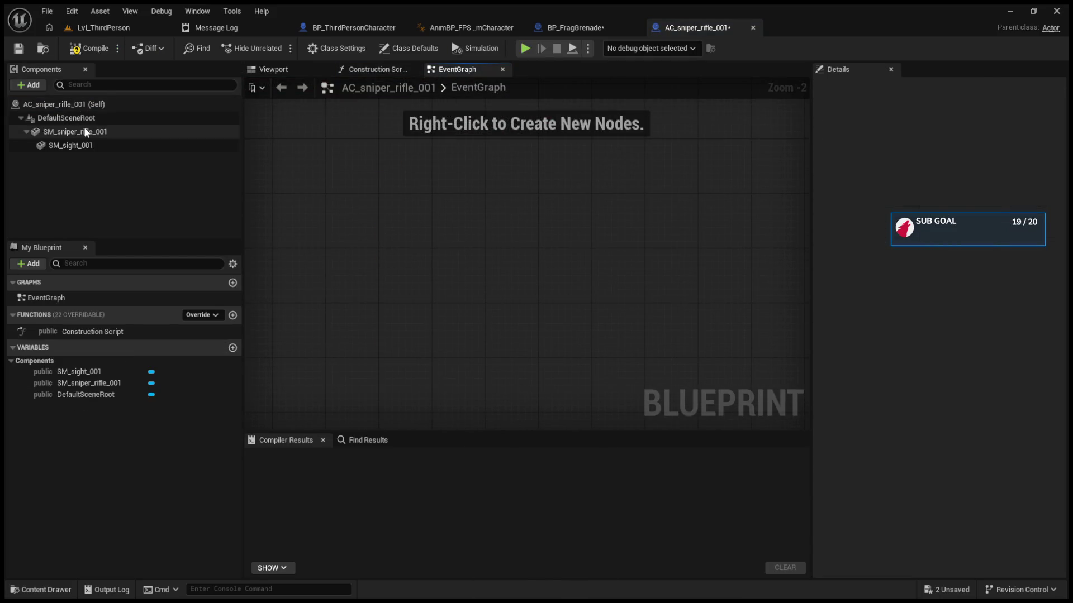
{"action": "left_click", "coordinate": [84, 130]}
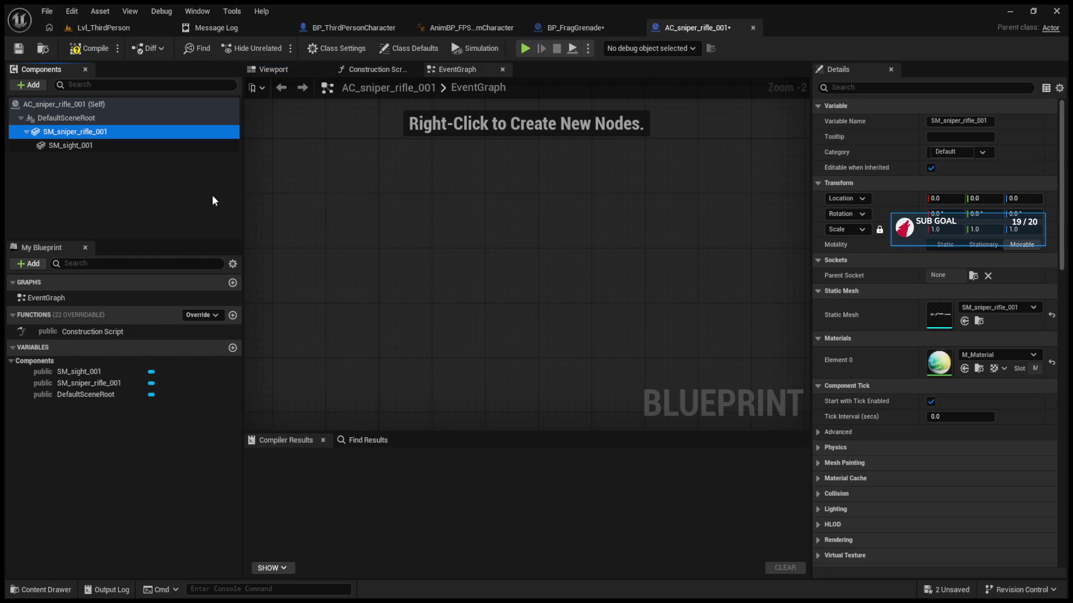
{"action": "key", "text": "Delete"}
{"action": "left_click", "coordinate": [141, 133]}
{"action": "key", "text": "Delete"}
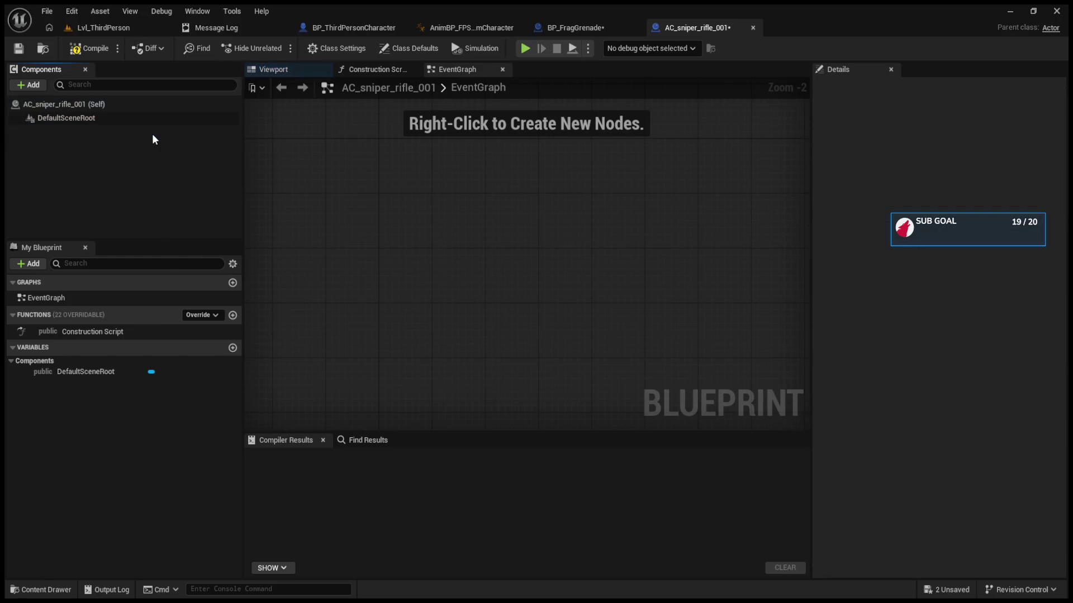
Reparent the blueprint to My FPSAnim Gun in Class Settings and compile it
{"action": "left_click", "coordinate": [338, 50]}
{"action": "left_click", "coordinate": [149, 119]}
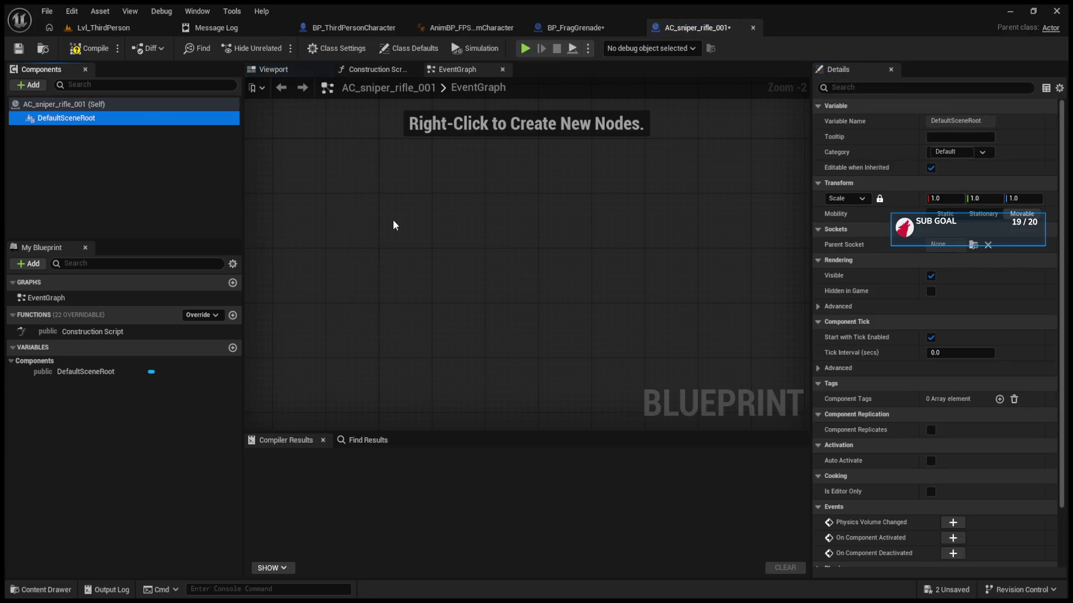
{"action": "left_click", "coordinate": [280, 71]}
{"action": "left_click", "coordinate": [173, 135]}
{"action": "left_click", "coordinate": [167, 119]}
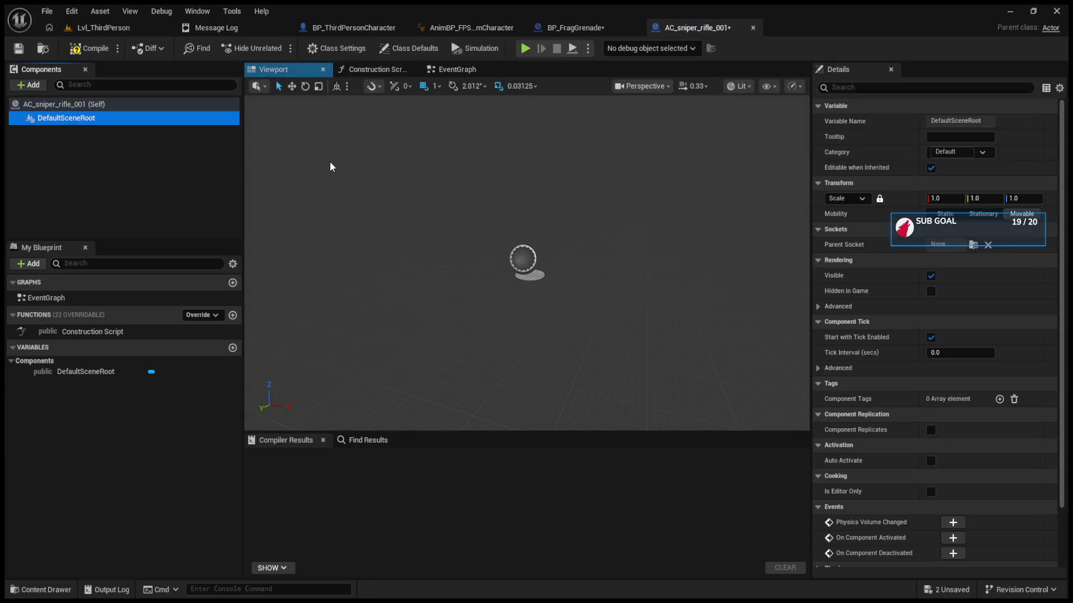
{"action": "left_click", "coordinate": [331, 51]}
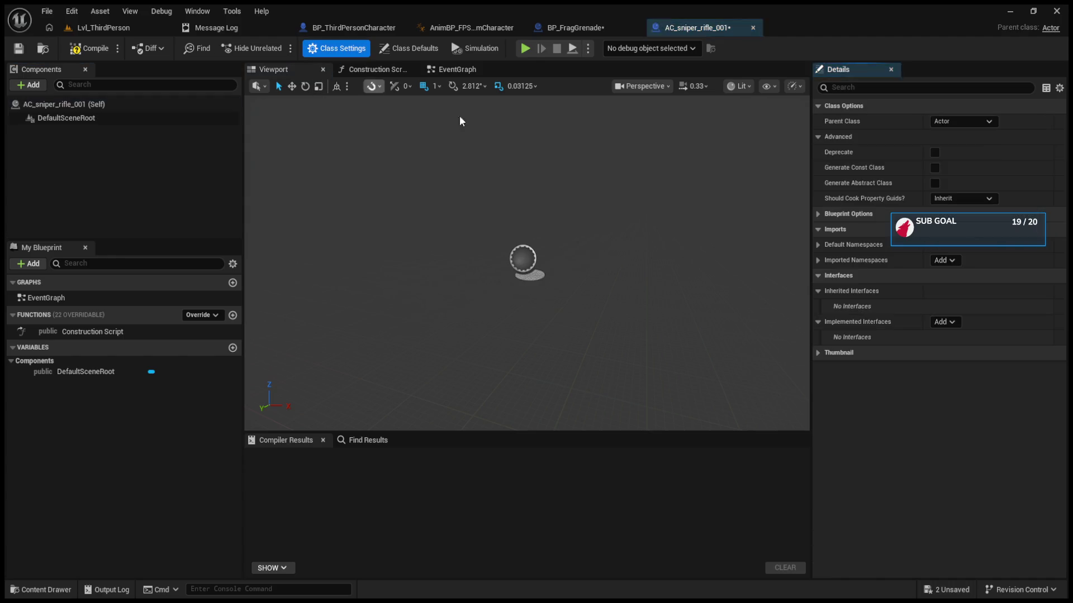
{"action": "left_click", "coordinate": [996, 119]}
{"action": "left_click", "coordinate": [951, 162]}
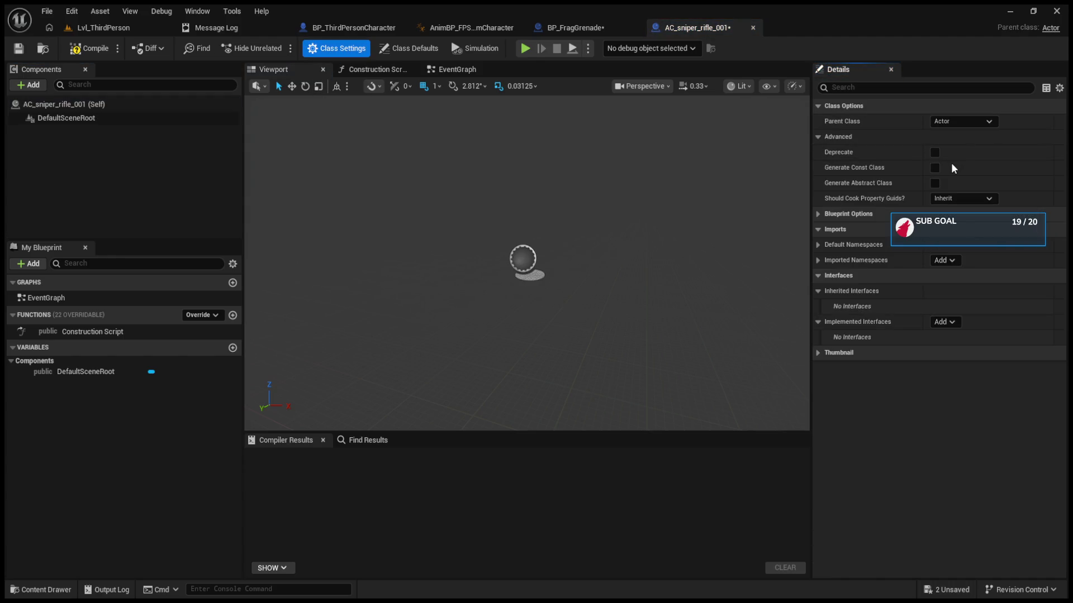
{"action": "left_click", "coordinate": [96, 49]}
Check the Firearm Mesh's Sockets and Skeletal Mesh Asset properties, then return to Lvl_ThirdPerson
{"action": "left_click", "coordinate": [145, 118]}
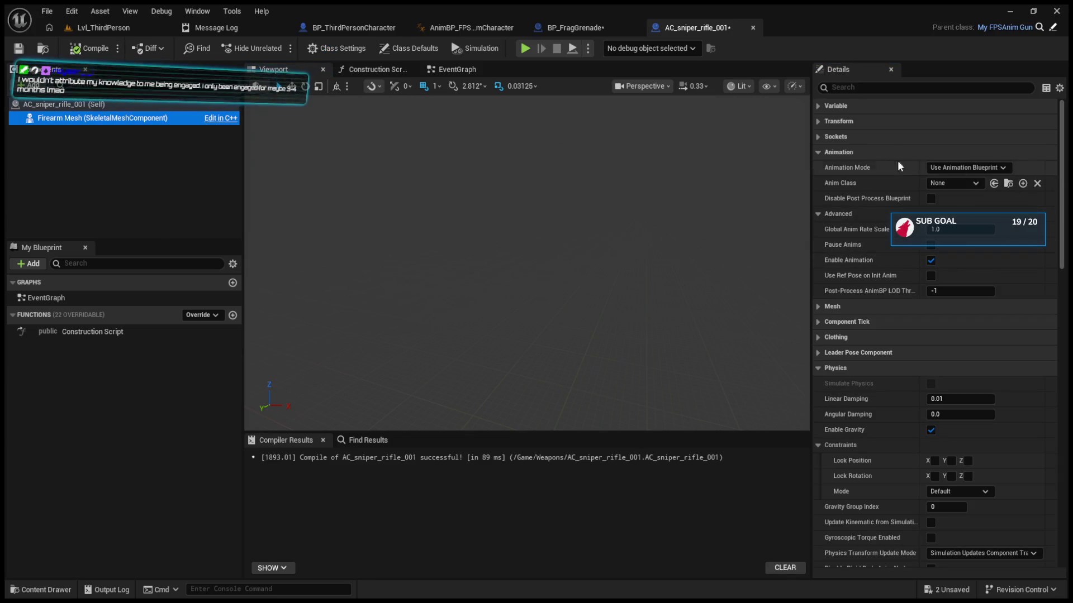
{"action": "left_click", "coordinate": [817, 152]}
{"action": "left_click", "coordinate": [818, 136]}
{"action": "left_click", "coordinate": [818, 136]}
{"action": "left_click", "coordinate": [818, 198]}
{"action": "left_click", "coordinate": [818, 199]}
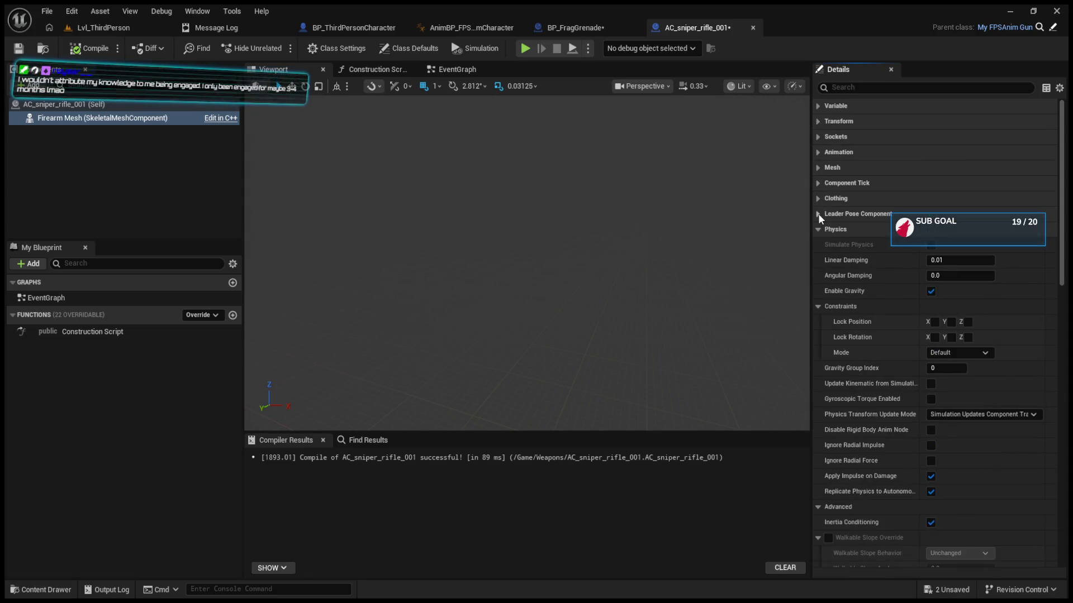
{"action": "left_click", "coordinate": [818, 152]}
{"action": "left_click", "coordinate": [818, 137]}
{"action": "left_click", "coordinate": [818, 136]}
{"action": "left_click", "coordinate": [817, 151]}
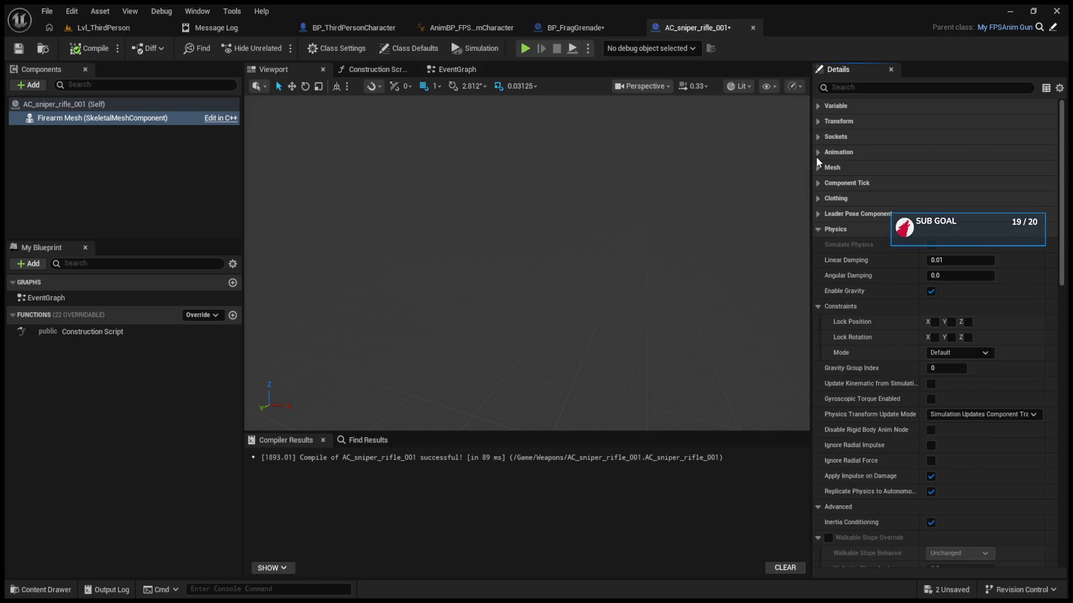
{"action": "left_click", "coordinate": [818, 166]}
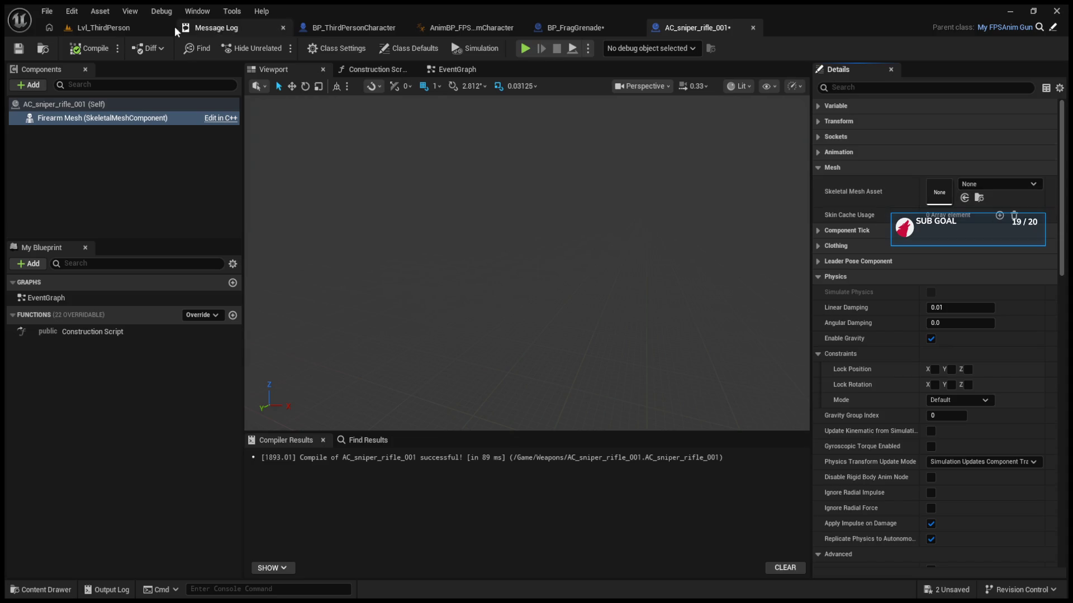
{"action": "left_click", "coordinate": [61, 25]}
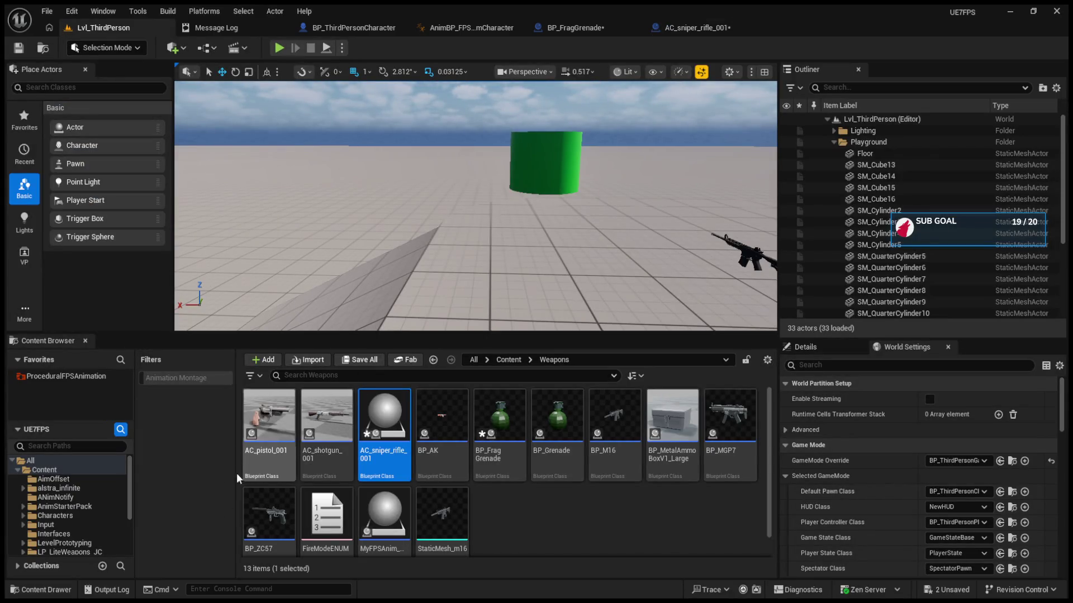
Browse Weapons_Free > Meshes, after a look in Actors, and open SKM_sniper_rifle_001
{"action": "scroll", "coordinate": [95, 519], "scroll_direction": "down", "scroll_amount": 3}
{"action": "left_click", "coordinate": [60, 541]}
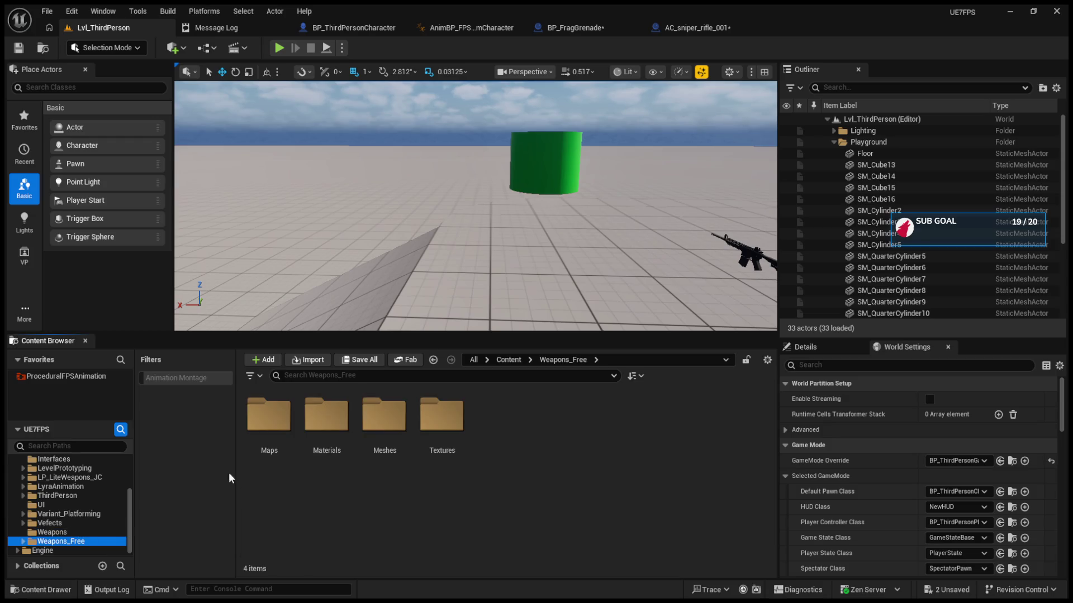
{"action": "left_click", "coordinate": [393, 435]}
{"action": "double_click", "coordinate": [393, 435]}
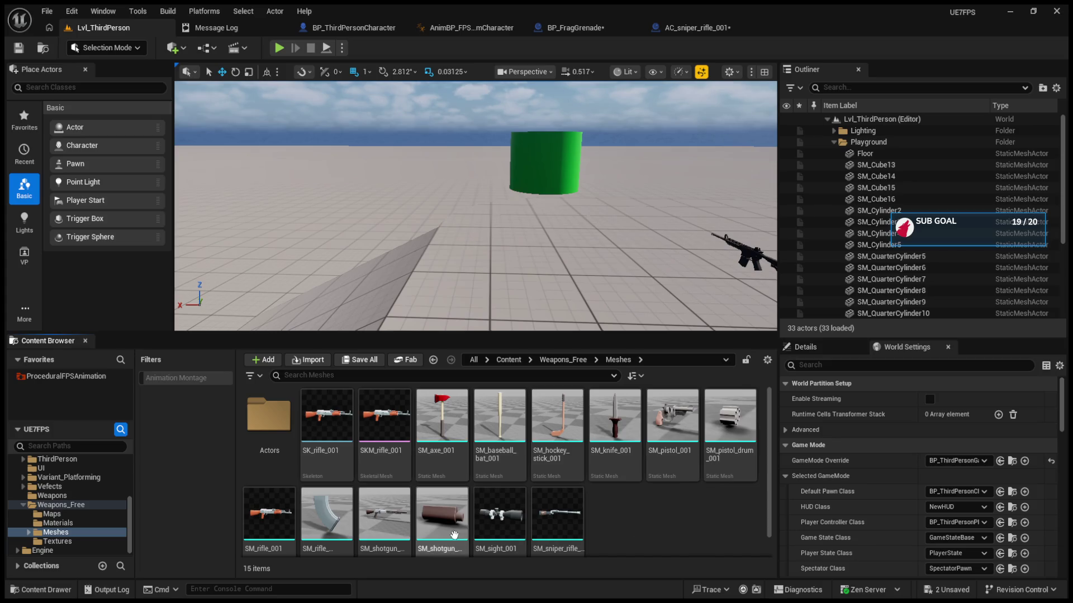
{"action": "left_click", "coordinate": [280, 430]}
{"action": "double_click", "coordinate": [280, 429]}
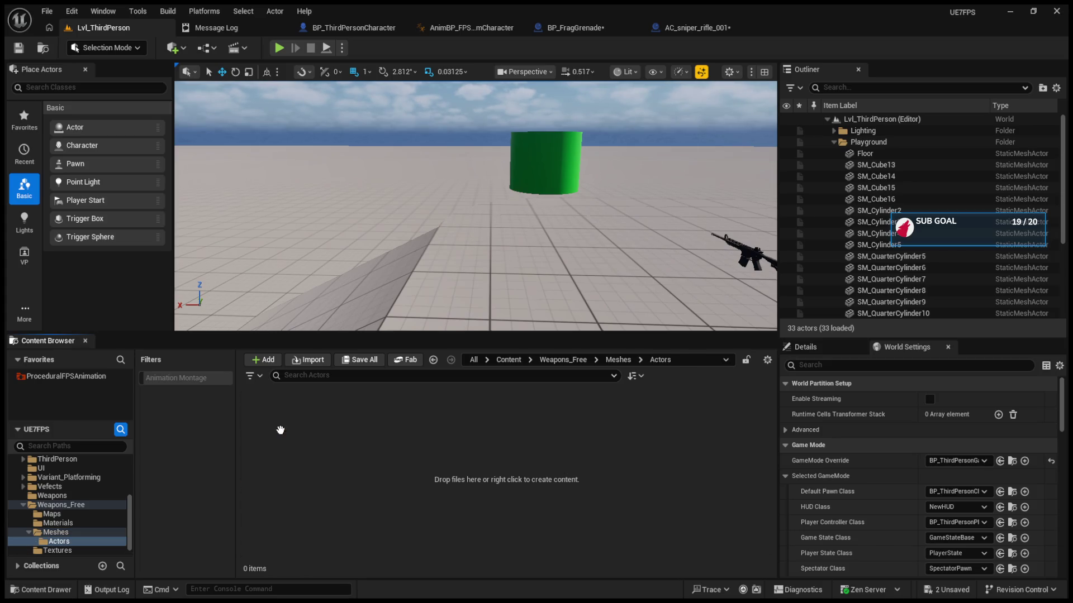
{"action": "left_click", "coordinate": [433, 360]}
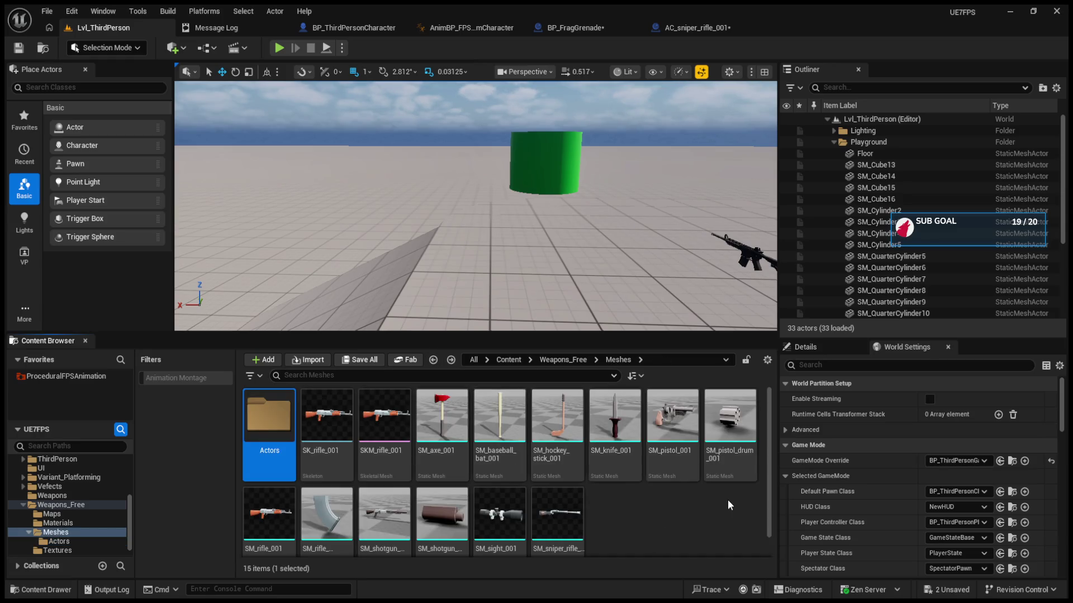
{"action": "scroll", "coordinate": [724, 505], "scroll_direction": "down", "scroll_amount": 1}
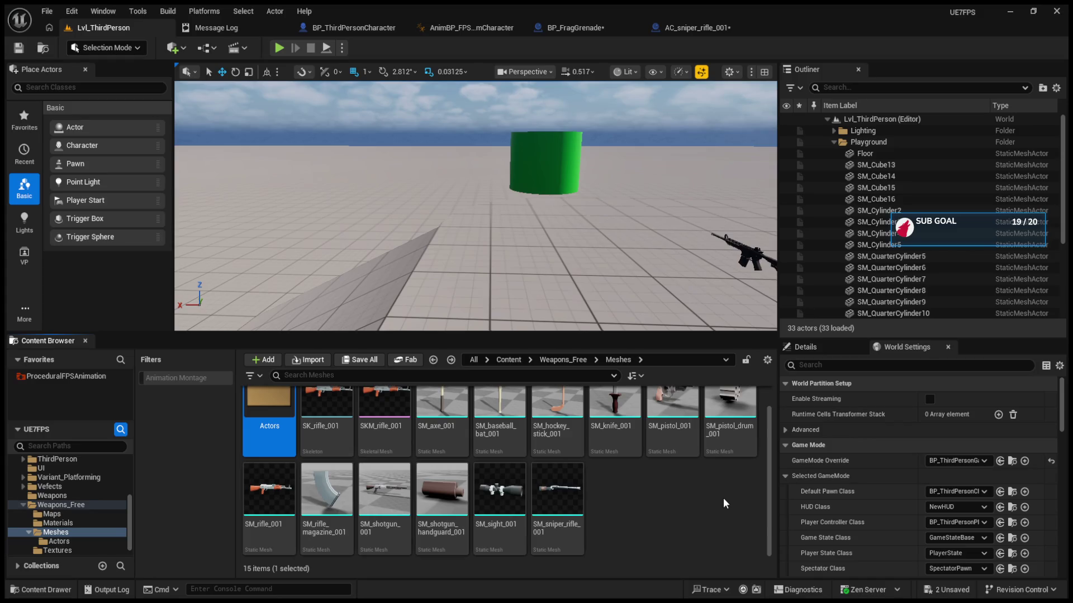
{"action": "left_click", "coordinate": [571, 507]}
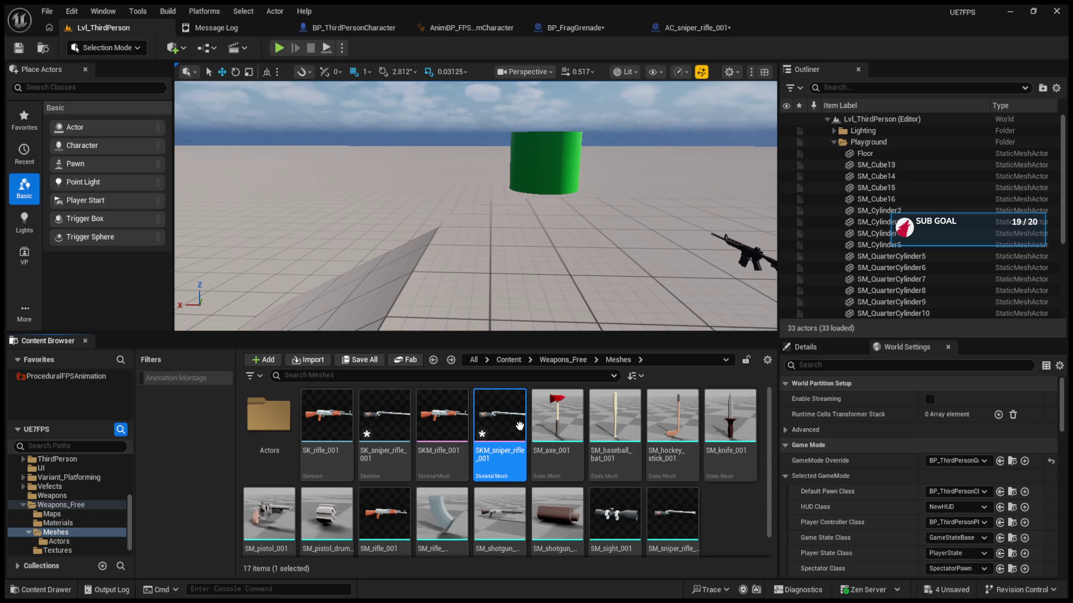
{"action": "double_click", "coordinate": [520, 427]}
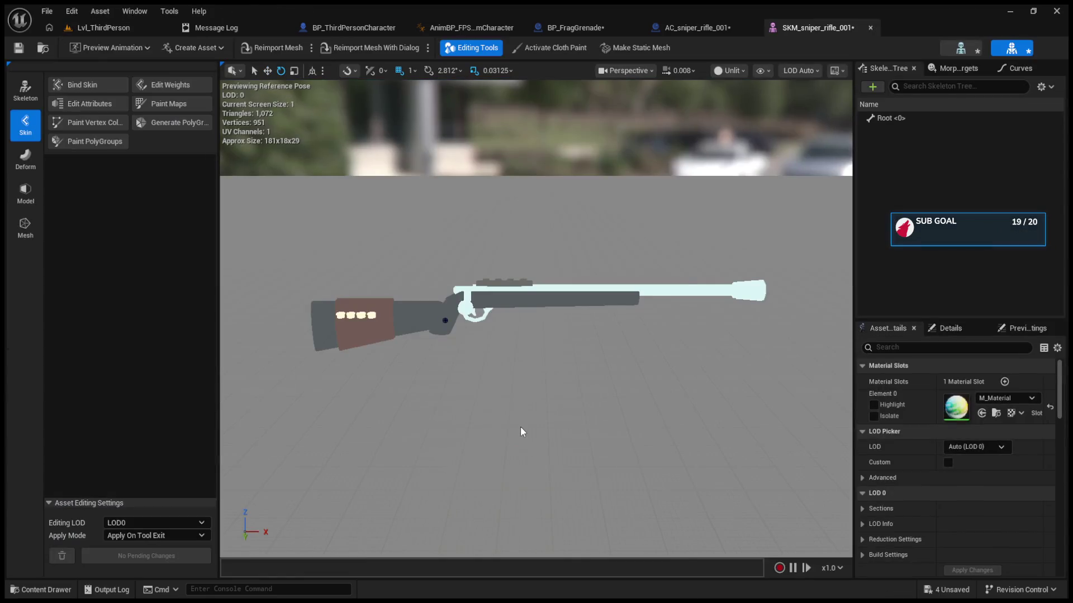
Add a new socket on the sniper rifle's Root bone, then return to the level
{"action": "left_click", "coordinate": [445, 321]}
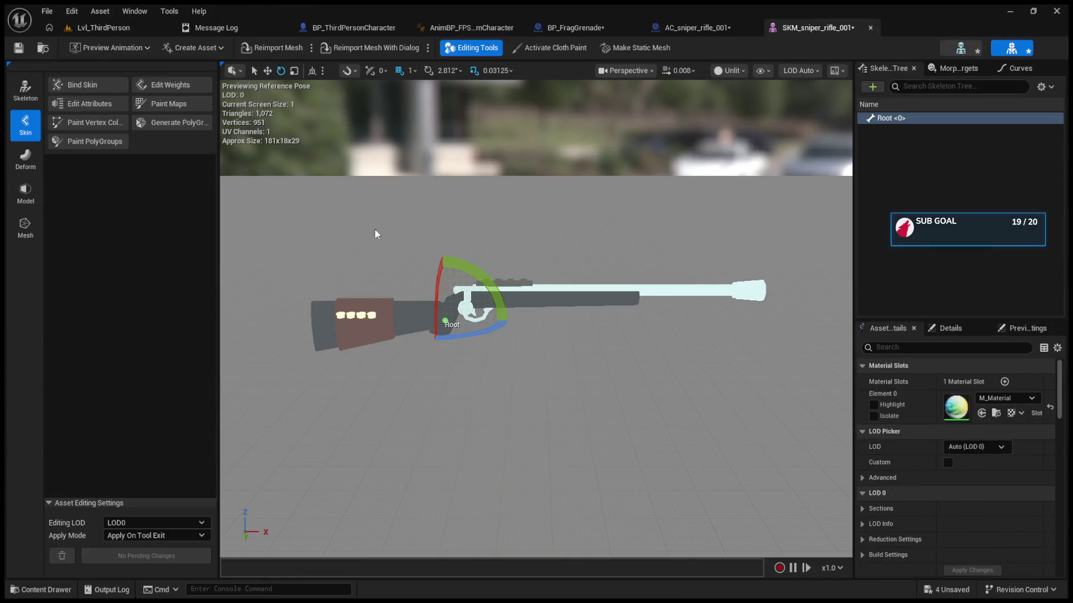
{"action": "right_click", "coordinate": [881, 119]}
{"action": "left_click", "coordinate": [900, 134]}
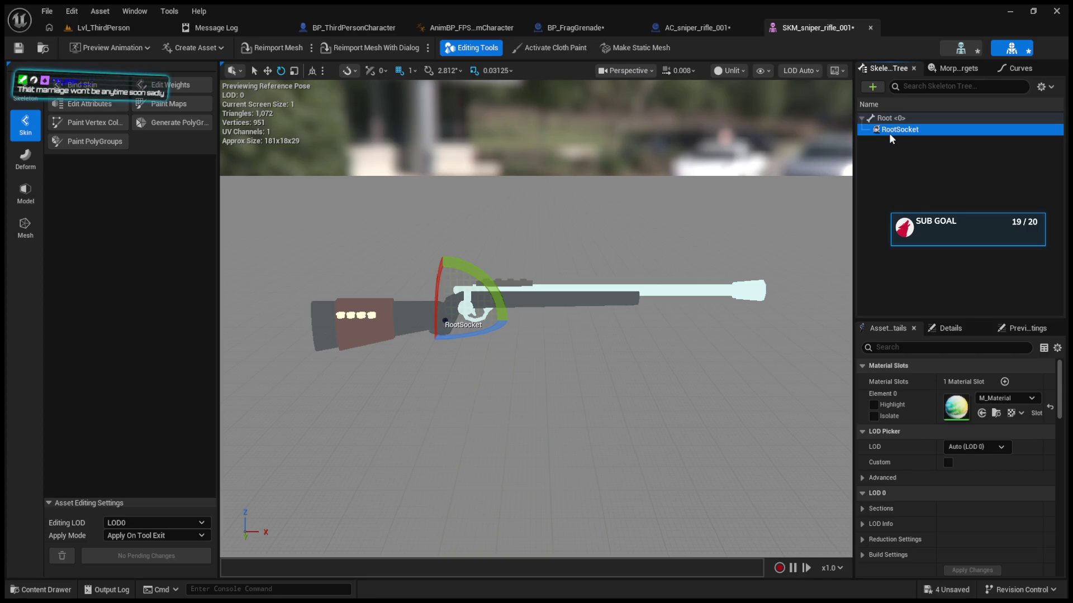
{"action": "left_click", "coordinate": [558, 32]}
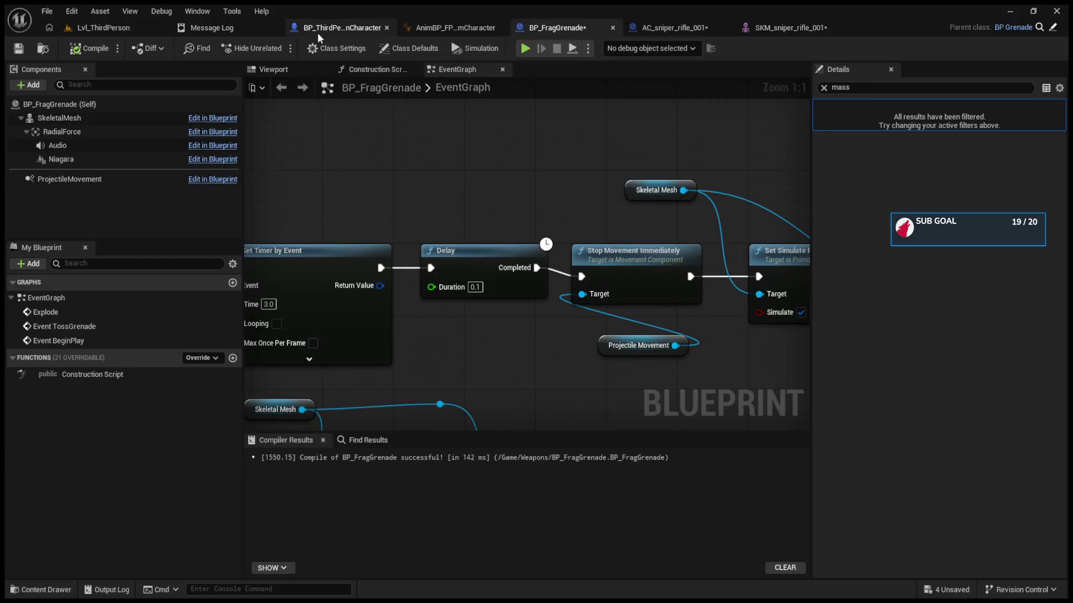
{"action": "left_click", "coordinate": [318, 32]}
{"action": "left_click", "coordinate": [103, 27]}
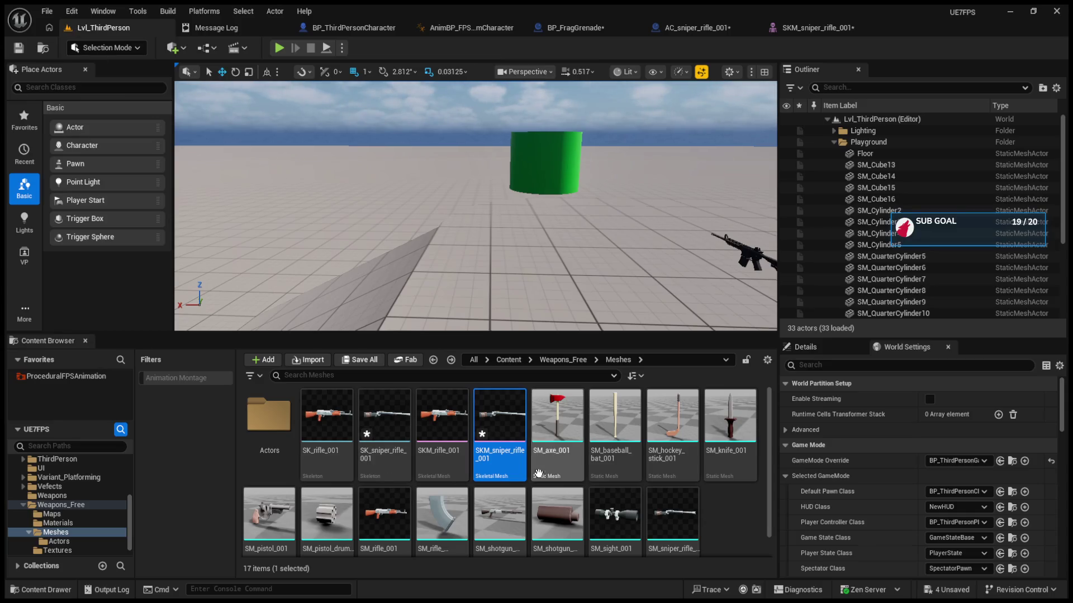
Open SKM_rifle_001 to examine its S_Aim socket, then go back to the level editor
{"action": "left_click", "coordinate": [443, 434]}
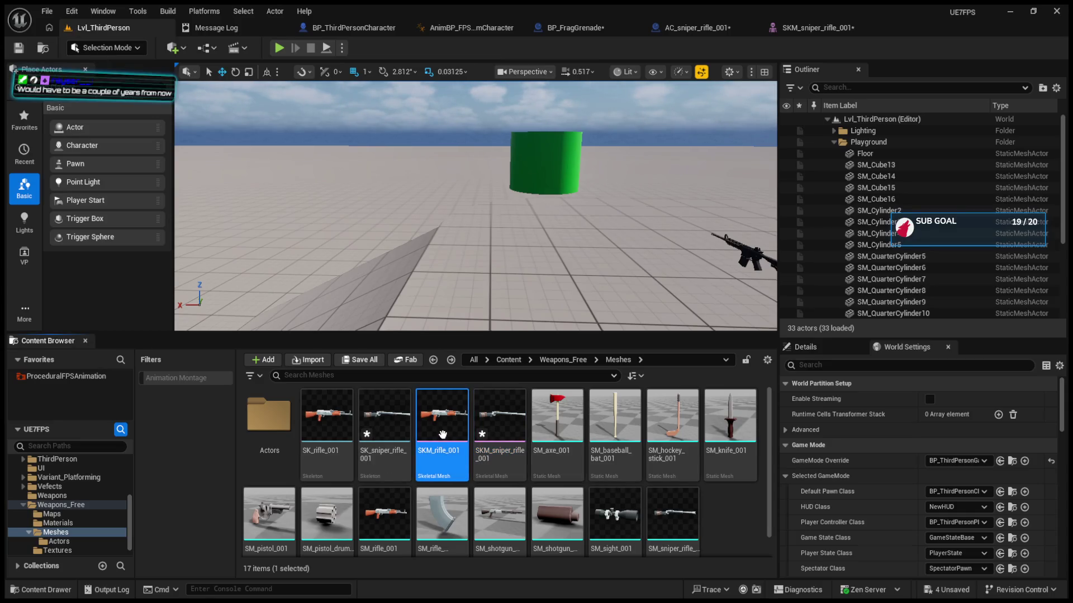
{"action": "double_click", "coordinate": [443, 435]}
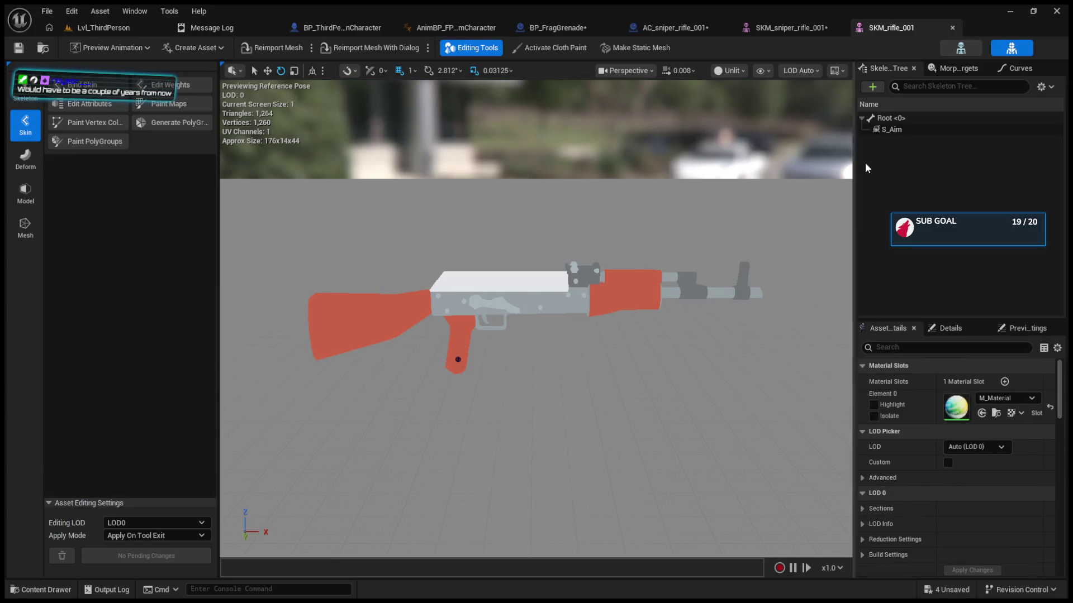
{"action": "left_click", "coordinate": [891, 130]}
{"action": "left_click", "coordinate": [892, 130]}
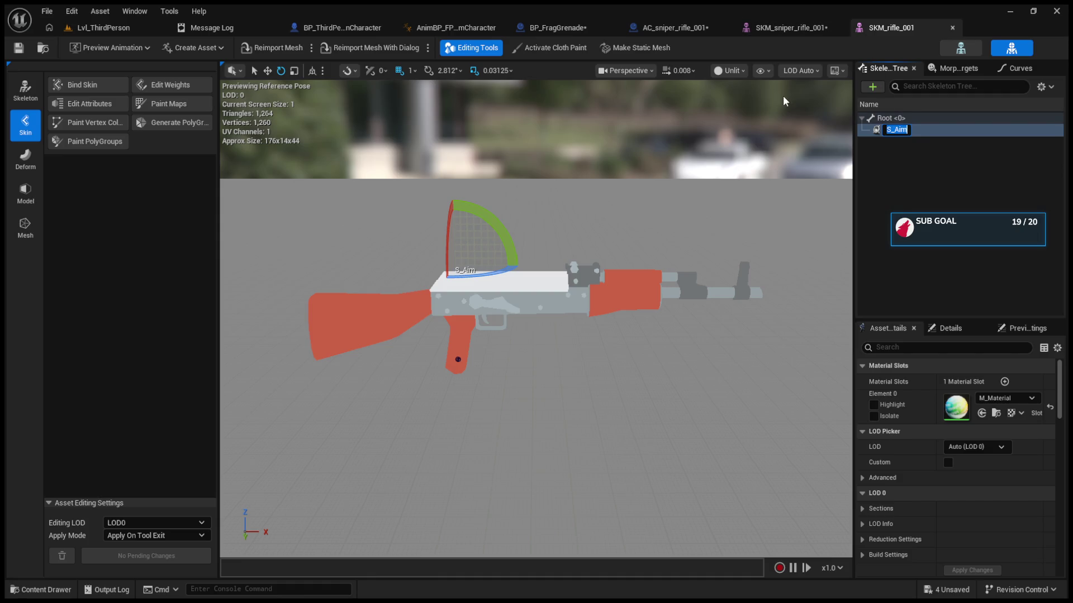
{"action": "left_click", "coordinate": [777, 29]}
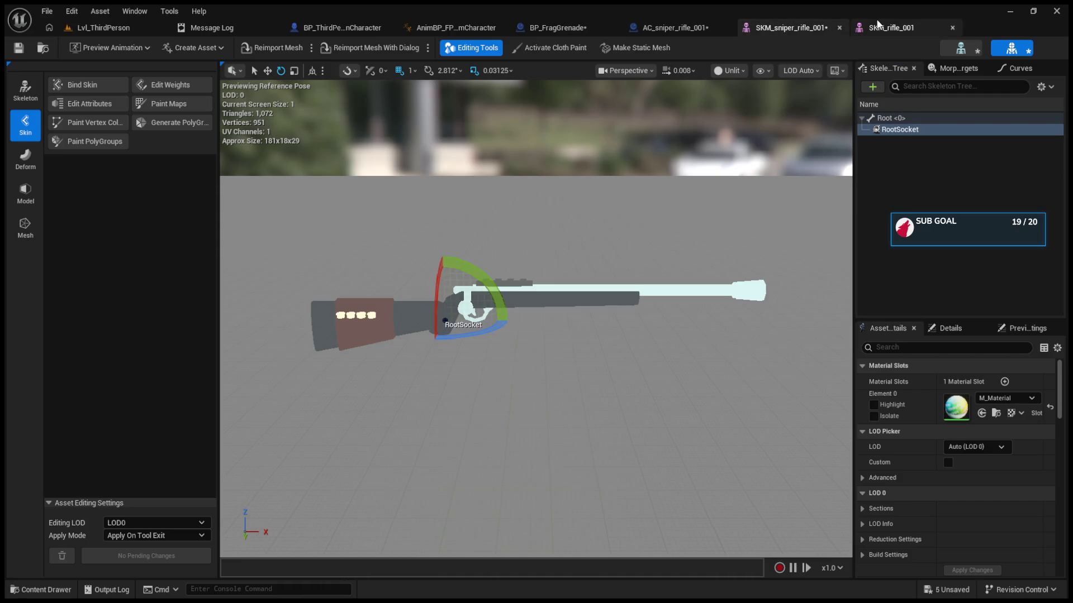
{"action": "left_click", "coordinate": [97, 25]}
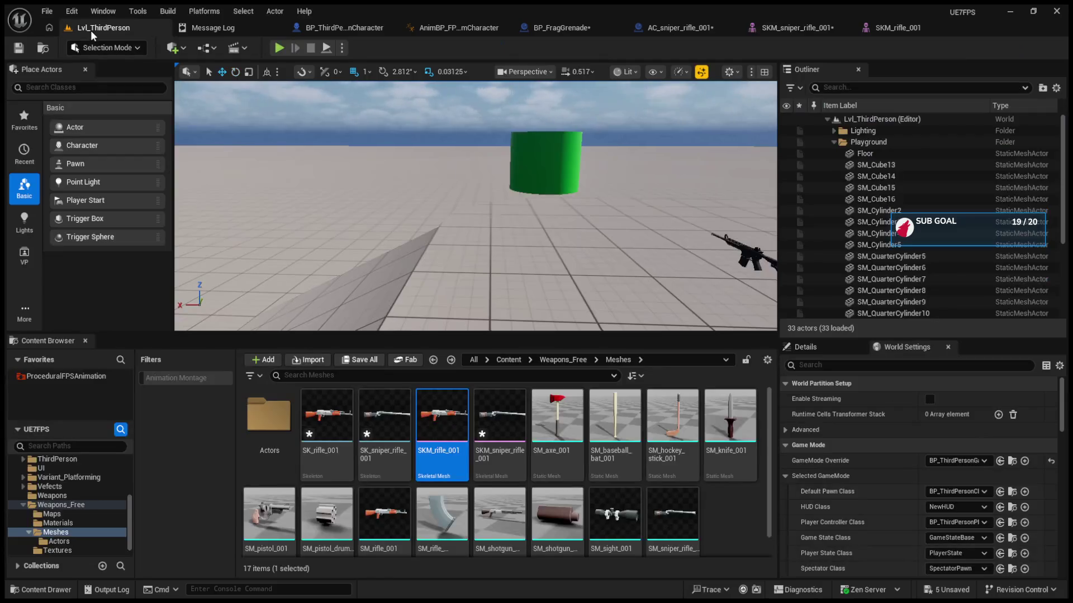
Inspect the sockets on StaticMesh_m16 from the Weapons folder, then close it
{"action": "double_click", "coordinate": [33, 504]}
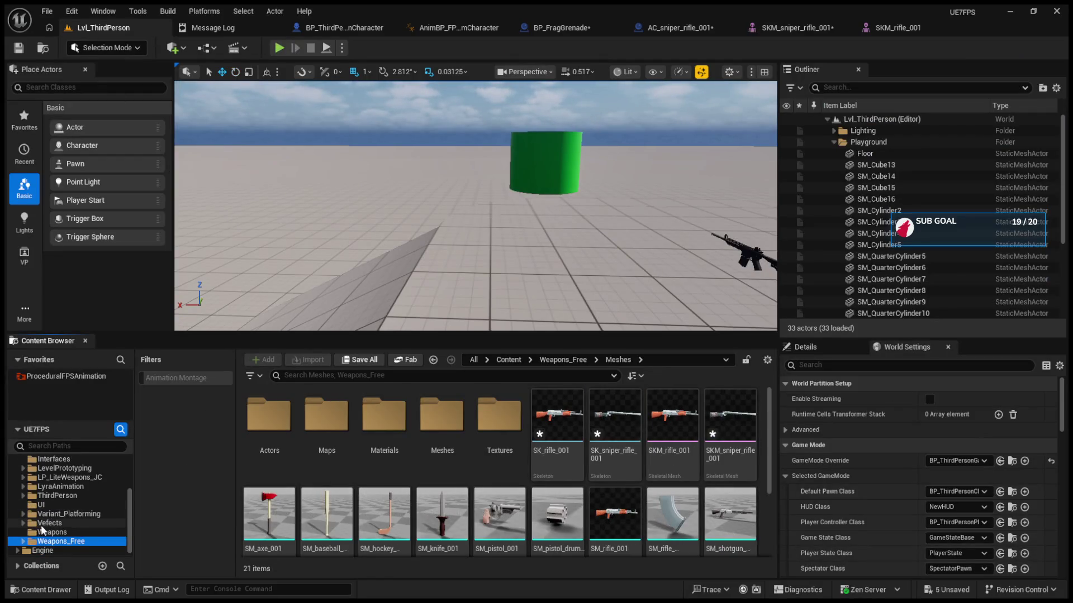
{"action": "left_click", "coordinate": [42, 531]}
{"action": "left_click", "coordinate": [446, 518]}
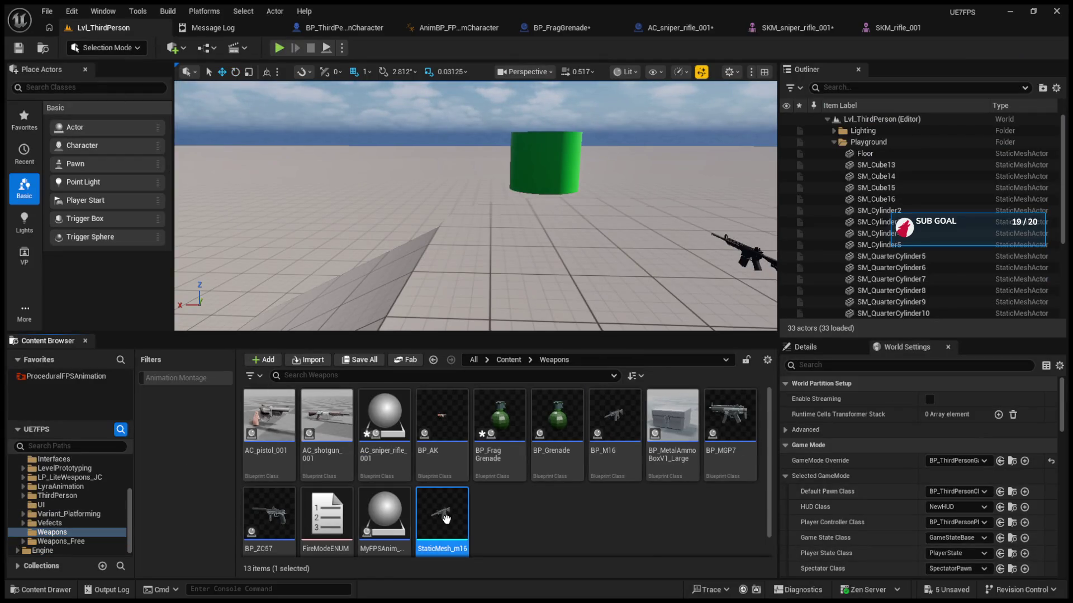
{"action": "double_click", "coordinate": [446, 519]}
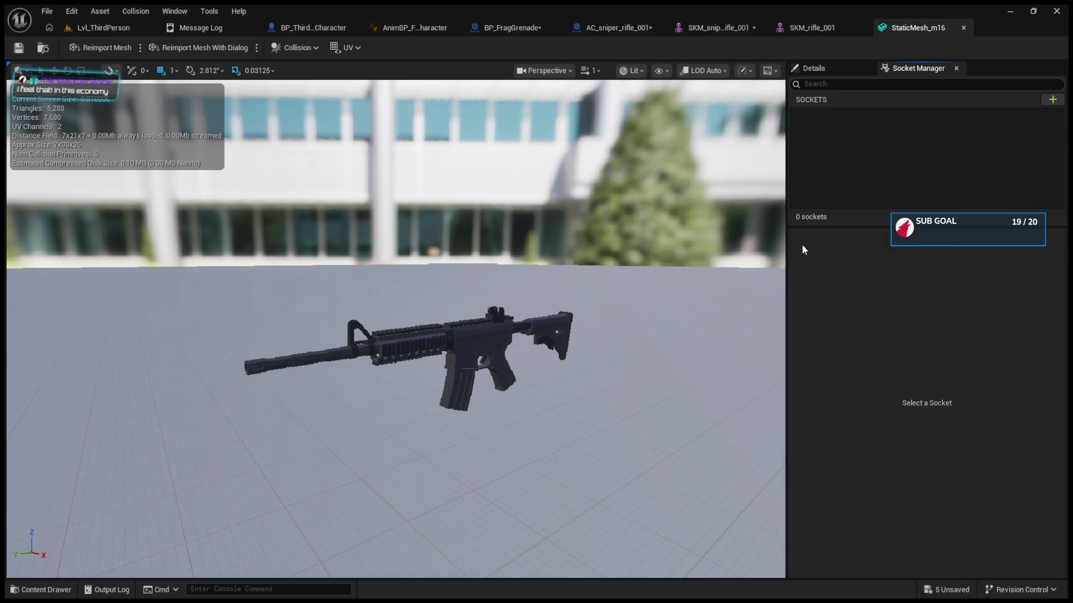
{"action": "left_click", "coordinate": [832, 68]}
{"action": "left_click", "coordinate": [906, 68]}
{"action": "left_click", "coordinate": [963, 27]}
{"action": "left_click", "coordinate": [104, 28]}
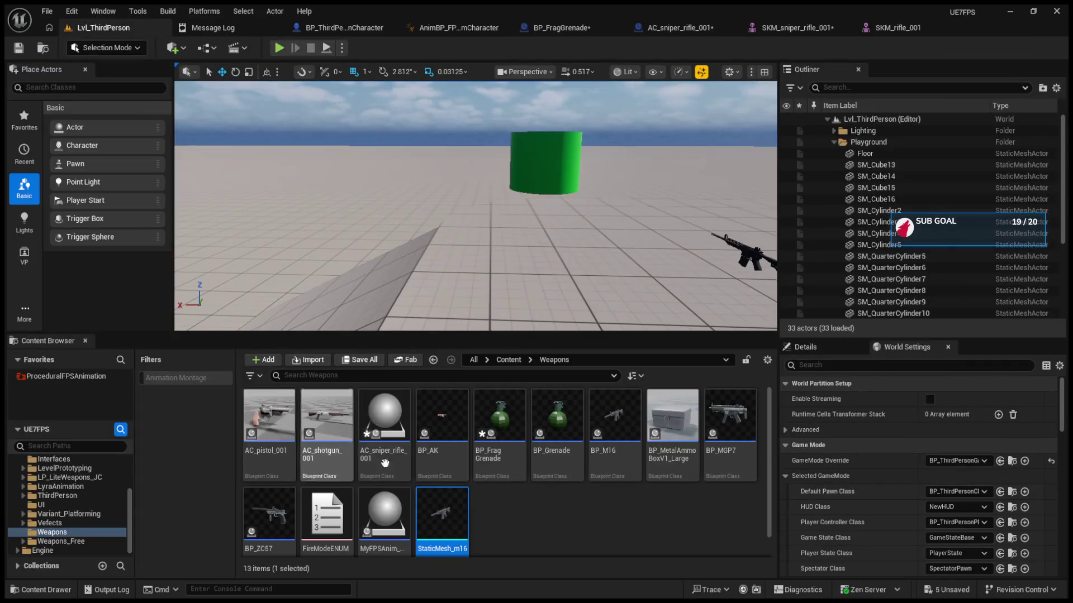
Open BP_M16's firearm skeletal mesh to see where S_LeftHandIK sits, then return to the sniper rifle
{"action": "left_click", "coordinate": [615, 451]}
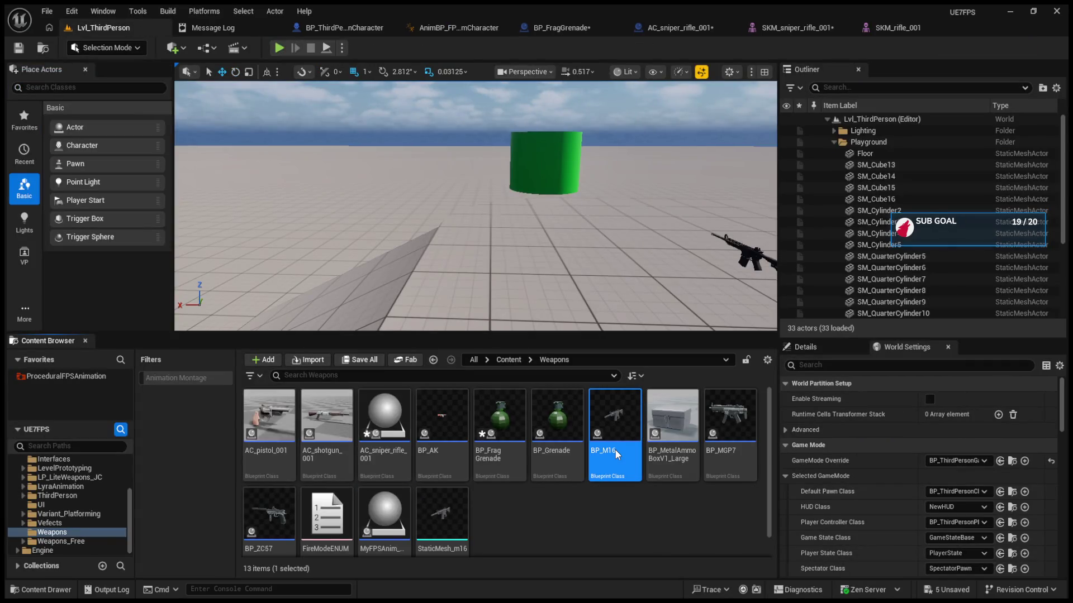
{"action": "double_click", "coordinate": [615, 450]}
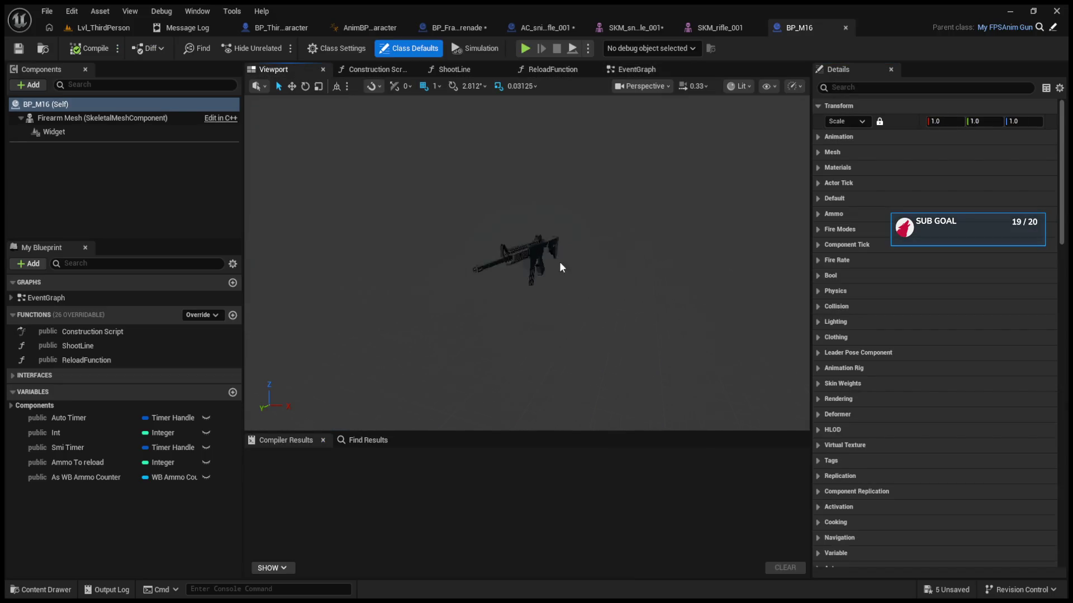
{"action": "scroll", "coordinate": [562, 267], "scroll_direction": "up", "scroll_amount": 3}
{"action": "left_click", "coordinate": [527, 239]}
{"action": "left_click", "coordinate": [981, 196]}
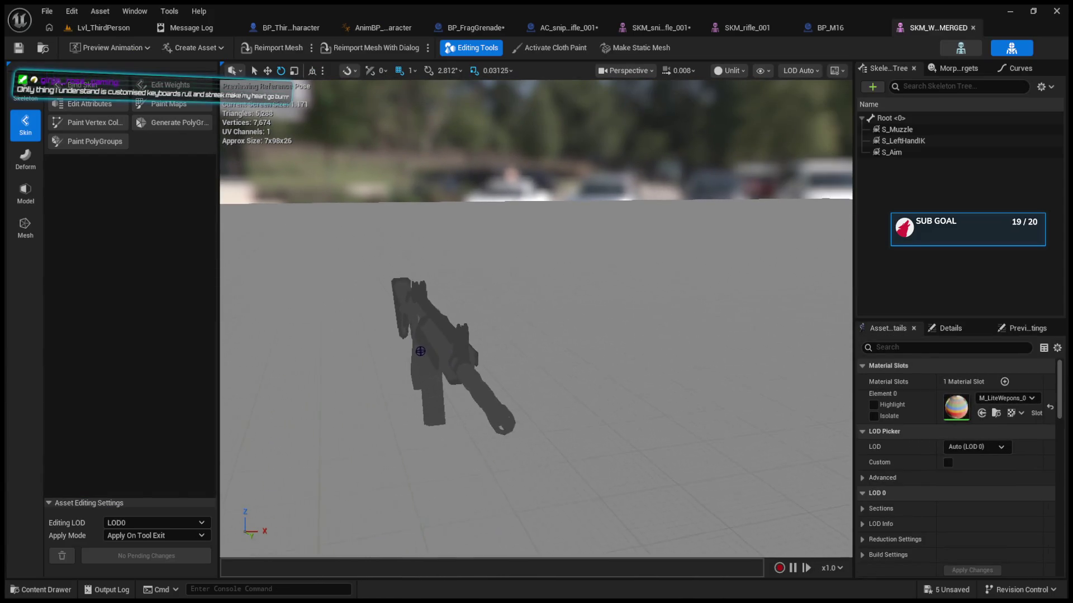
{"action": "double_click", "coordinate": [905, 141]}
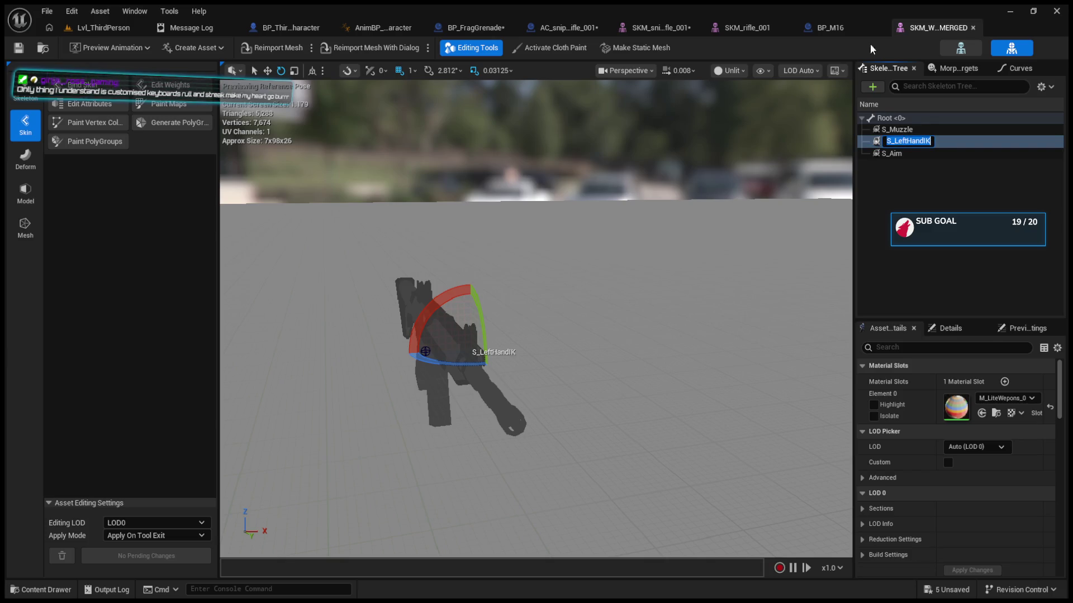
{"action": "left_click", "coordinate": [748, 27]}
{"action": "left_click", "coordinate": [624, 28]}
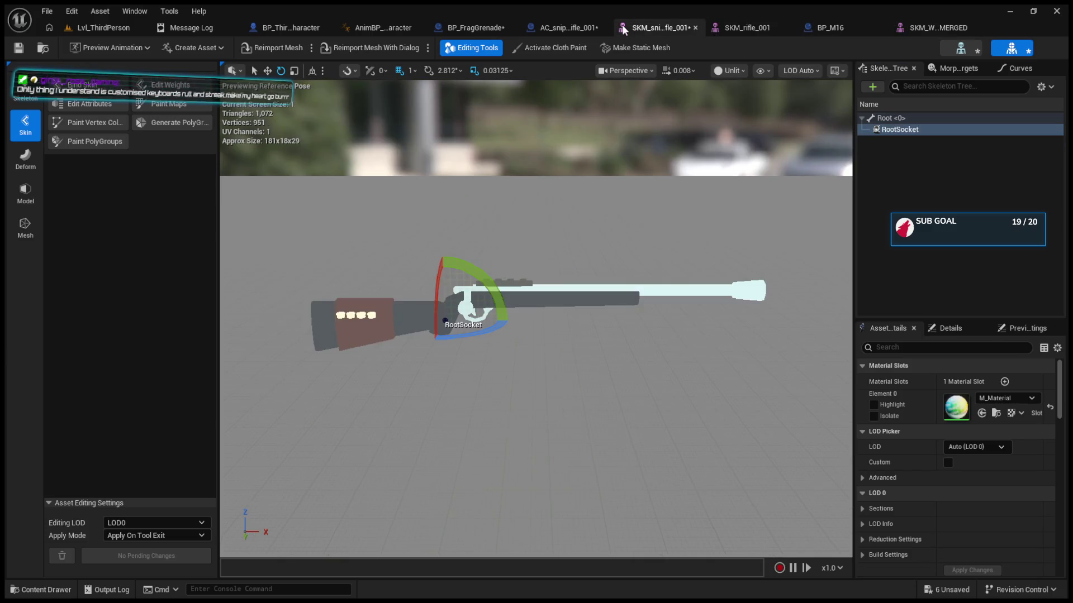
Rename the sniper rifle's RootSocket to S_LeftHandIK
{"action": "double_click", "coordinate": [886, 130]}
{"action": "type", "text": "S_LeftHandIK"}
{"action": "key", "text": "Return"}
Move S_LeftHandIK forward and up onto the barrel and save the mesh
{"action": "key", "text": "w"}
{"action": "left_click_drag", "start_coordinate": [481, 319], "coordinate": [609, 325]}
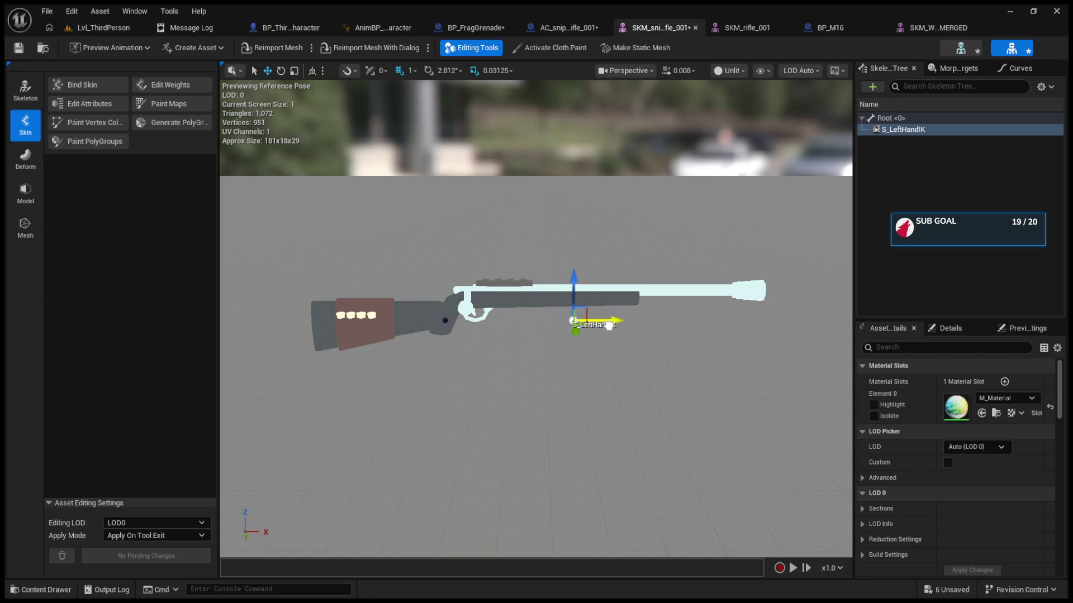
{"action": "left_click_drag", "start_coordinate": [574, 282], "coordinate": [574, 264]}
{"action": "left_click_drag", "start_coordinate": [614, 391], "coordinate": [648, 363]}
{"action": "left_click_drag", "start_coordinate": [313, 168], "coordinate": [294, 161]}
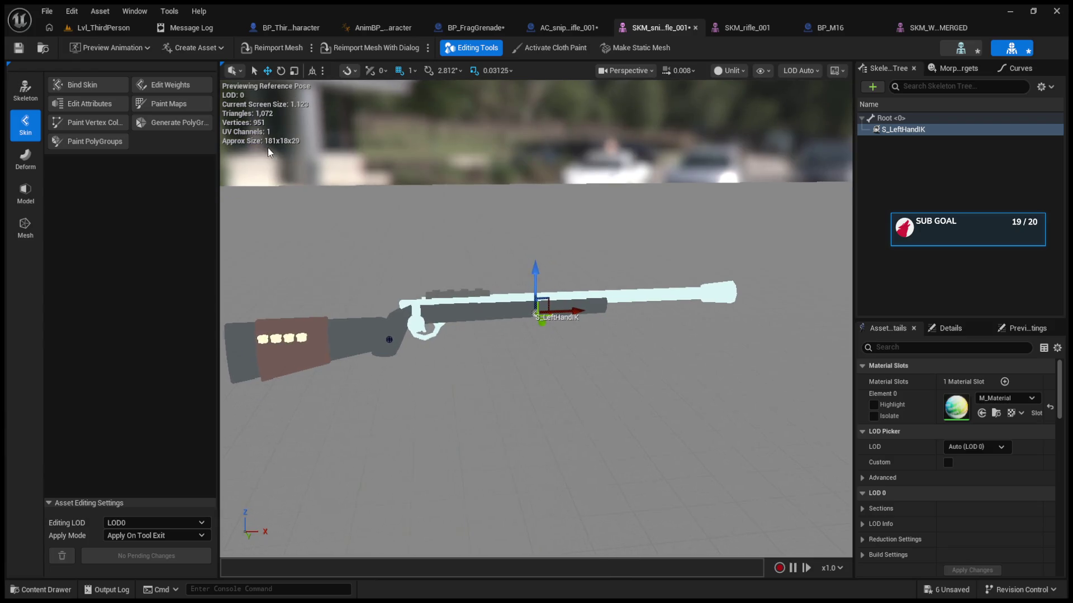
{"action": "left_click", "coordinate": [19, 48]}
{"action": "left_click", "coordinate": [1000, 248]}
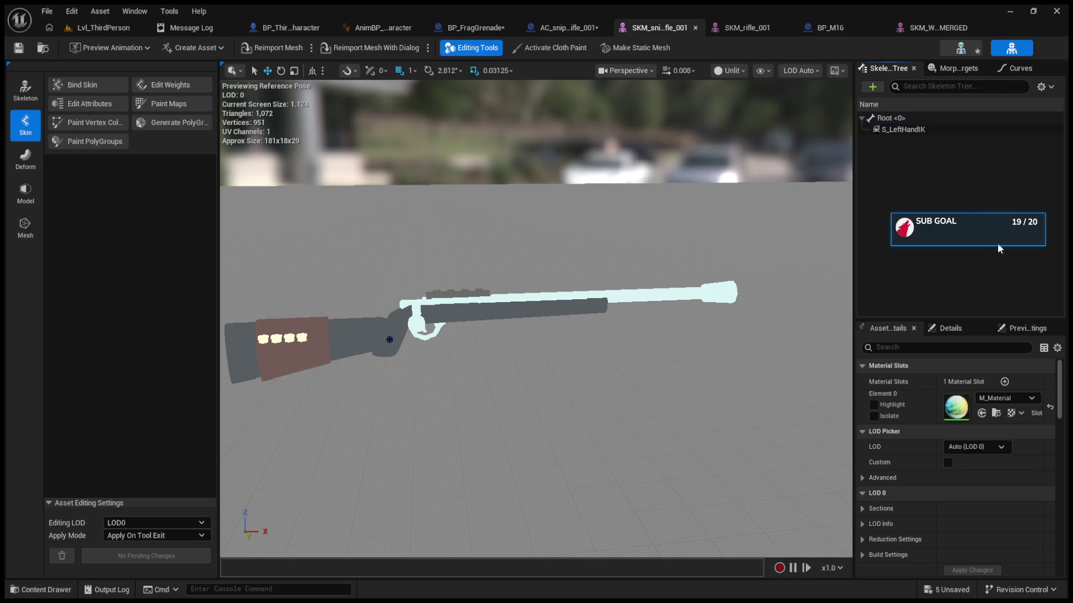
{"action": "left_click", "coordinate": [885, 118]}
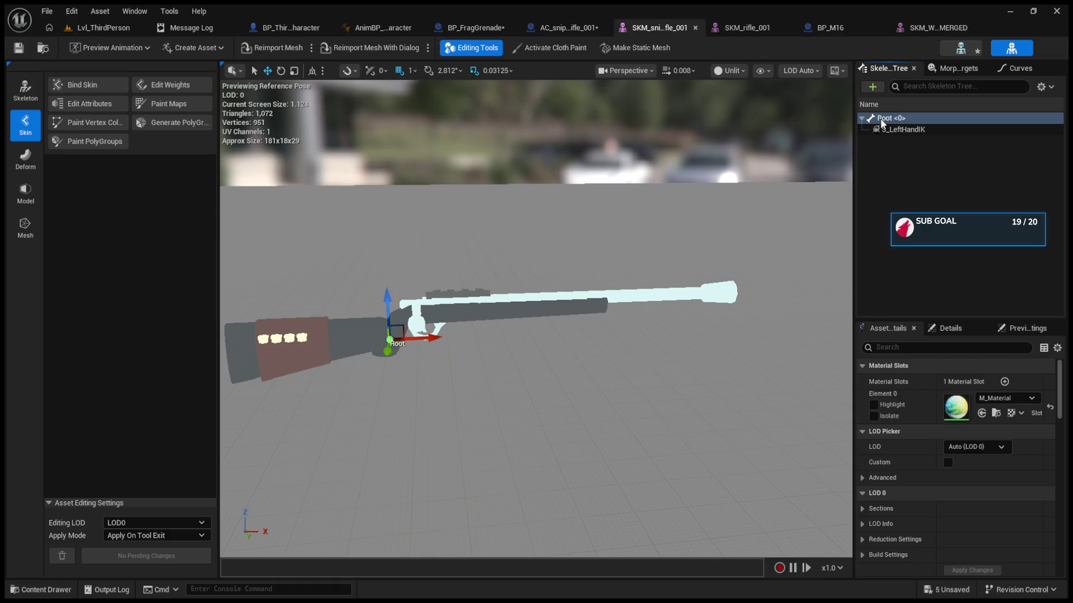
Add a socket named Sight under Root and drag it up and forward atop the receiver
{"action": "right_click", "coordinate": [885, 118]}
{"action": "left_click", "coordinate": [894, 131]}
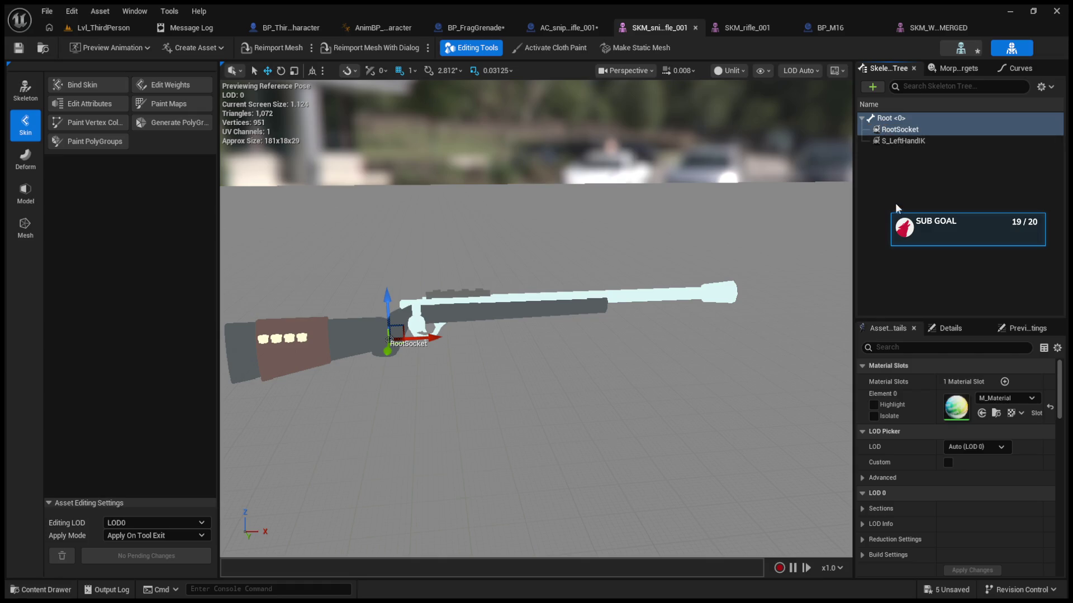
{"action": "key", "text": "BackSpace"}
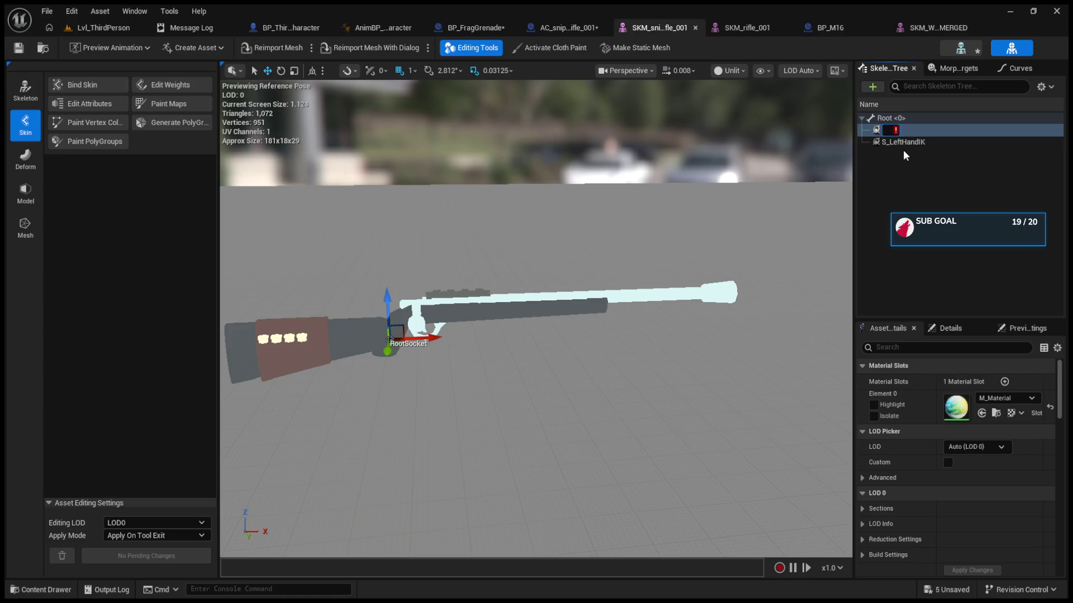
{"action": "type", "text": "S"}
{"action": "type", "text": "ightA"}
{"action": "type", "text": "tc"}
{"action": "key", "text": "BackSpace"}
{"action": "key", "text": "BackSpace"}
{"action": "key", "text": "BackSpace"}
{"action": "key", "text": "Return"}
{"action": "left_click_drag", "start_coordinate": [389, 306], "coordinate": [388, 267]}
{"action": "left_click_drag", "start_coordinate": [432, 299], "coordinate": [491, 286]}
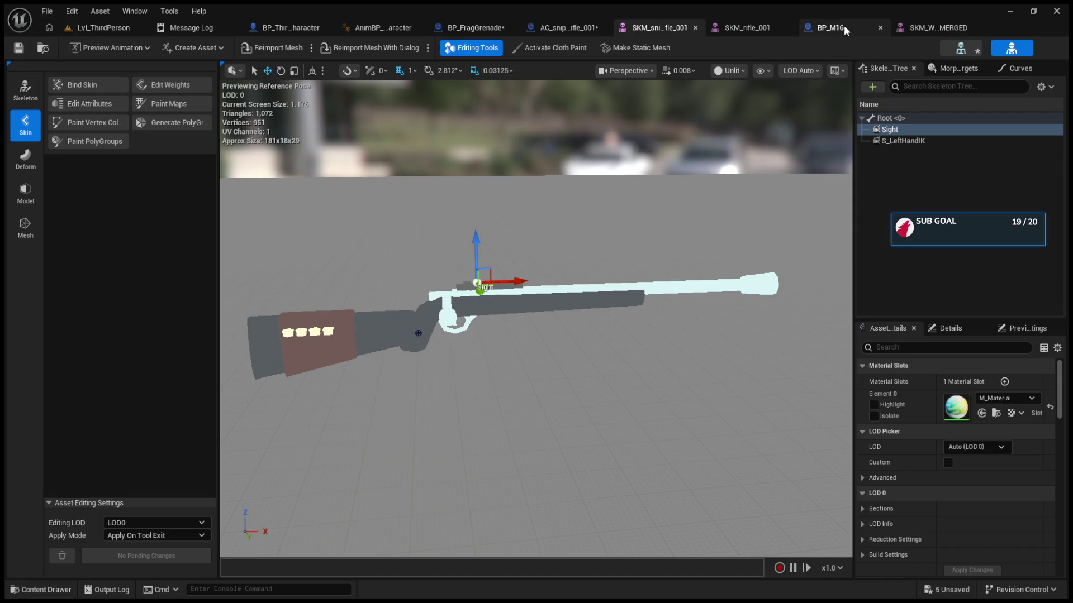
{"action": "left_click", "coordinate": [101, 28]}
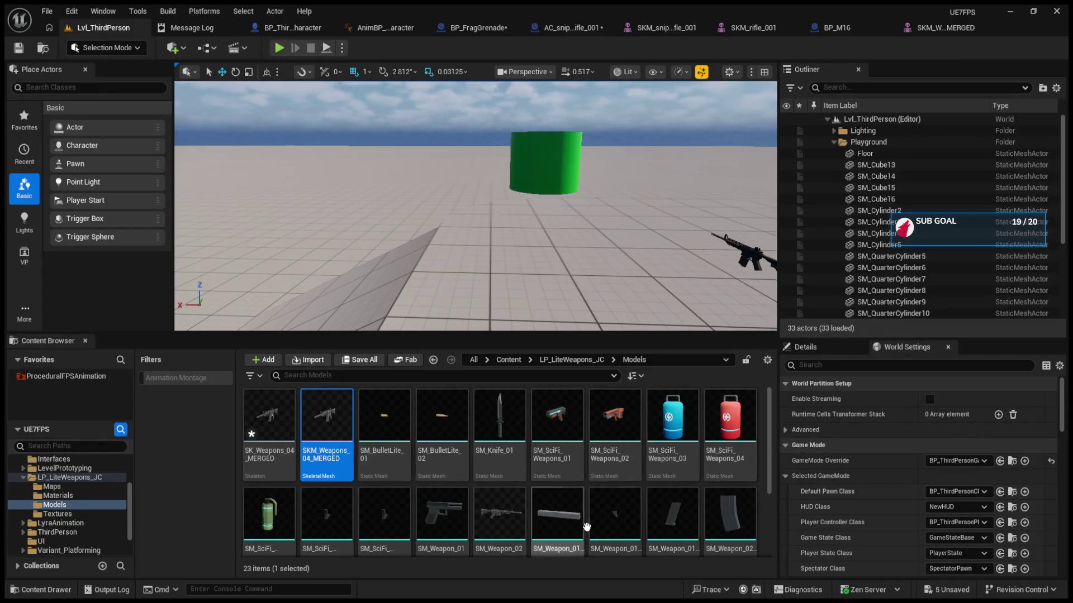
Go from LP_LiteWeapons_JC to Weapons_Free > Meshes and open SM_sight_001
{"action": "scroll", "coordinate": [637, 511], "scroll_direction": "down", "scroll_amount": 1}
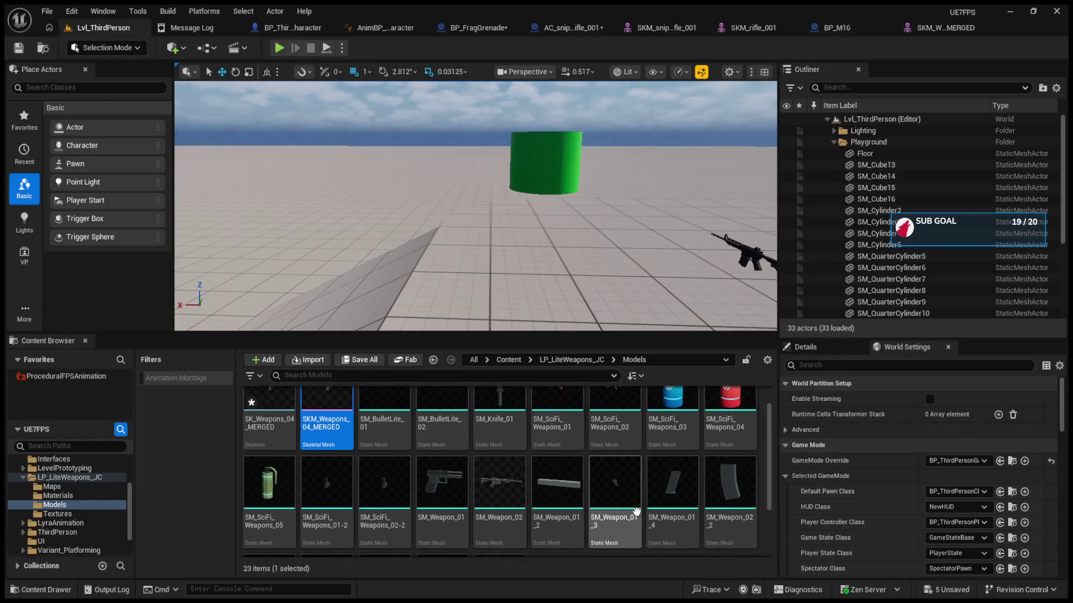
{"action": "scroll", "coordinate": [637, 512], "scroll_direction": "up", "scroll_amount": 1}
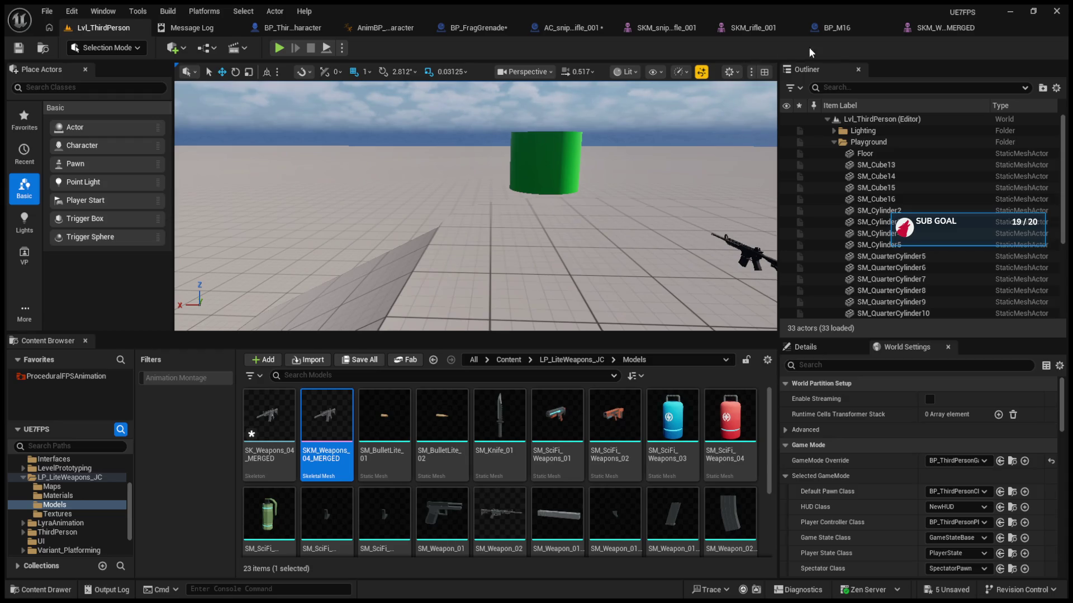
{"action": "left_click", "coordinate": [23, 478]}
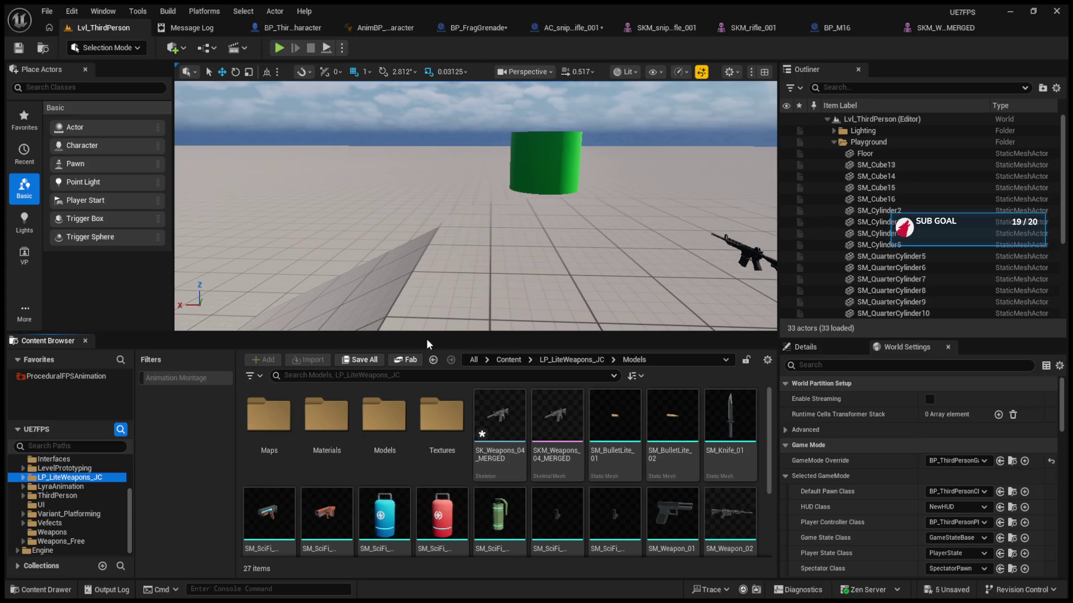
{"action": "left_click_drag", "start_coordinate": [431, 333], "coordinate": [435, 283]}
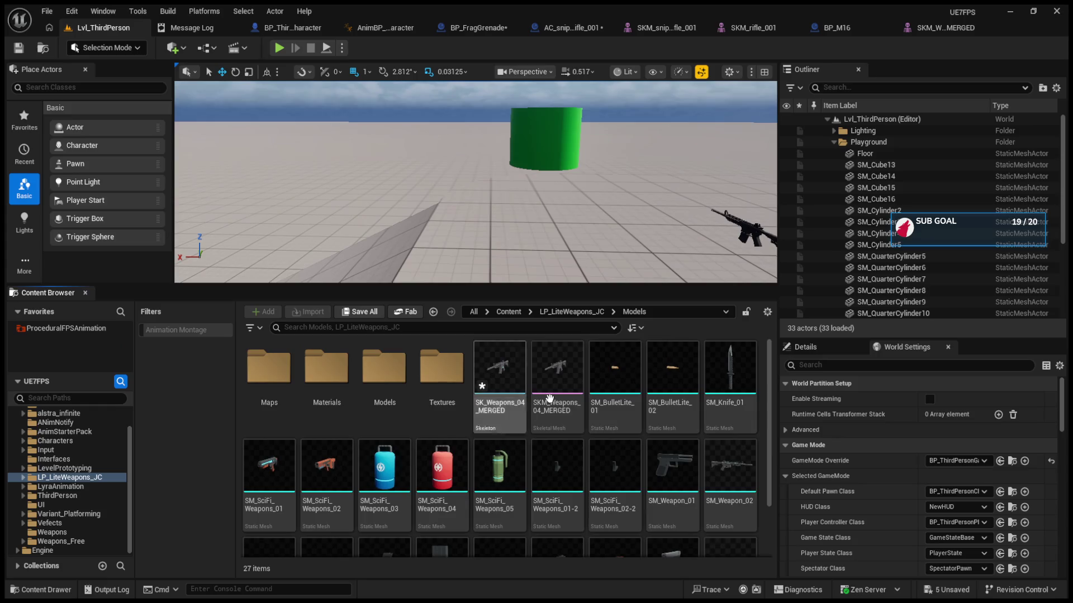
{"action": "scroll", "coordinate": [550, 406], "scroll_direction": "down", "scroll_amount": 2}
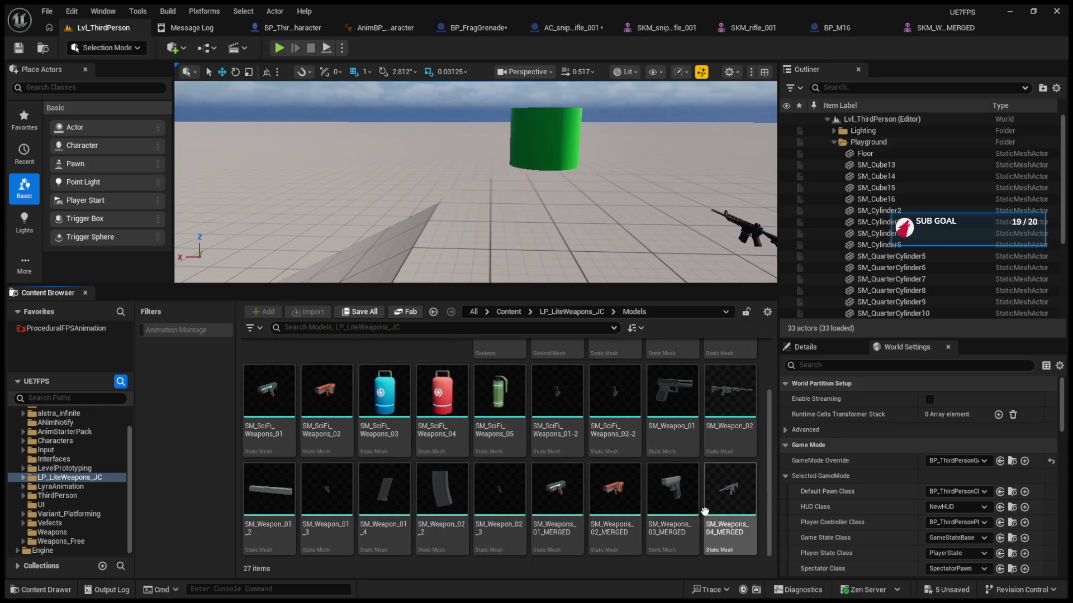
{"action": "scroll", "coordinate": [763, 514], "scroll_direction": "up", "scroll_amount": 3}
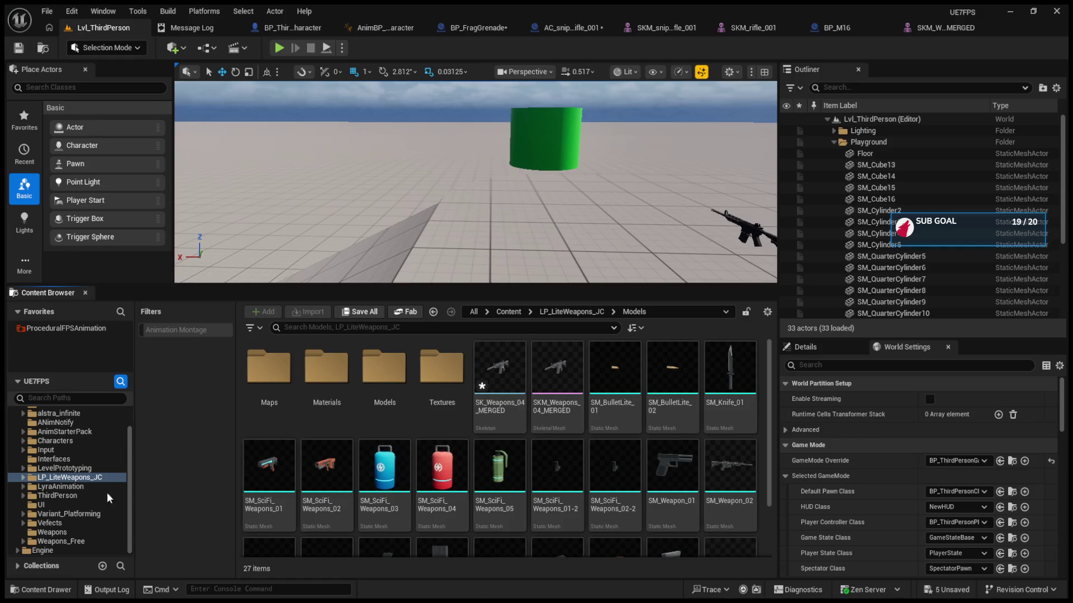
{"action": "left_click", "coordinate": [75, 541]}
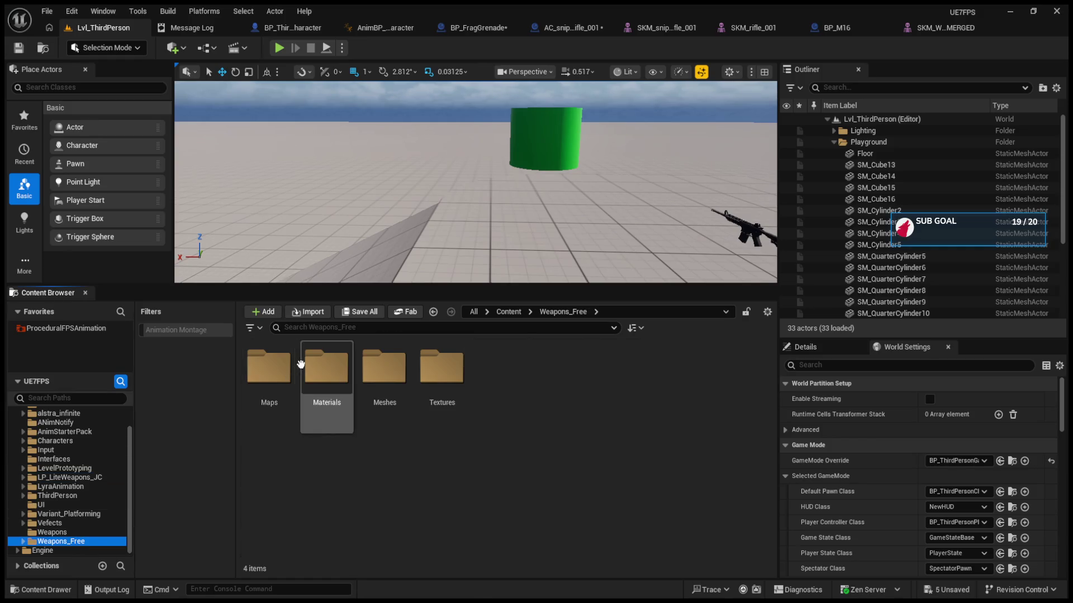
{"action": "double_click", "coordinate": [385, 372]}
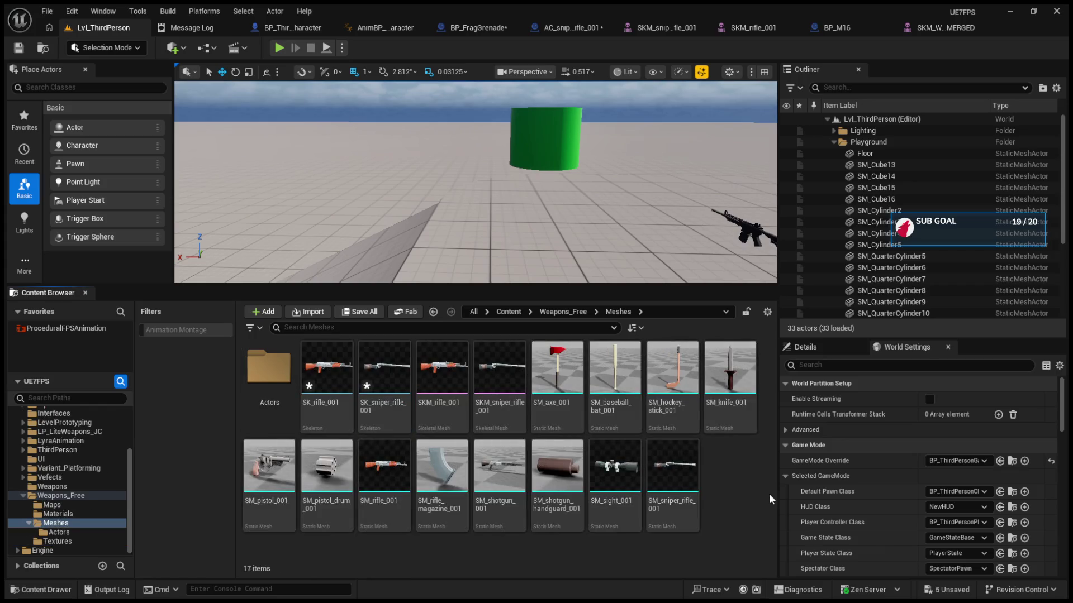
{"action": "left_click", "coordinate": [628, 486]}
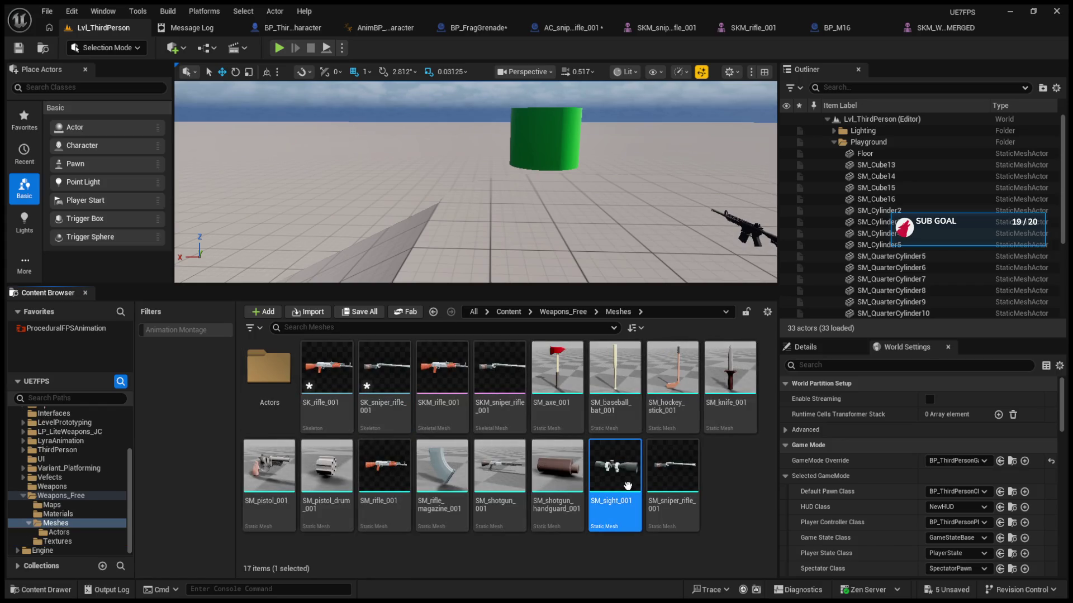
{"action": "double_click", "coordinate": [628, 486]}
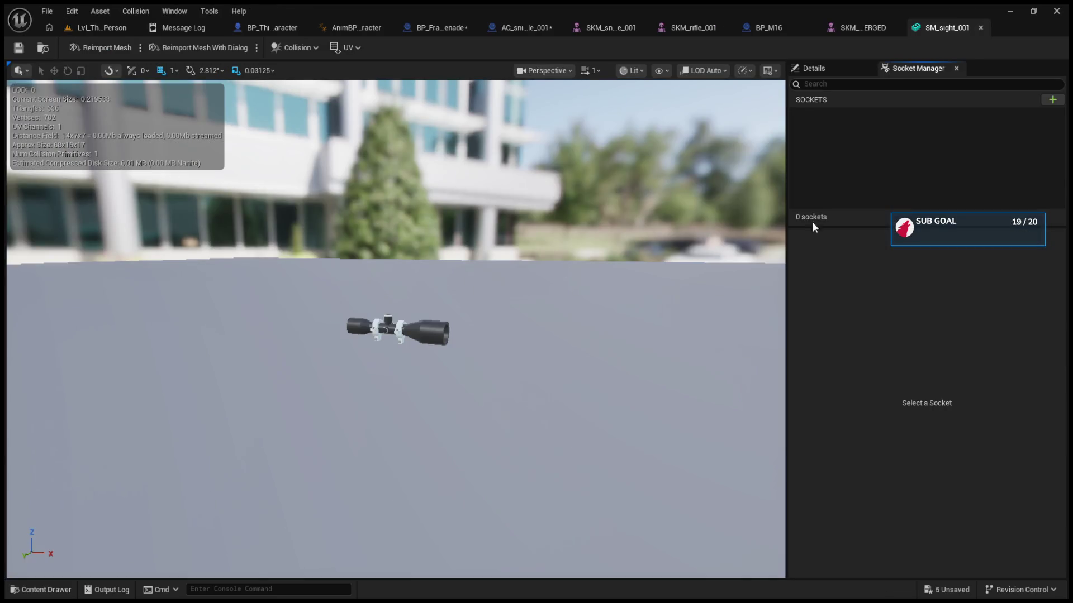
Add a socket named S_Aim to the SM_sight_001 scope
{"action": "mouse_move", "coordinate": [452, 370]}
{"action": "left_mouse_down"}
{"action": "mouse_move", "coordinate": [343, 342]}
{"action": "mouse_move", "coordinate": [451, 426]}
{"action": "mouse_move", "coordinate": [402, 290]}
{"action": "mouse_move", "coordinate": [397, 229]}
{"action": "mouse_move", "coordinate": [403, 263]}
{"action": "mouse_move", "coordinate": [413, 240]}
{"action": "mouse_move", "coordinate": [464, 247]}
{"action": "mouse_move", "coordinate": [424, 251]}
{"action": "mouse_move", "coordinate": [447, 263]}
{"action": "mouse_move", "coordinate": [427, 299]}
{"action": "mouse_move", "coordinate": [391, 304]}
{"action": "mouse_move", "coordinate": [464, 305]}
{"action": "mouse_move", "coordinate": [413, 304]}
{"action": "mouse_move", "coordinate": [599, 258]}
{"action": "left_mouse_up"}
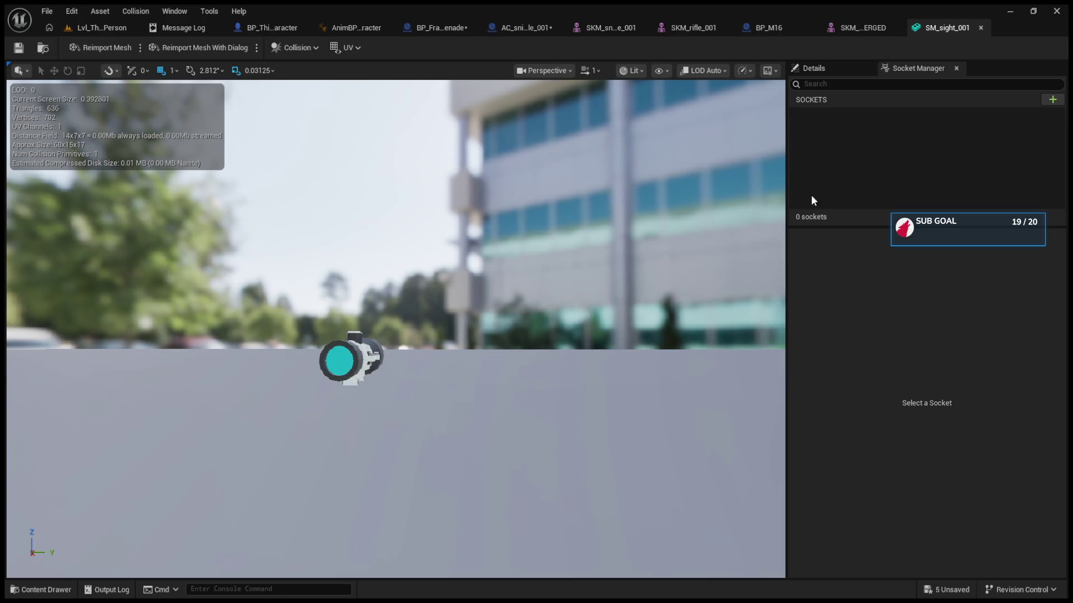
{"action": "left_click", "coordinate": [1052, 100]}
{"action": "type", "text": "S_a"}
{"action": "key", "text": "BackSpace"}
{"action": "type", "text": "Aim"}
{"action": "key", "text": "Return"}
Position the S_Aim socket at -1, 0, 8 above the scope and save the mesh
{"action": "mouse_move", "coordinate": [353, 360]}
{"action": "left_mouse_down"}
{"action": "mouse_move", "coordinate": [353, 319]}
{"action": "mouse_move", "coordinate": [403, 318]}
{"action": "mouse_move", "coordinate": [380, 262]}
{"action": "left_mouse_up"}
{"action": "mouse_move", "coordinate": [314, 326]}
{"action": "left_mouse_down"}
{"action": "mouse_move", "coordinate": [291, 341]}
{"action": "mouse_move", "coordinate": [315, 334]}
{"action": "left_mouse_up"}
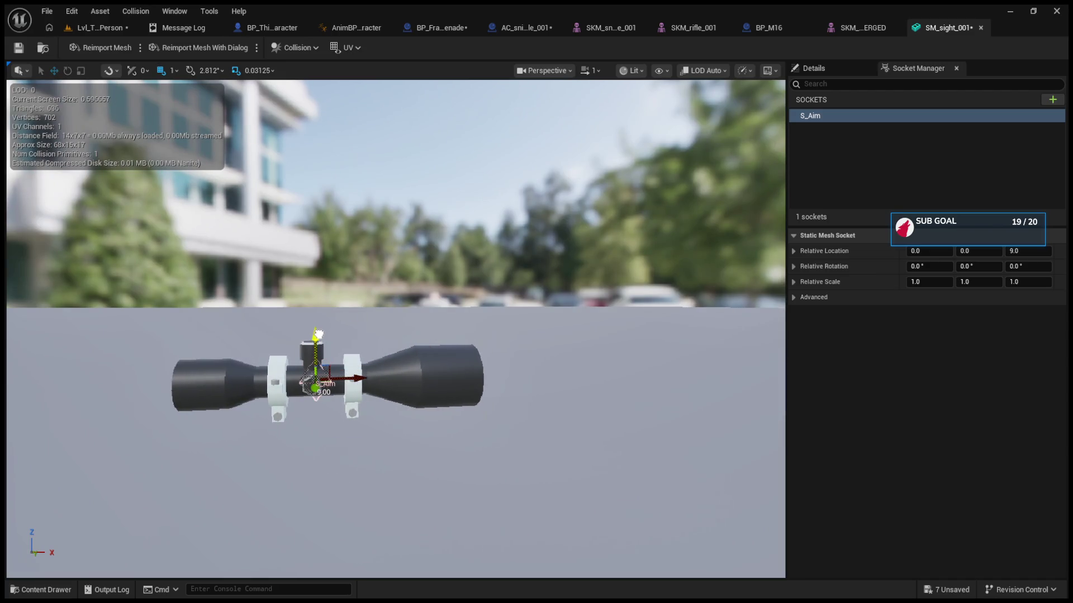
{"action": "left_click_drag", "start_coordinate": [357, 378], "coordinate": [352, 379]}
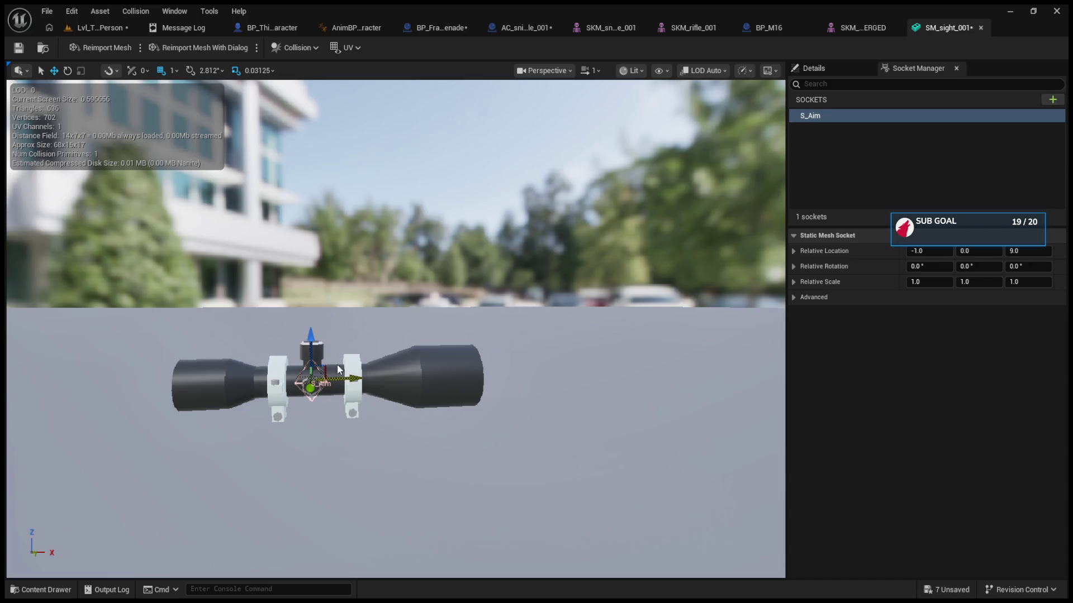
{"action": "left_click_drag", "start_coordinate": [311, 338], "coordinate": [311, 343]}
{"action": "left_click", "coordinate": [20, 47]}
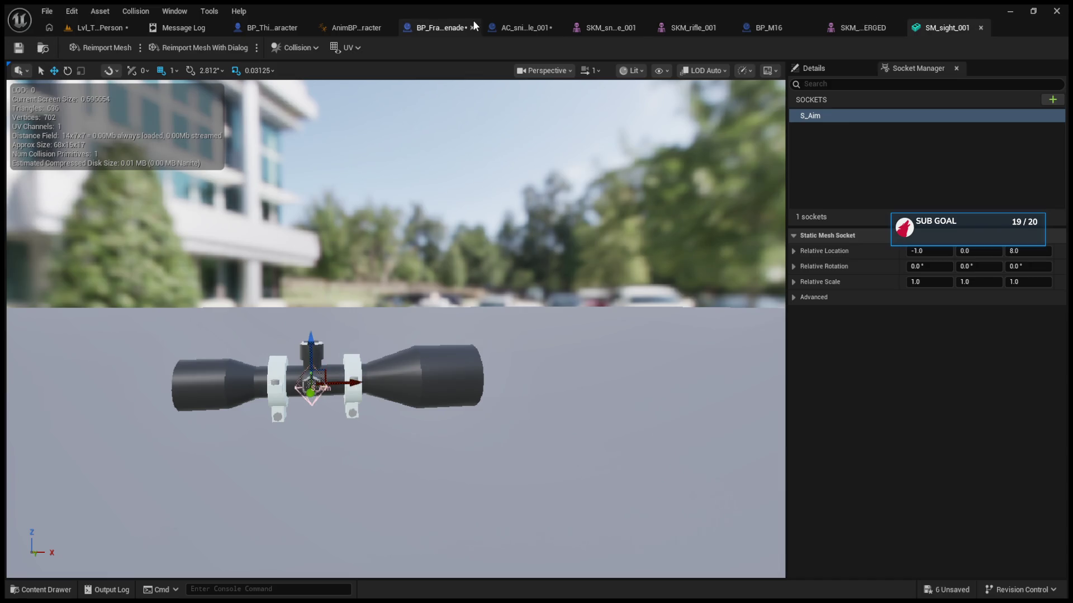
{"action": "left_click", "coordinate": [503, 22]}
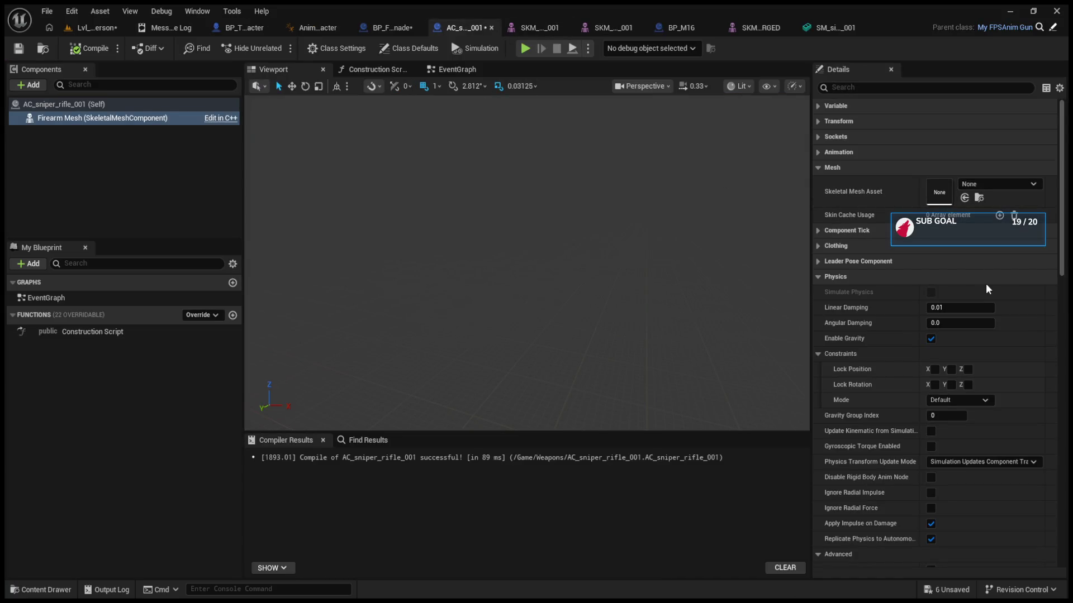
Assign SKM_sniper_rifle_001 as the Firearm Mesh asset and compile AC_sniper_rifle_001
{"action": "key", "text": "ctrl+z"}
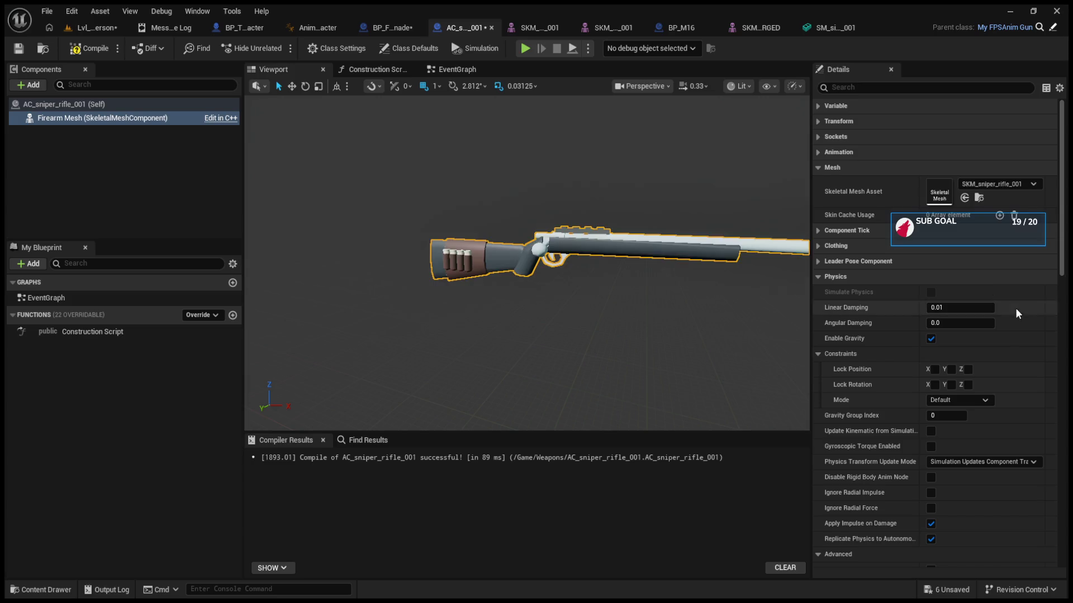
{"action": "left_click", "coordinate": [92, 50]}
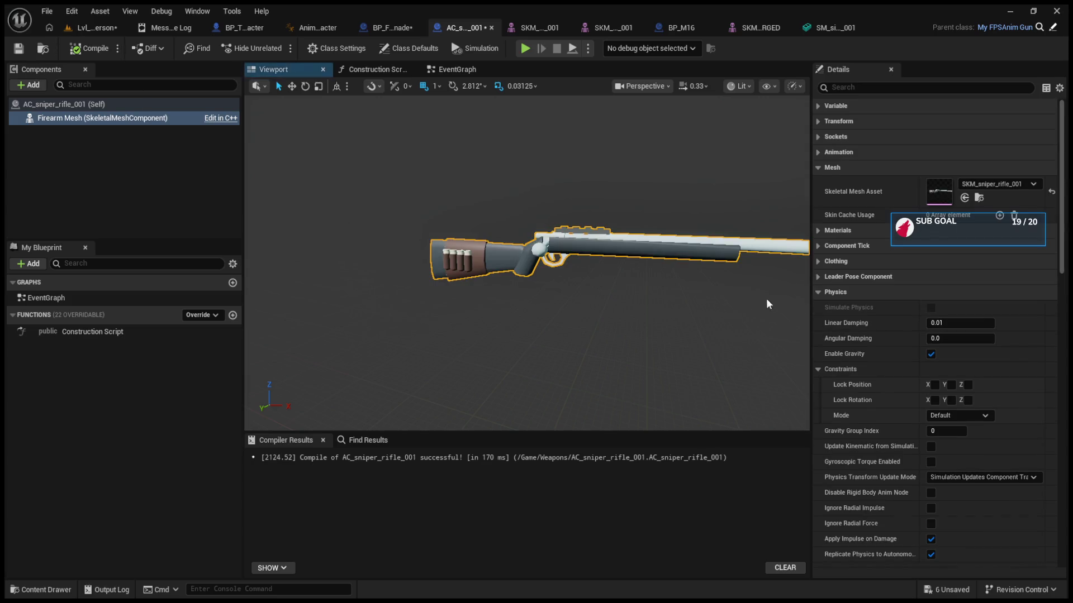
{"action": "left_click", "coordinate": [821, 293]}
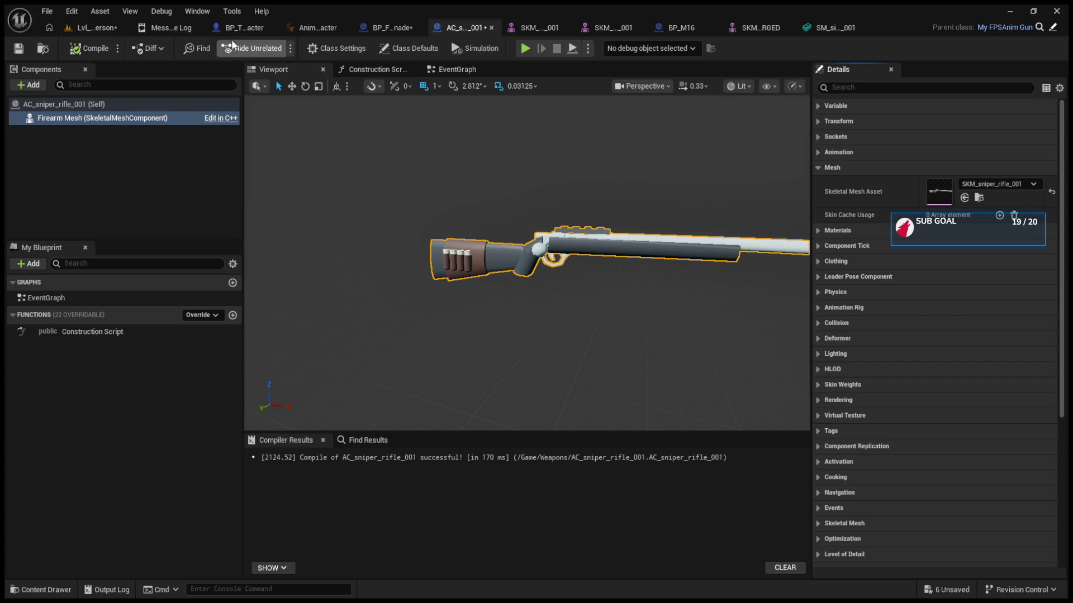
{"action": "left_click", "coordinate": [407, 31]}
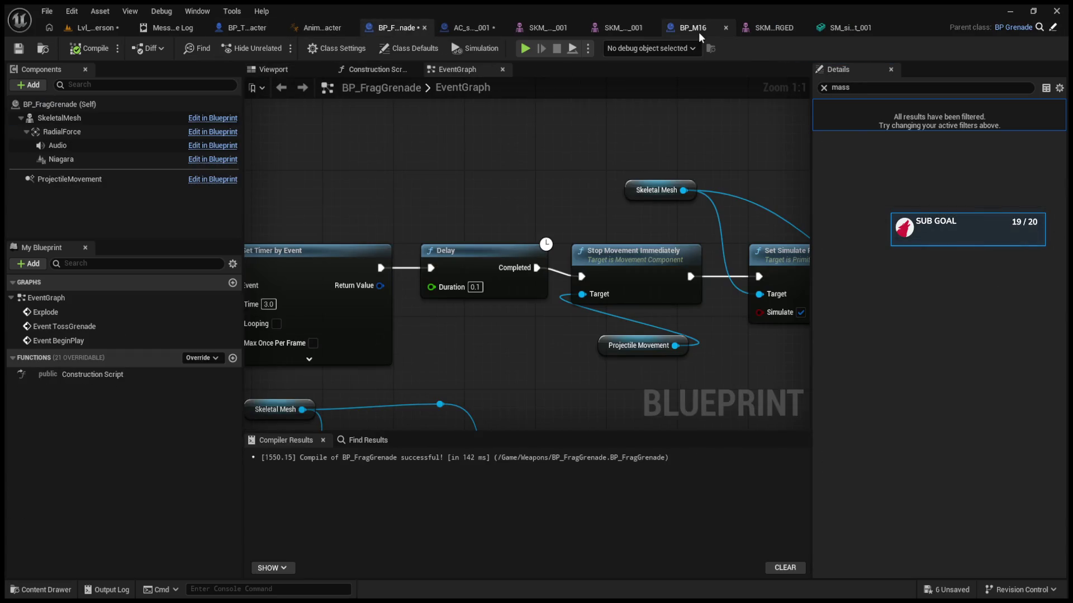
Compare the S_Aim sockets on the sniper rifle, regular rifle and scope meshes
{"action": "left_click", "coordinate": [565, 26]}
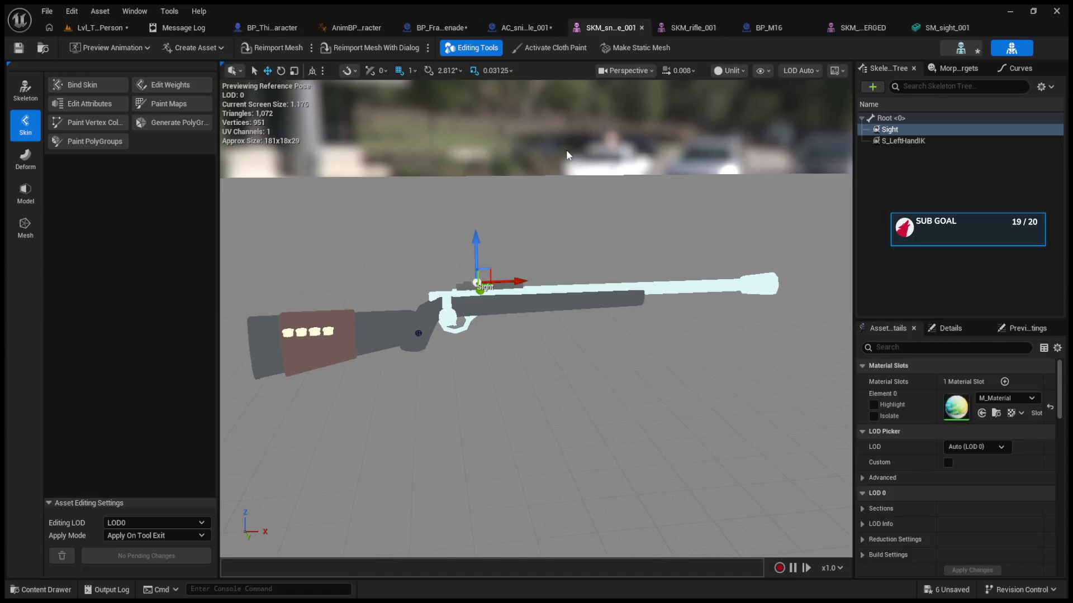
{"action": "left_click", "coordinate": [691, 28]}
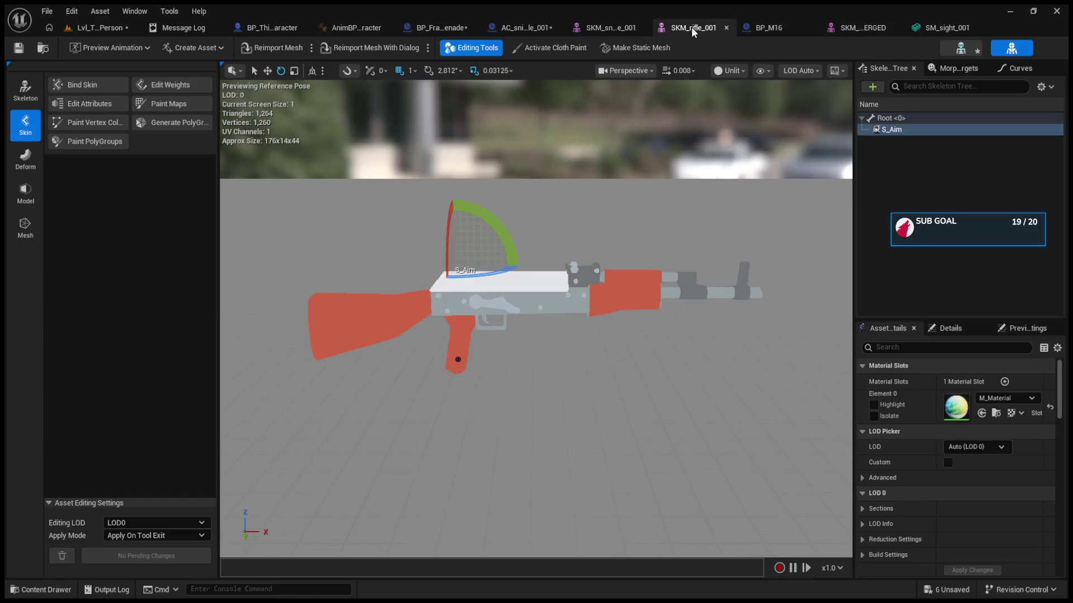
{"action": "left_click", "coordinate": [608, 29]}
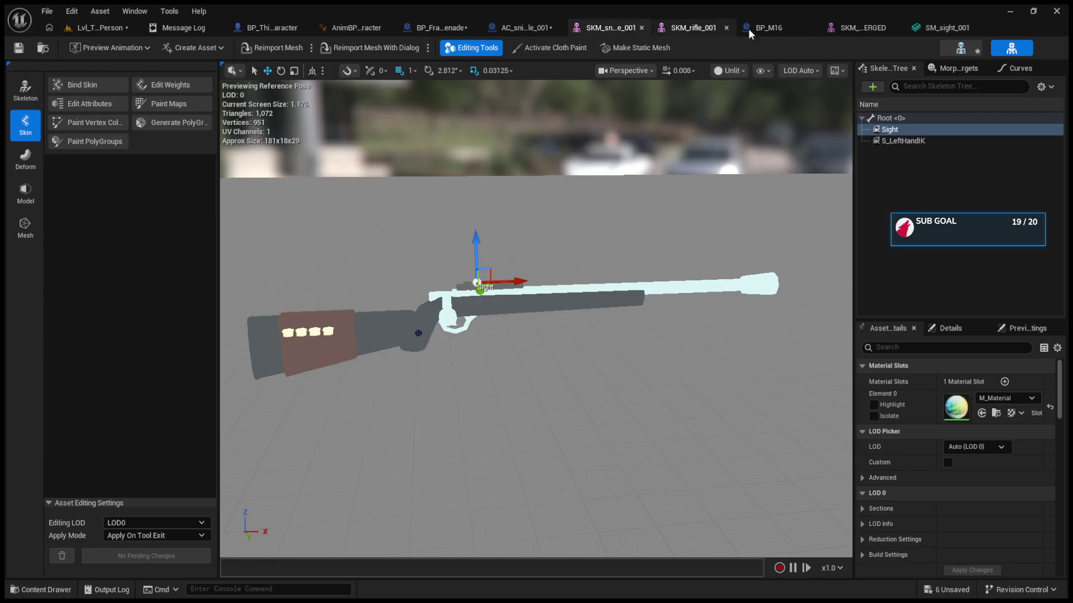
{"action": "left_click", "coordinate": [790, 27]}
{"action": "left_click", "coordinate": [925, 24]}
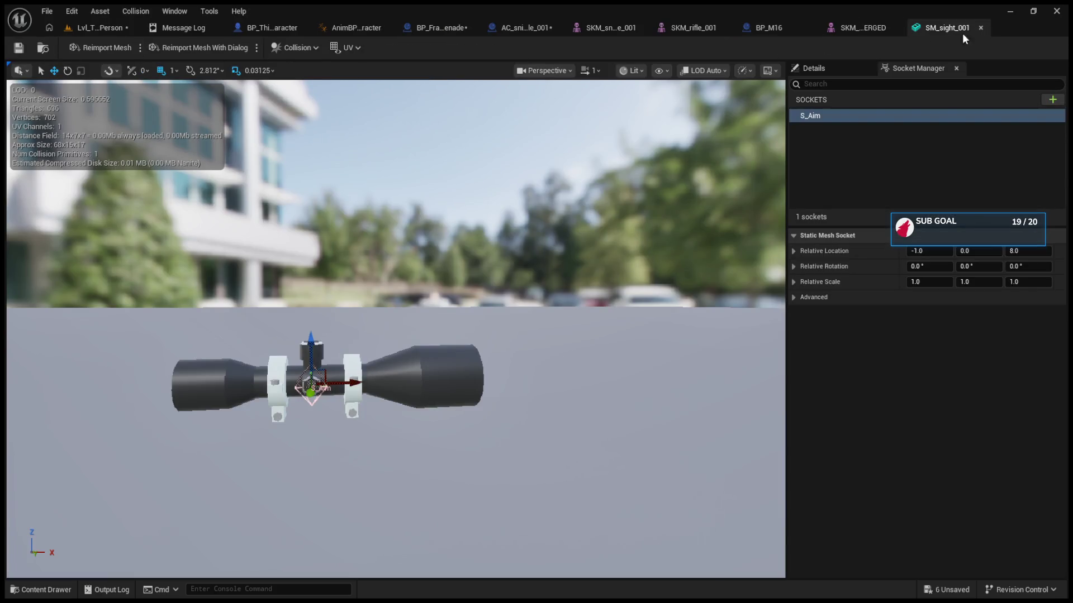
Close the SM_sight_001 scope editor and save all modified assets
{"action": "left_click", "coordinate": [980, 28]}
{"action": "left_click", "coordinate": [474, 32]}
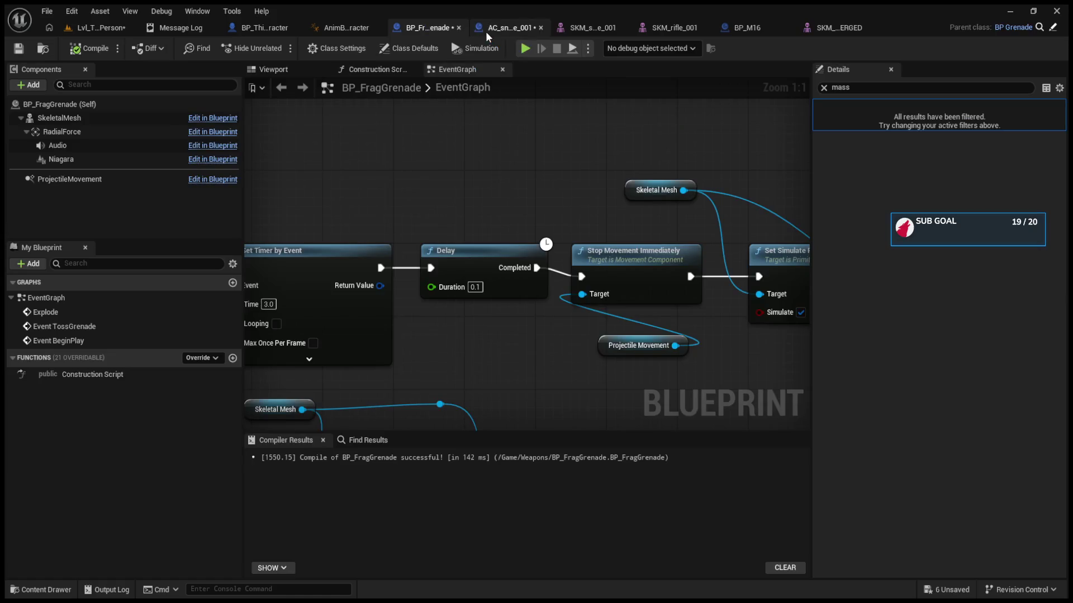
{"action": "key", "text": "ctrl+shift+s"}
Close the BP_FragGrenade and AnimBP editors and show BP_ThirdPersonCharacter's event graph
{"action": "left_click", "coordinate": [459, 28]}
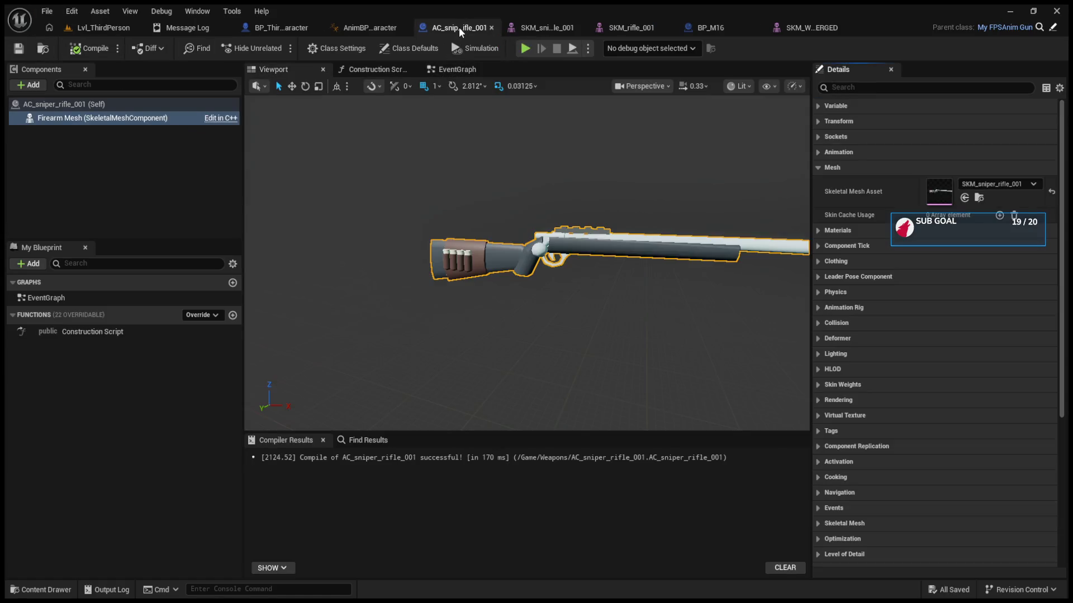
{"action": "left_click", "coordinate": [376, 29]}
{"action": "left_click", "coordinate": [404, 28]}
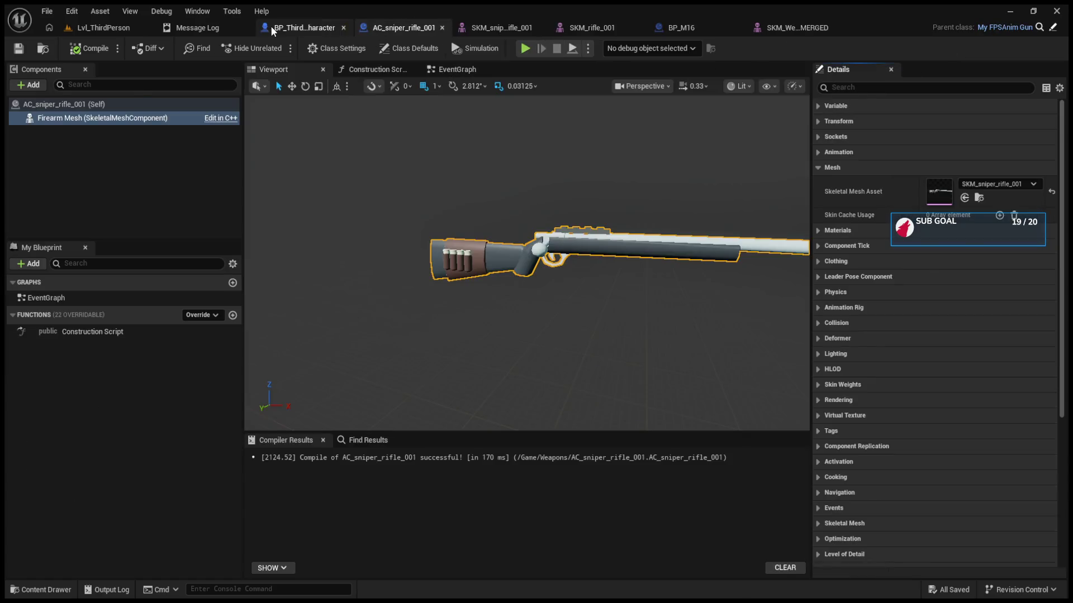
{"action": "left_click", "coordinate": [274, 28]}
{"action": "scroll", "coordinate": [549, 200], "scroll_direction": "down", "scroll_amount": 11}
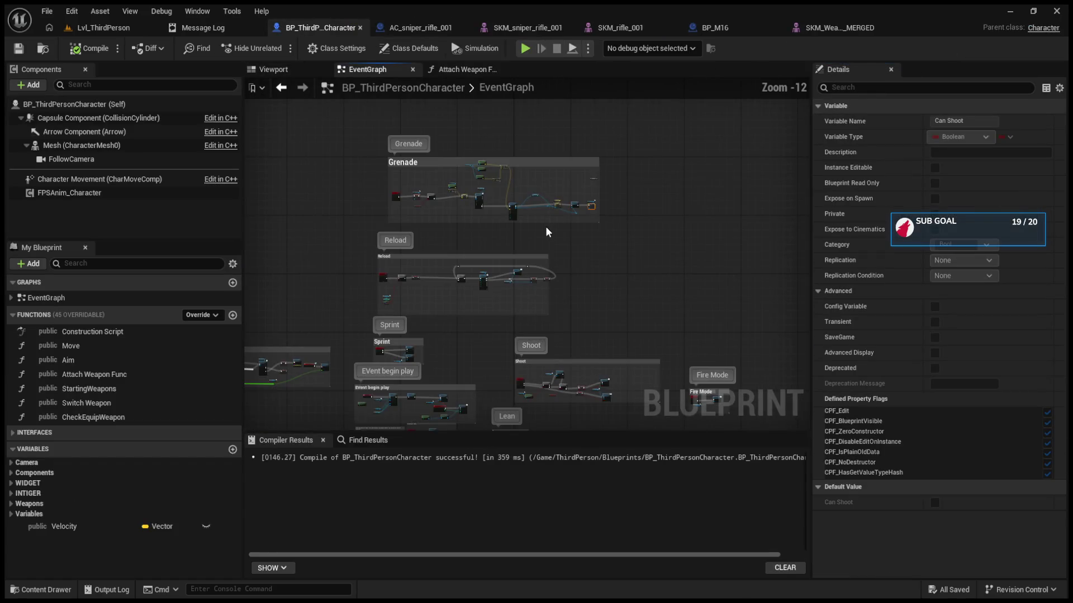
Revisit the sniper rifle blueprint and mesh, then return to the character's event graph
{"action": "left_click", "coordinate": [420, 35]}
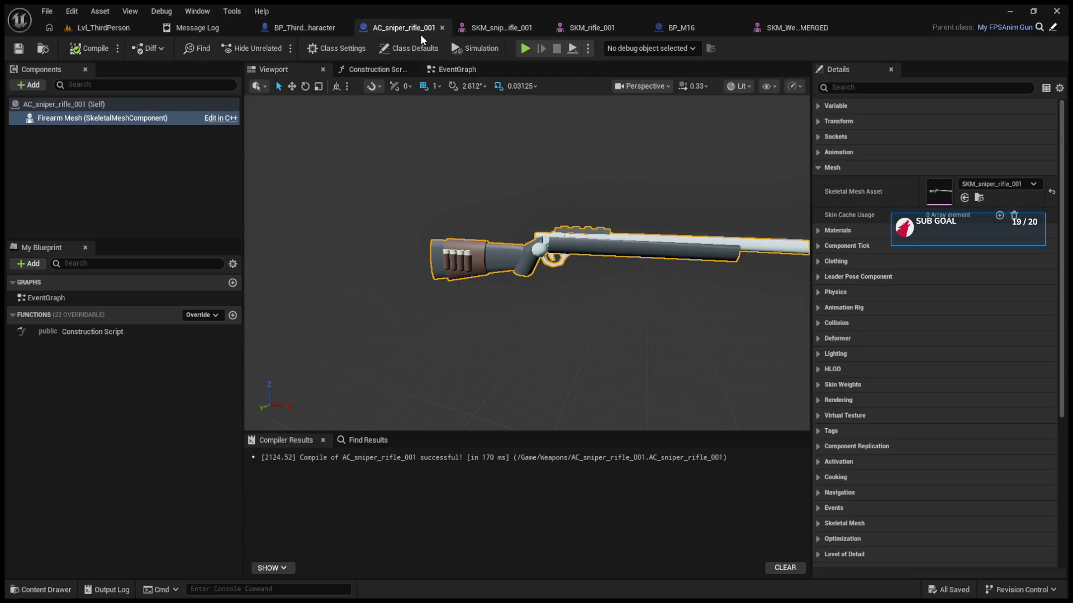
{"action": "left_click", "coordinate": [517, 30]}
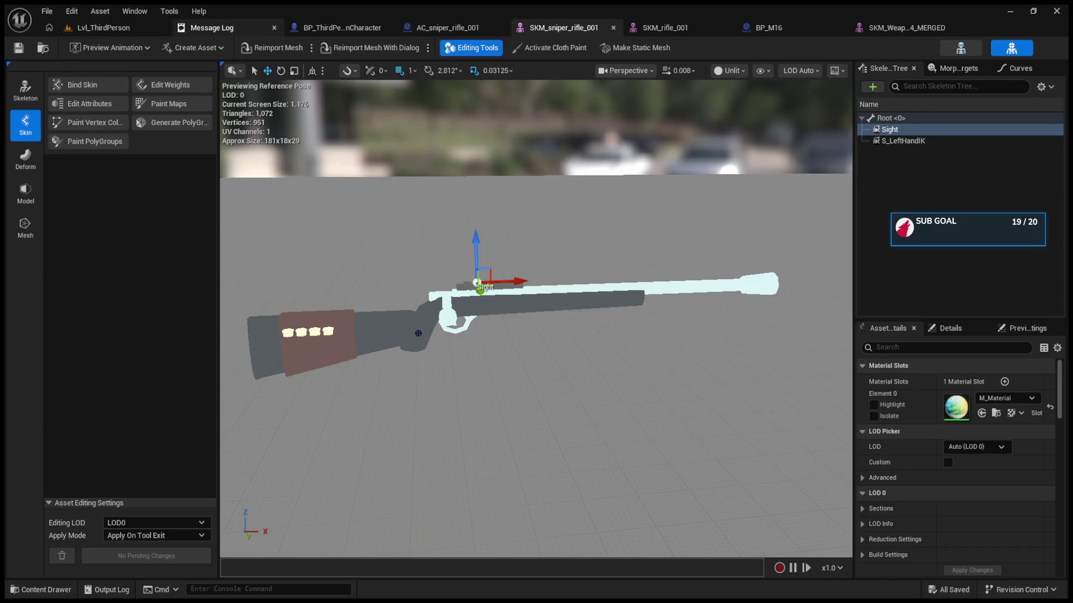
{"action": "left_click", "coordinate": [207, 28]}
{"action": "left_click", "coordinate": [335, 27]}
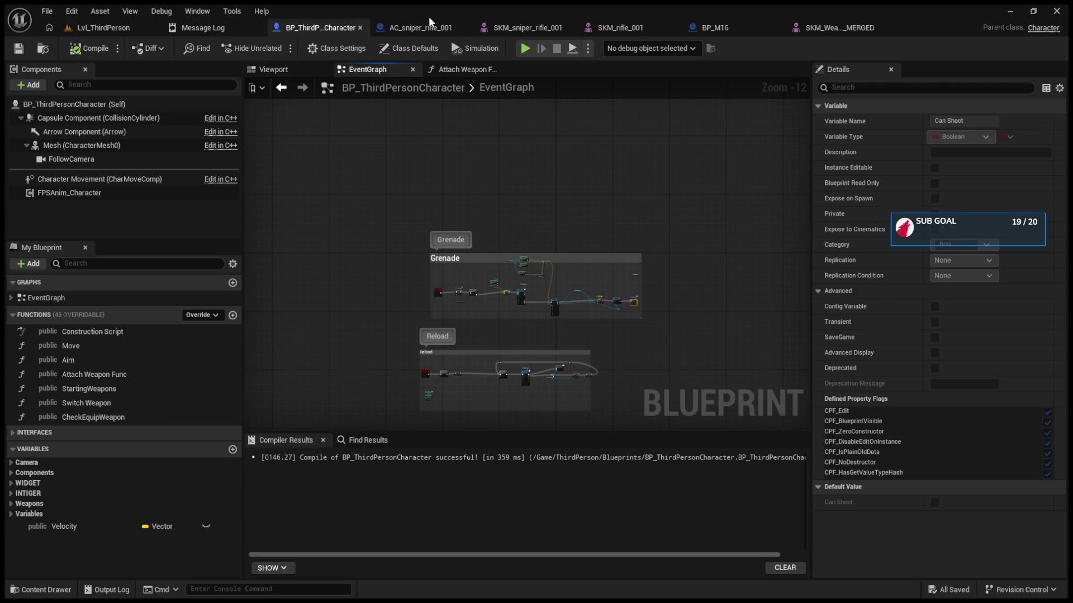
Set Weapons class Index [0] to AC_sniper_rifle_001 instead of BP_M16, compile, and return to Lvl_ThirdPerson
{"action": "left_click", "coordinate": [17, 508]}
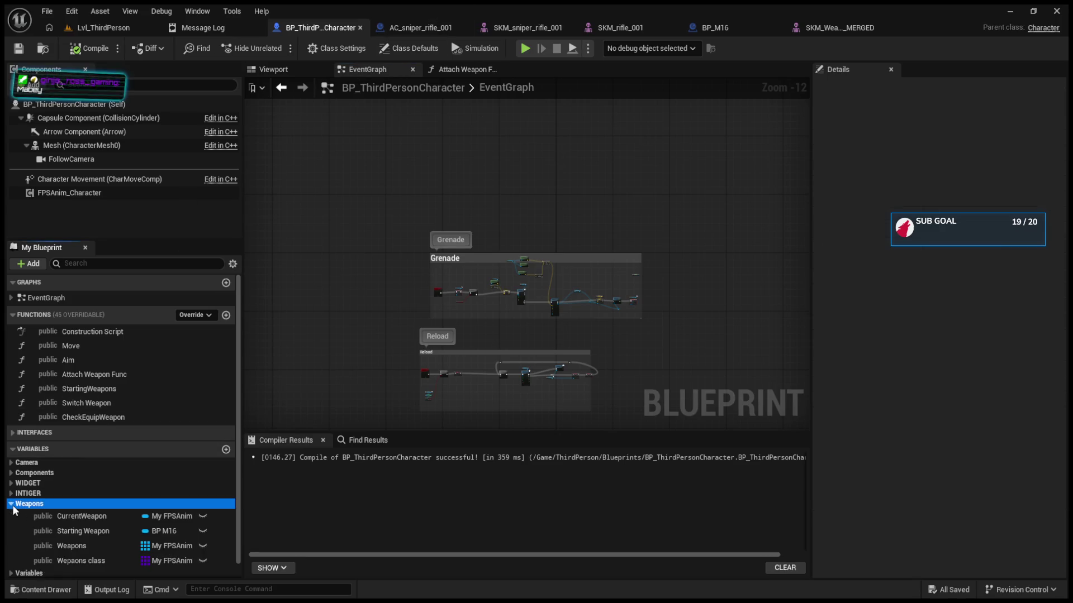
{"action": "left_click", "coordinate": [89, 556]}
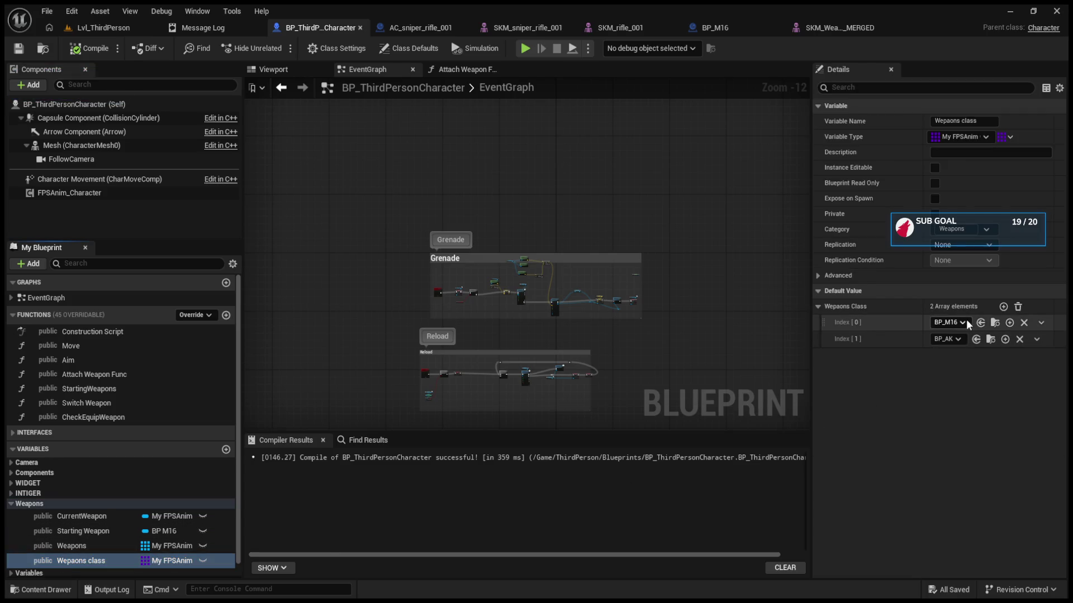
{"action": "left_click", "coordinate": [980, 322]}
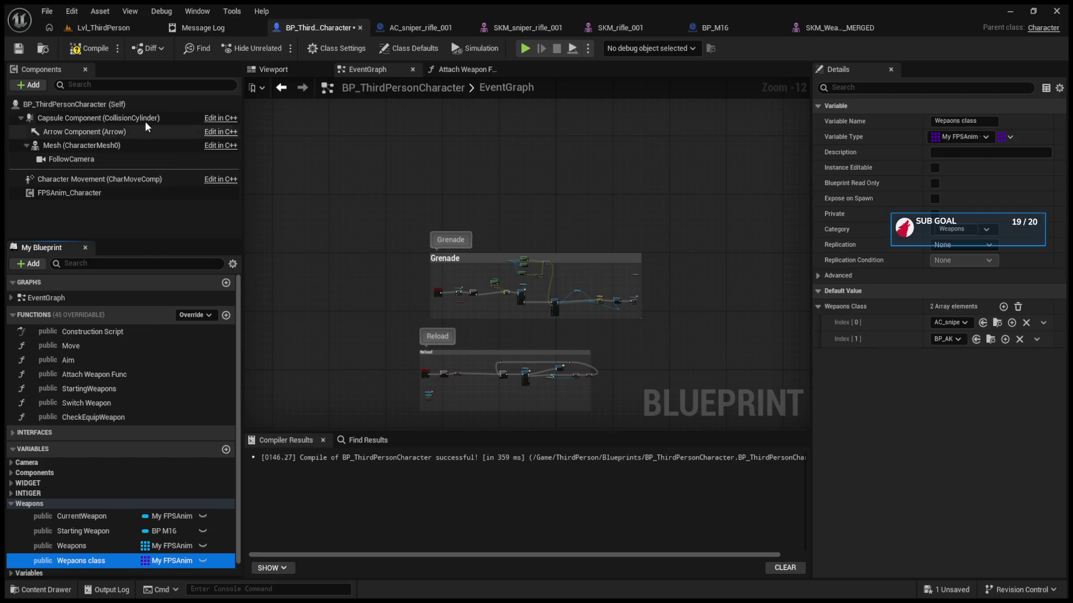
{"action": "left_click", "coordinate": [105, 53]}
{"action": "left_click", "coordinate": [103, 29]}
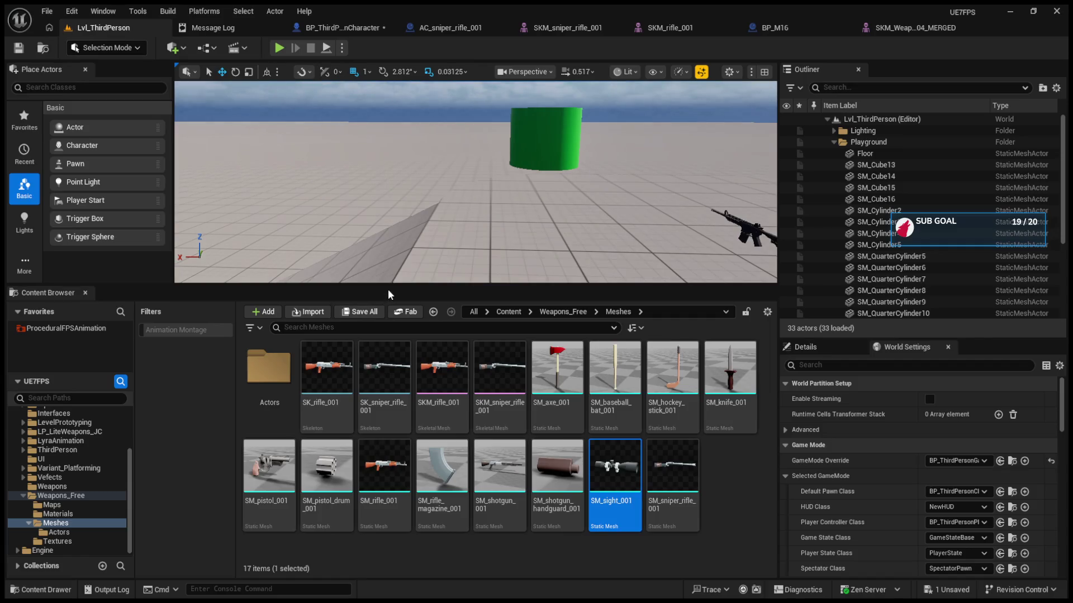
Start a Play-in-Editor session, eject with F8, and frame the equipped sniper rifle
{"action": "left_click_drag", "start_coordinate": [384, 286], "coordinate": [384, 403]}
{"action": "left_click", "coordinate": [278, 48]}
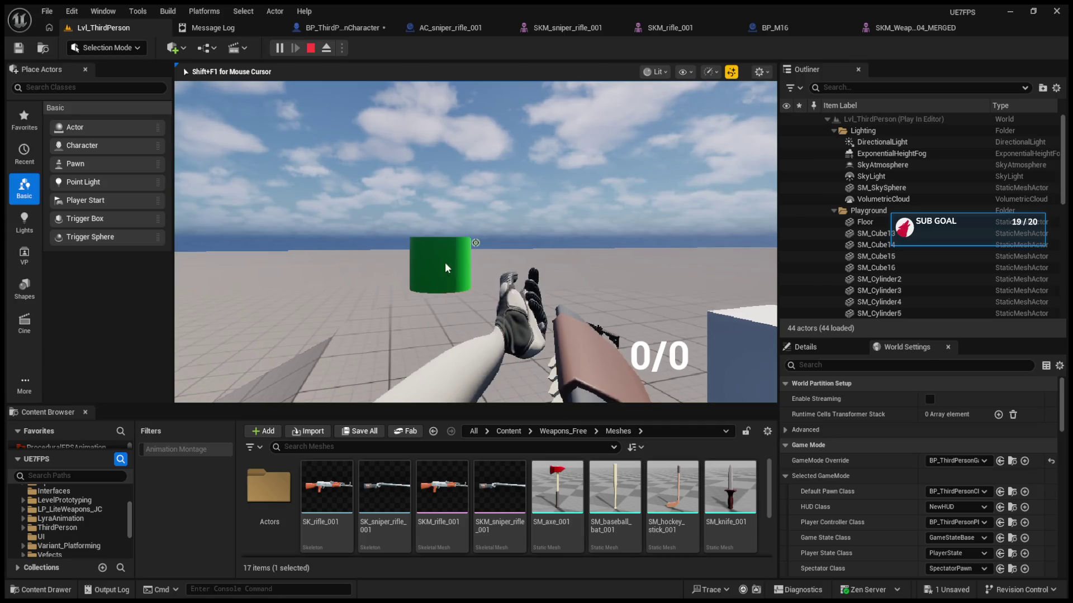
{"action": "key", "text": "F8"}
{"action": "left_click", "coordinate": [576, 280]}
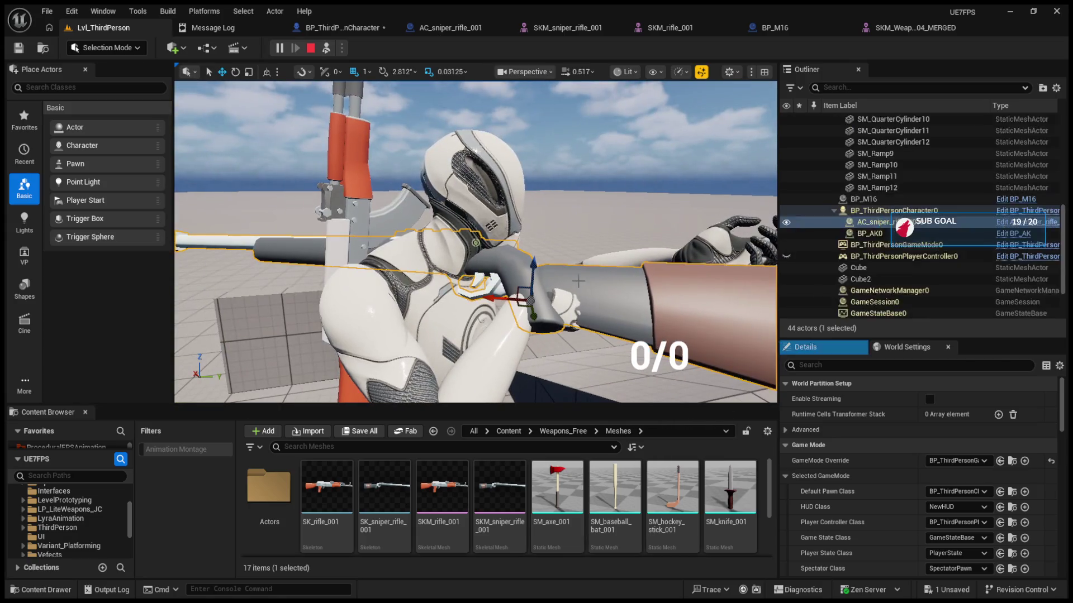
{"action": "key", "text": "f"}
Rotate the held rifle about 171 degrees, level it, and inspect its transform properties
{"action": "key", "text": "e"}
{"action": "mouse_move", "coordinate": [545, 246]}
{"action": "left_mouse_down"}
{"action": "mouse_move", "coordinate": [470, 256]}
{"action": "mouse_move", "coordinate": [481, 201]}
{"action": "left_mouse_up"}
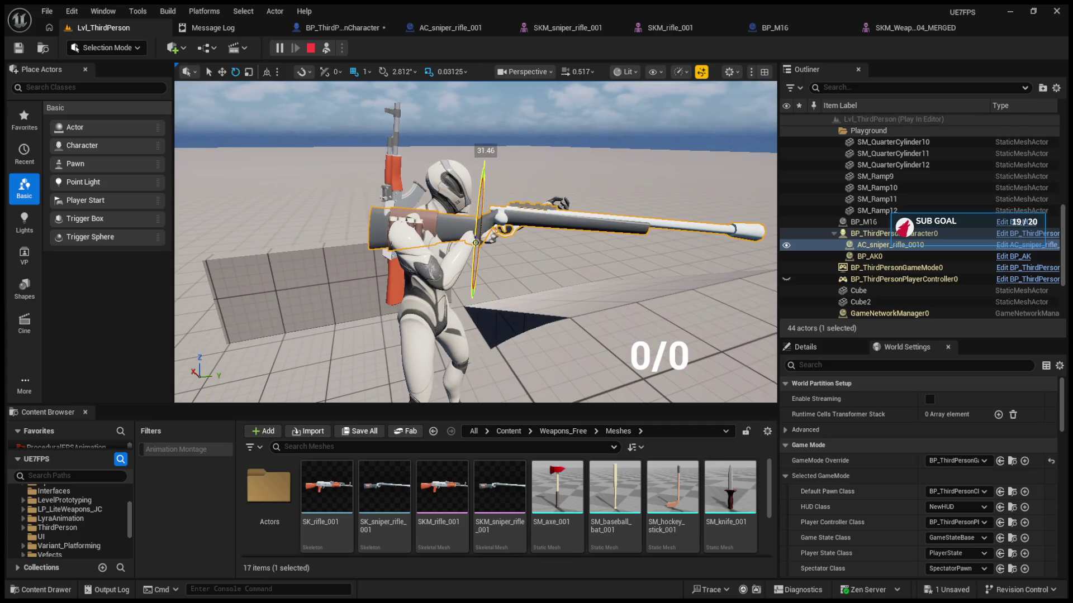
{"action": "key", "text": "w"}
{"action": "scroll", "coordinate": [482, 229], "scroll_direction": "up", "scroll_amount": 5}
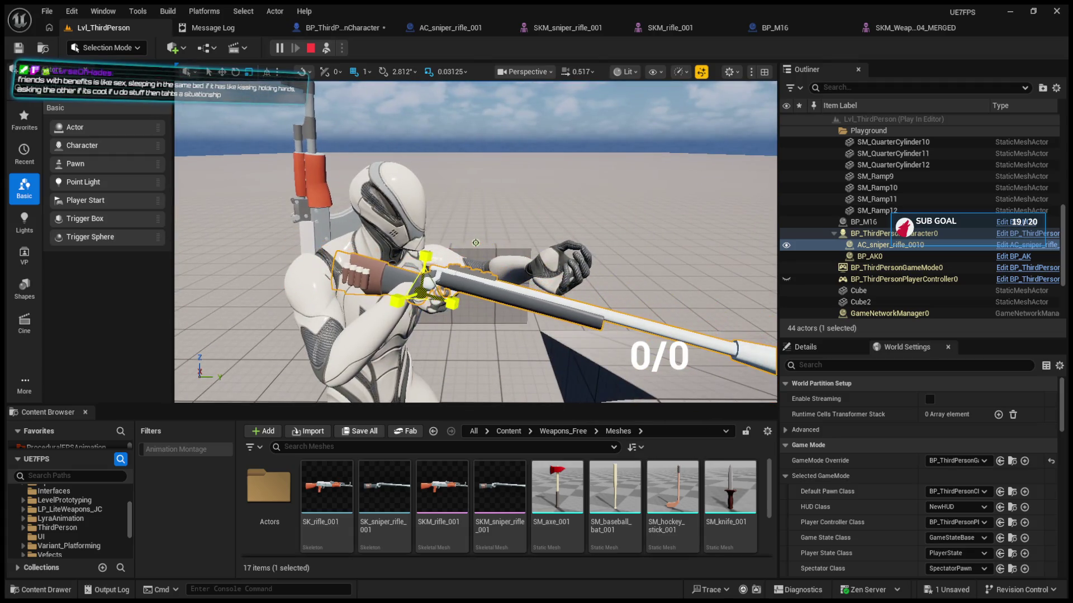
{"action": "key", "text": "e"}
{"action": "mouse_move", "coordinate": [461, 301]}
{"action": "left_mouse_down"}
{"action": "mouse_move", "coordinate": [463, 288]}
{"action": "mouse_move", "coordinate": [347, 300]}
{"action": "left_mouse_up"}
{"action": "key", "text": "f"}
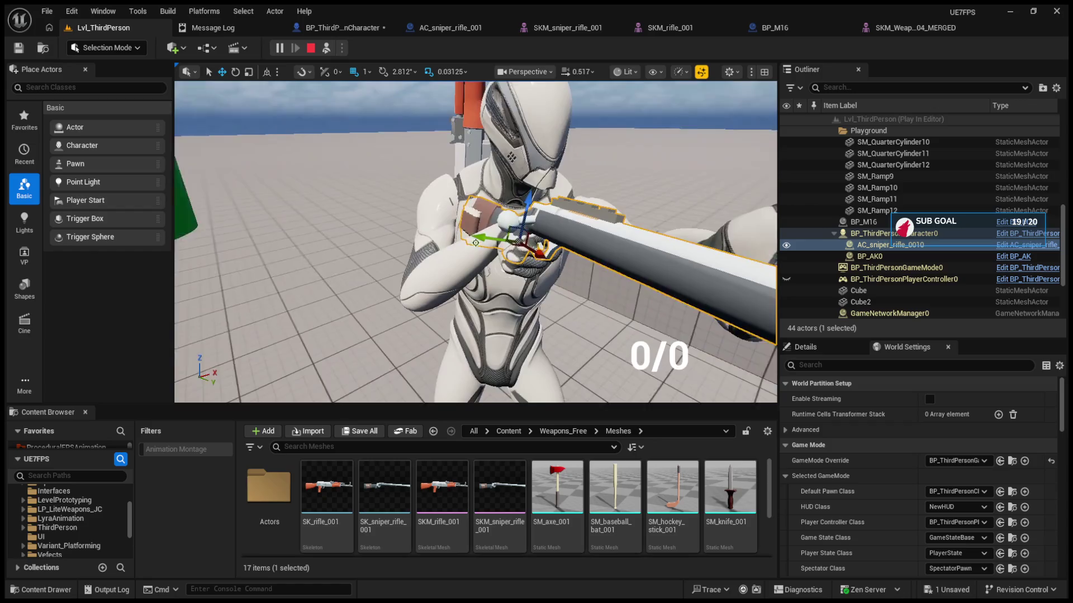
{"action": "key", "text": "w"}
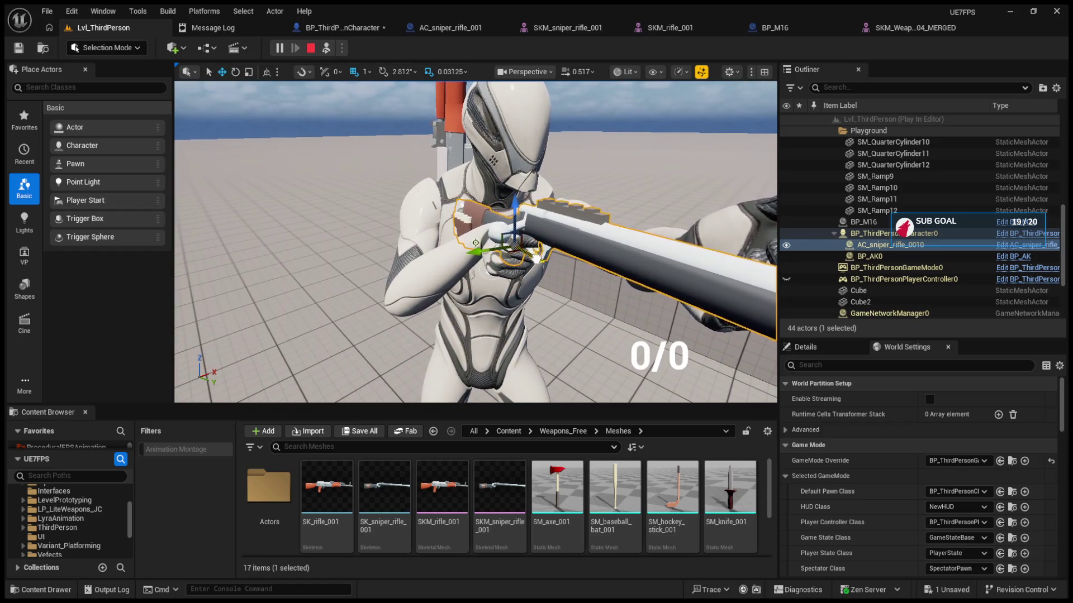
{"action": "left_click_drag", "start_coordinate": [494, 260], "coordinate": [587, 263]}
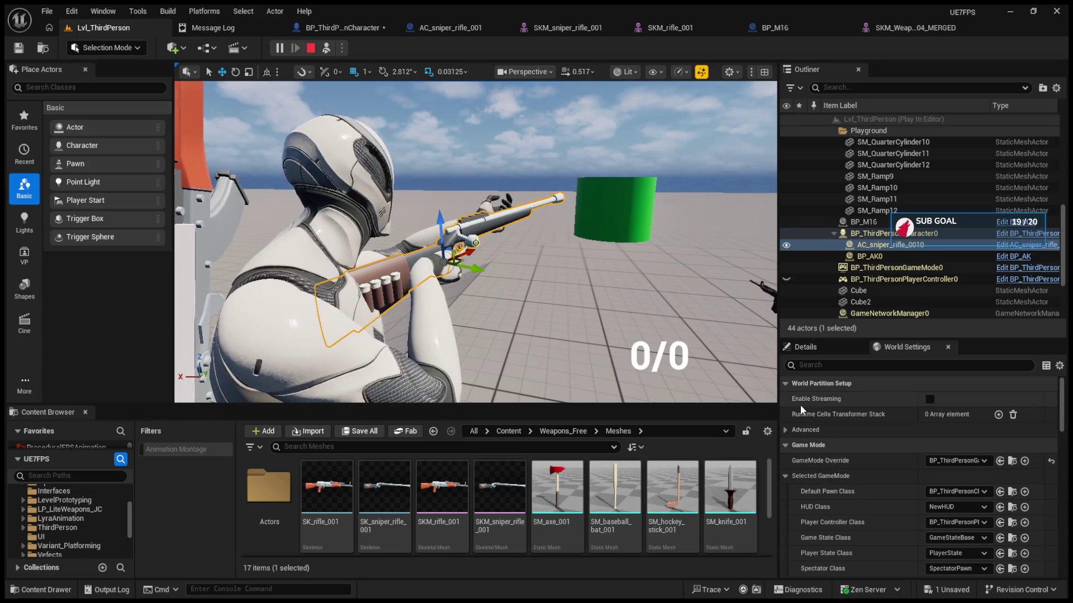
{"action": "left_click", "coordinate": [809, 347]}
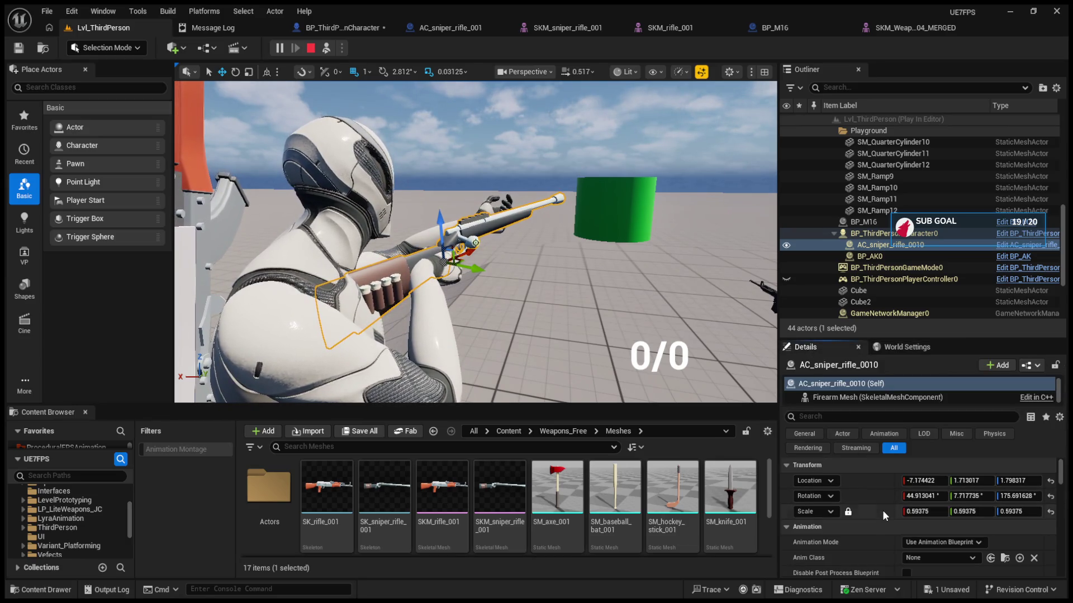
Scale the SKM_sniper_rifle_001 Root bone from 0.53125 to 0.59375 in Model mode
{"action": "left_click", "coordinate": [865, 29]}
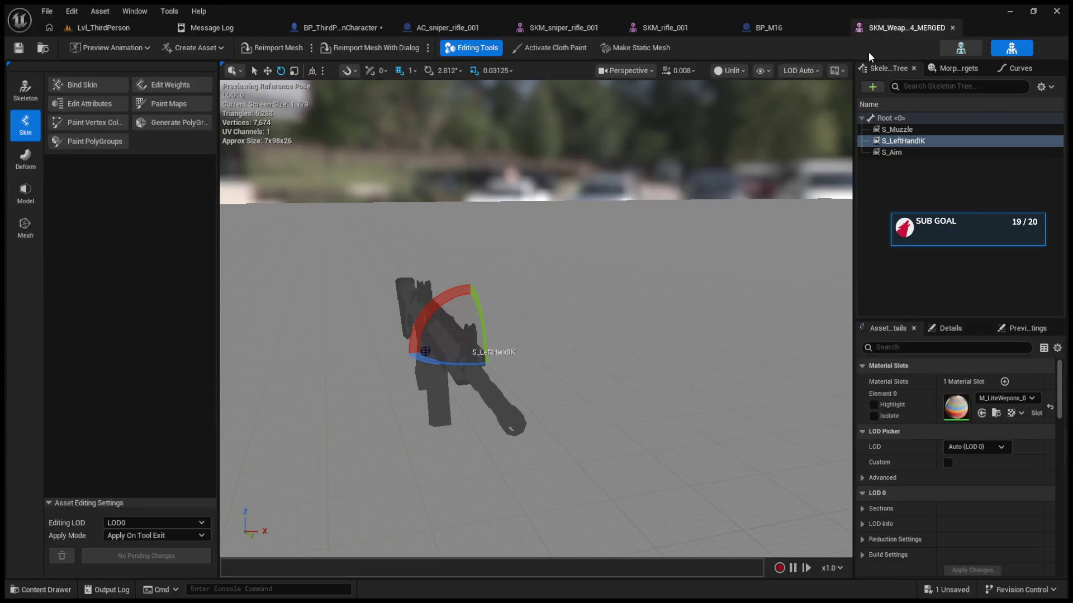
{"action": "left_click", "coordinate": [664, 28]}
{"action": "left_click", "coordinate": [561, 29]}
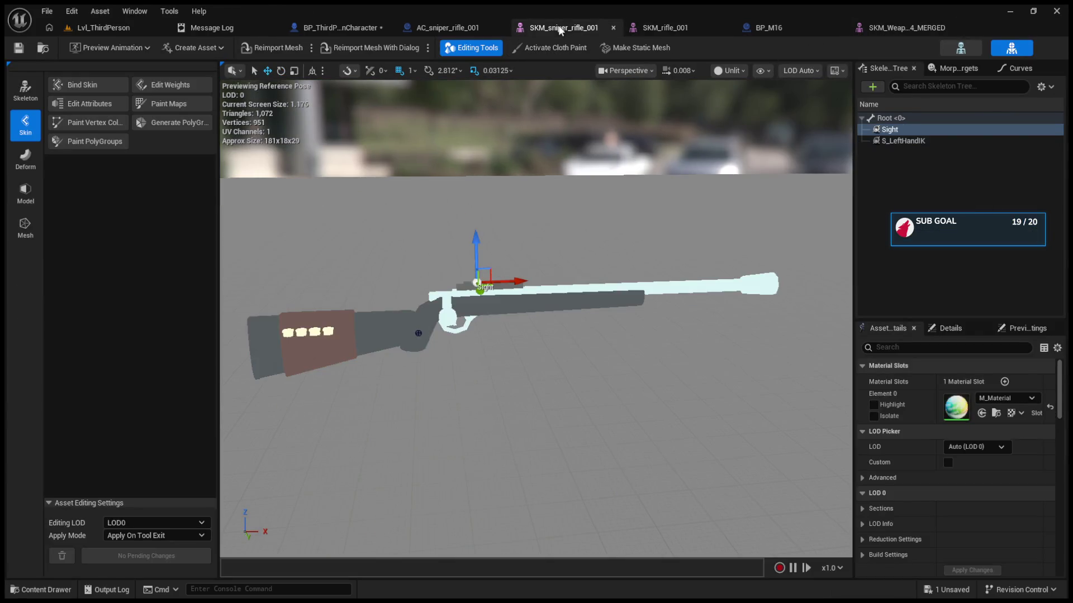
{"action": "left_click", "coordinate": [890, 118]}
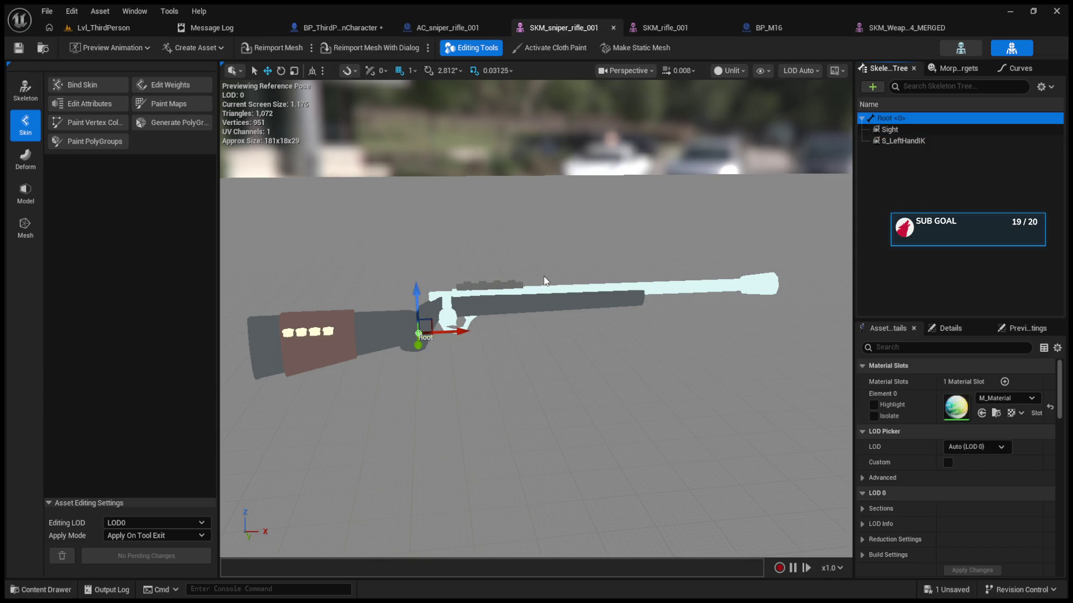
{"action": "left_click", "coordinate": [25, 193]}
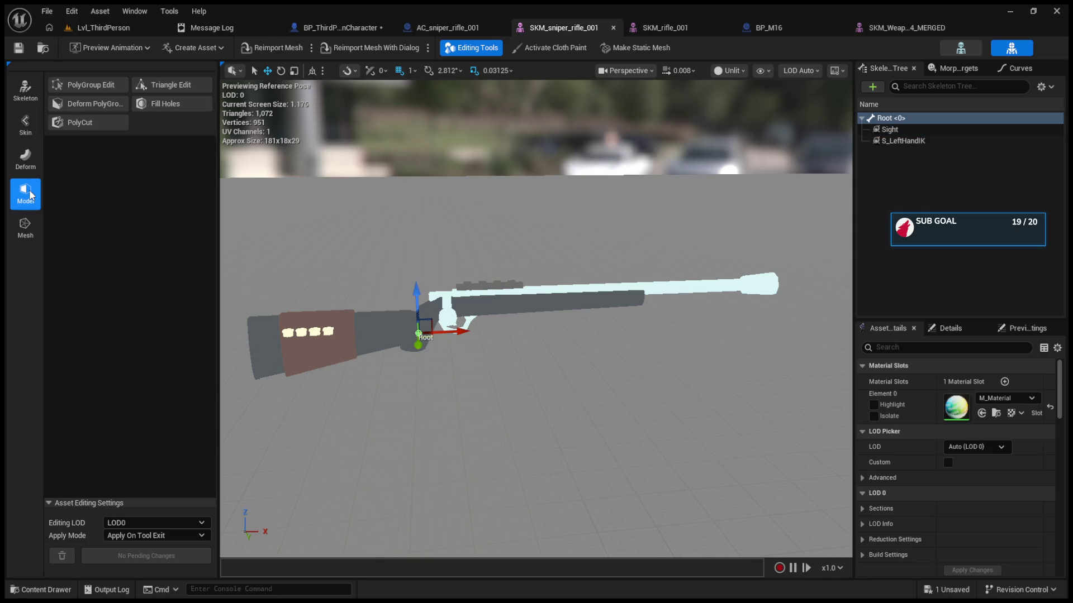
{"action": "mouse_move", "coordinate": [416, 334]}
{"action": "left_mouse_down"}
{"action": "mouse_move", "coordinate": [391, 357]}
{"action": "mouse_move", "coordinate": [418, 335]}
{"action": "left_mouse_up"}
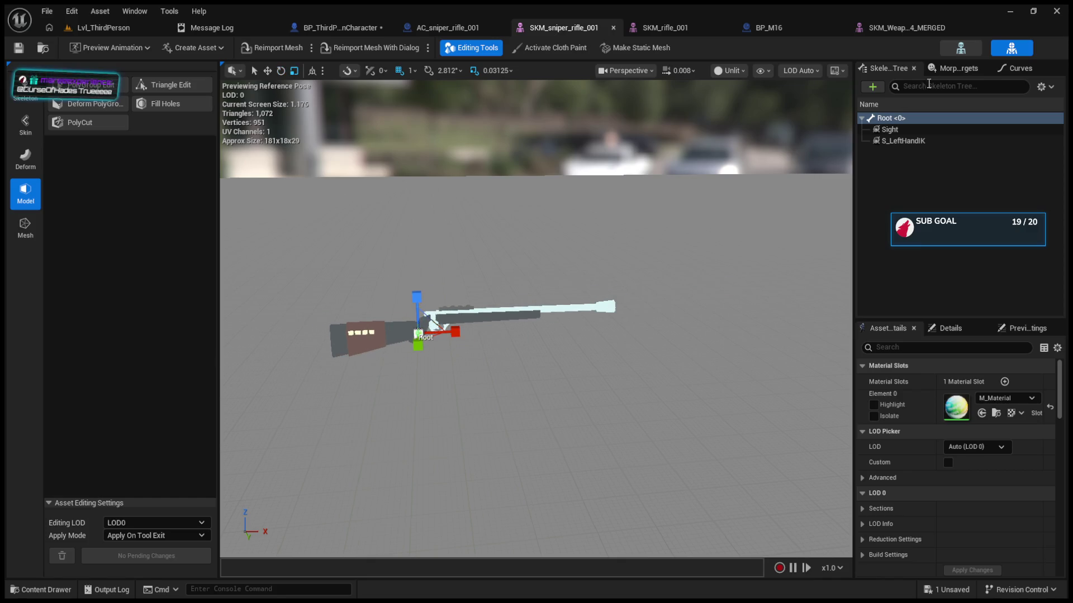
{"action": "left_click", "coordinate": [938, 330]}
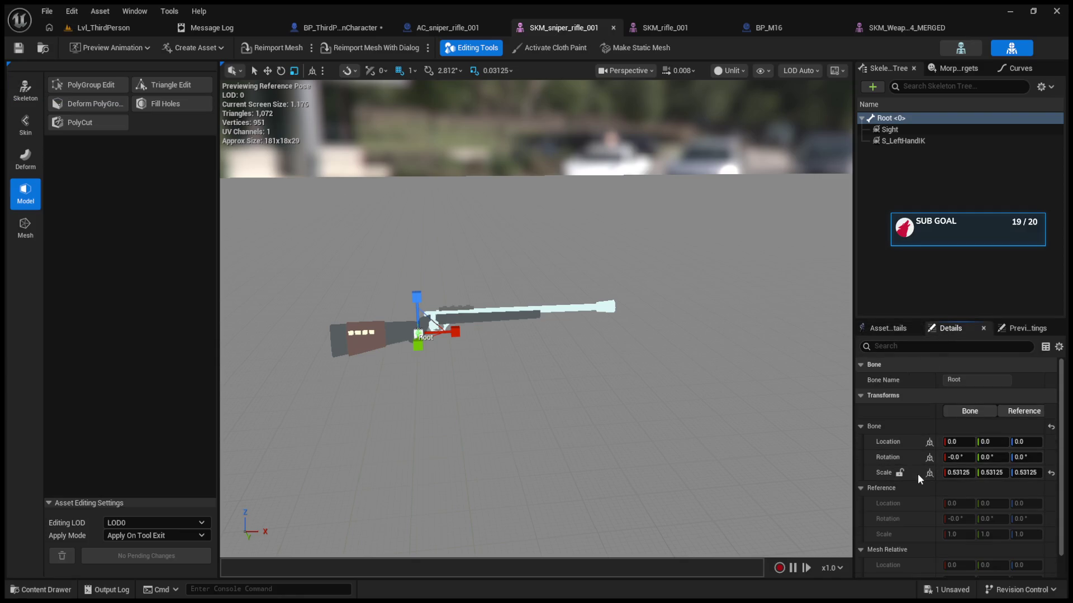
{"action": "left_click_drag", "start_coordinate": [419, 334], "coordinate": [311, 267]}
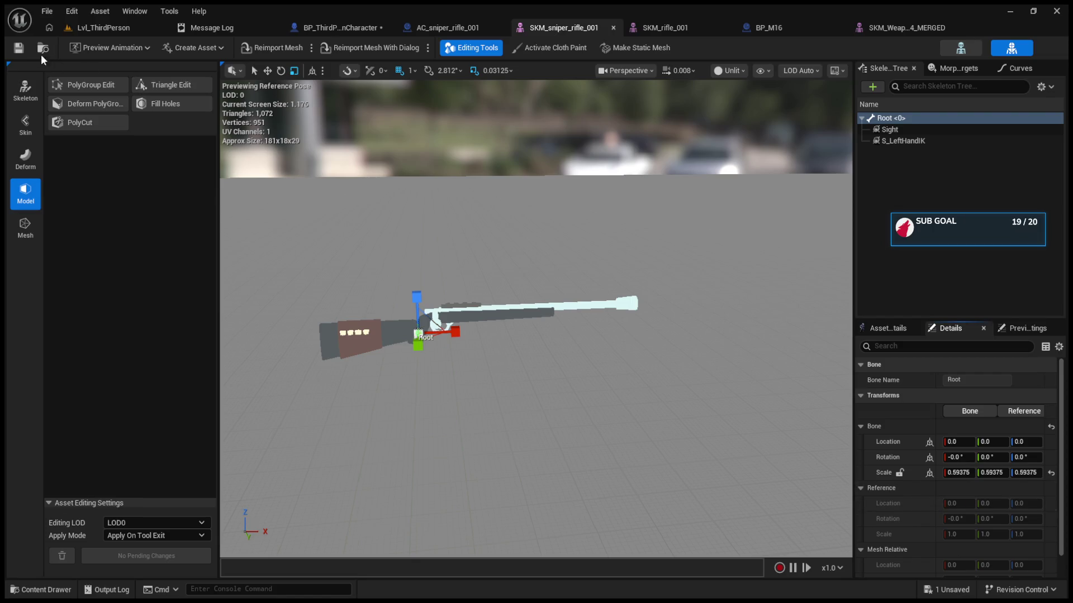
Compare the rifle's size in the running level against the merged reference weapon mesh
{"action": "left_click", "coordinate": [103, 27]}
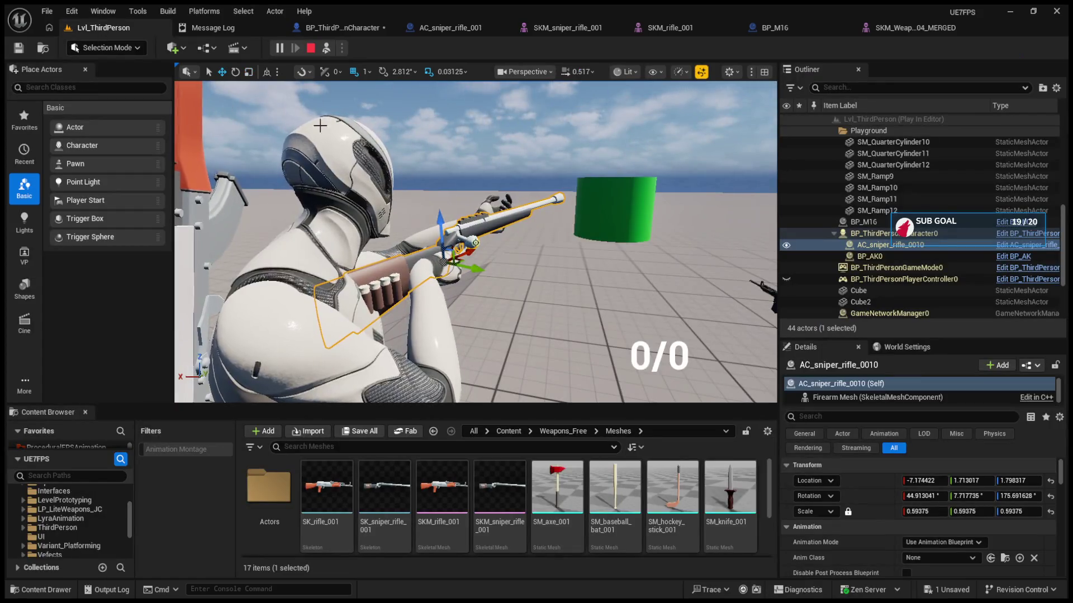
{"action": "left_click", "coordinate": [869, 30]}
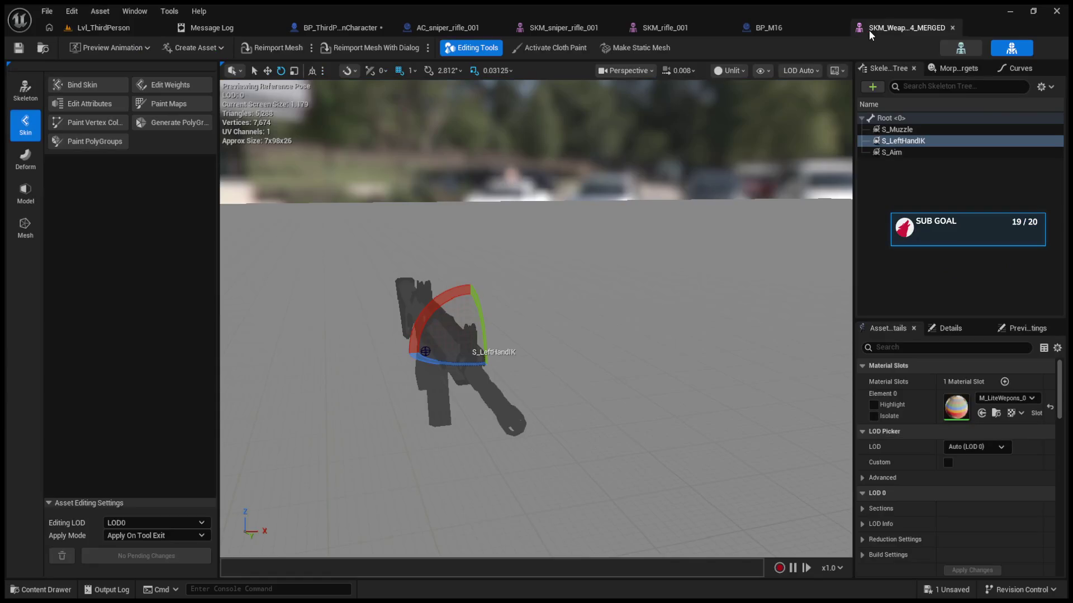
{"action": "left_click", "coordinate": [103, 27]}
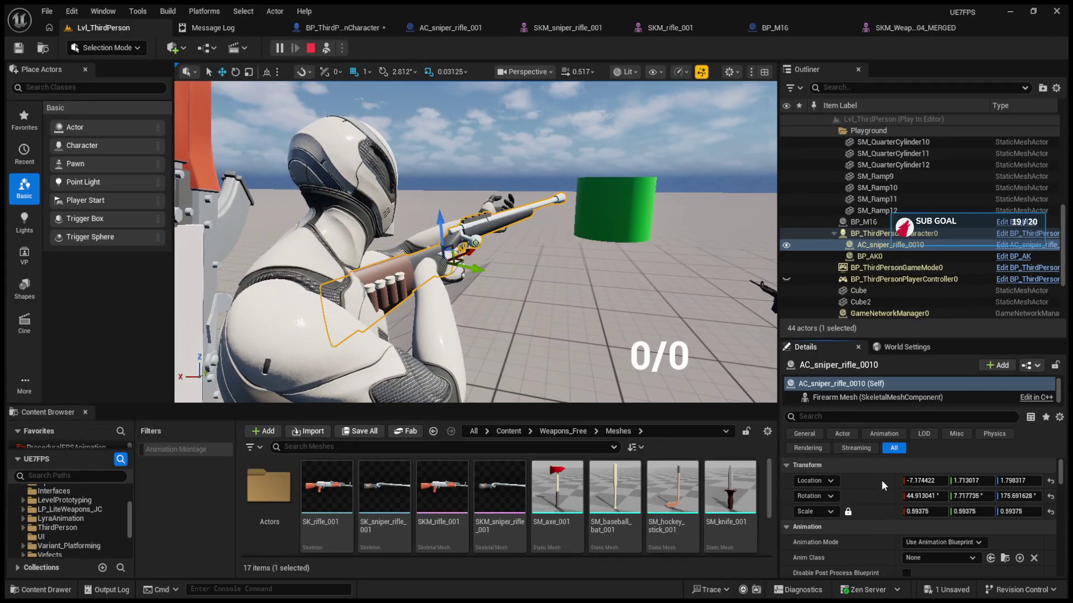
Bring up AC_sniper_rifle_001's Class Defaults
{"action": "left_click", "coordinate": [465, 28]}
{"action": "left_click", "coordinate": [818, 169]}
{"action": "scroll", "coordinate": [839, 380], "scroll_direction": "down", "scroll_amount": 5}
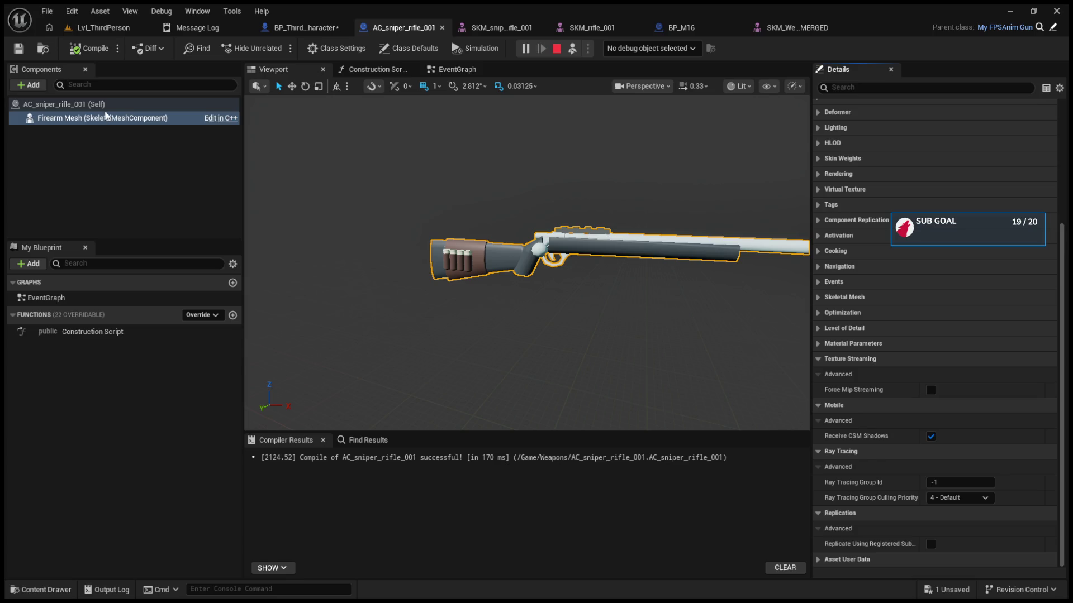
{"action": "left_click", "coordinate": [84, 104]}
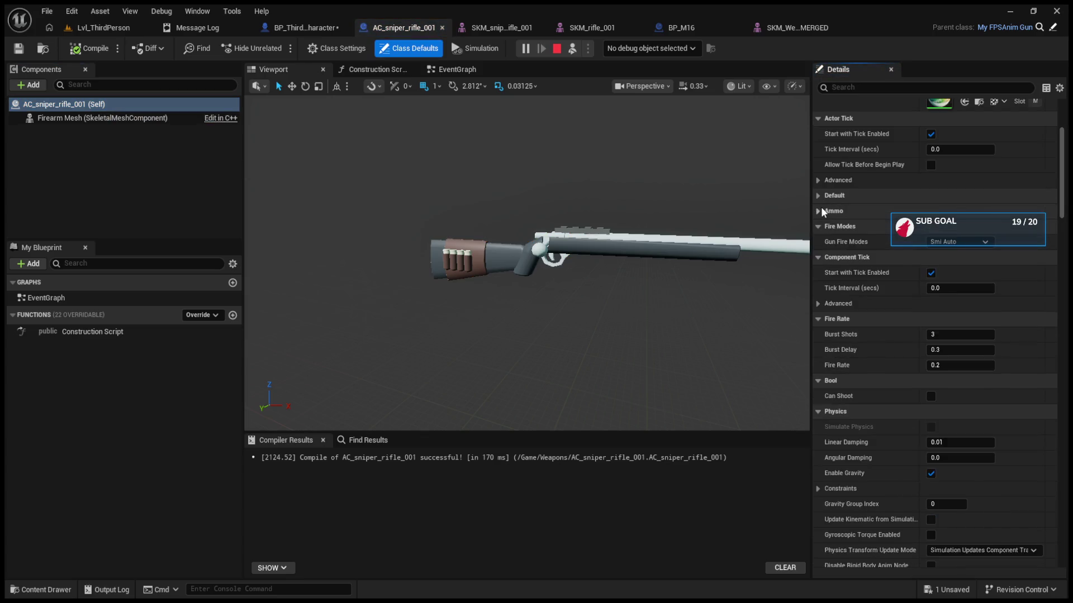
Collapse the Fire Modes through Activation settings groups in the Details panel
{"action": "left_click", "coordinate": [817, 227]}
{"action": "left_click", "coordinate": [817, 241]}
{"action": "left_click", "coordinate": [818, 257]}
{"action": "left_click", "coordinate": [819, 271]}
{"action": "left_click", "coordinate": [819, 287]}
{"action": "left_click", "coordinate": [819, 303]}
{"action": "left_click", "coordinate": [819, 318]}
{"action": "left_click", "coordinate": [819, 334]}
{"action": "left_click", "coordinate": [819, 350]}
{"action": "left_click", "coordinate": [819, 364]}
{"action": "left_click", "coordinate": [818, 380]}
{"action": "left_click", "coordinate": [819, 396]}
{"action": "left_click", "coordinate": [819, 411]}
{"action": "left_click", "coordinate": [819, 426]}
{"action": "left_click", "coordinate": [819, 442]}
{"action": "left_click", "coordinate": [819, 458]}
{"action": "left_click", "coordinate": [819, 473]}
{"action": "left_click", "coordinate": [818, 488]}
{"action": "left_click", "coordinate": [820, 503]}
Paste Grip Socket Offset location -7.174422, 1.713017, 1.798317, then view the running level
{"action": "scroll", "coordinate": [821, 489], "scroll_direction": "down", "scroll_amount": 4}
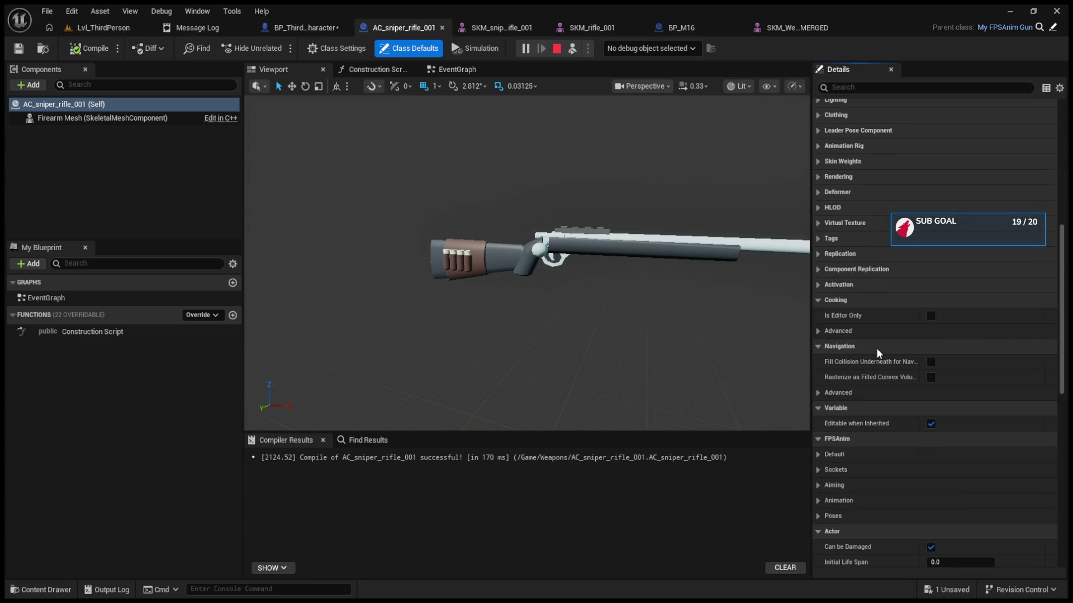
{"action": "scroll", "coordinate": [877, 352], "scroll_direction": "down", "scroll_amount": 4}
{"action": "left_click", "coordinate": [819, 360]}
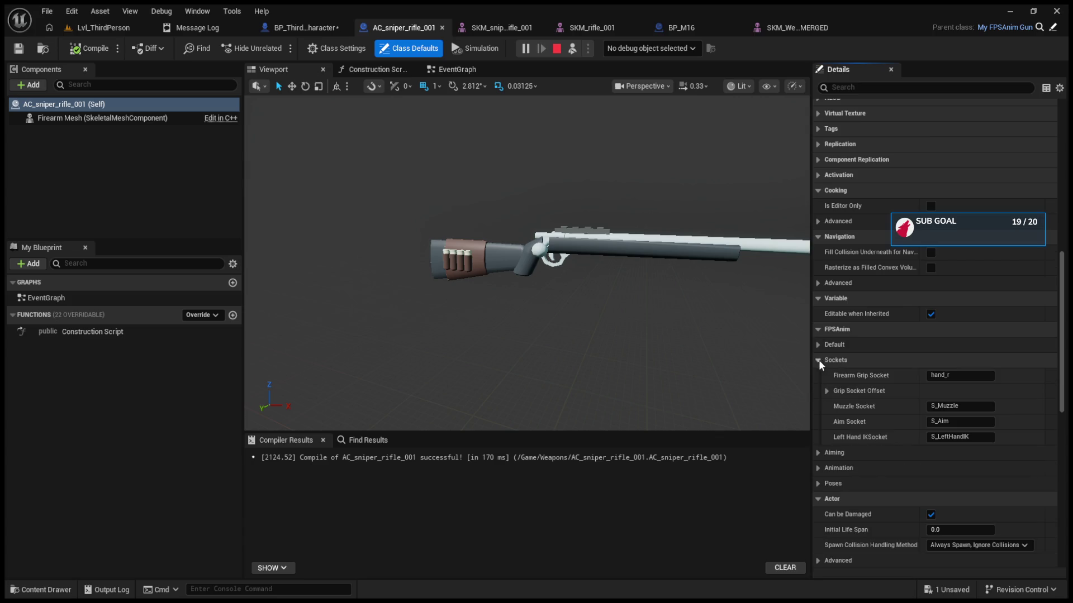
{"action": "left_click", "coordinate": [827, 391]}
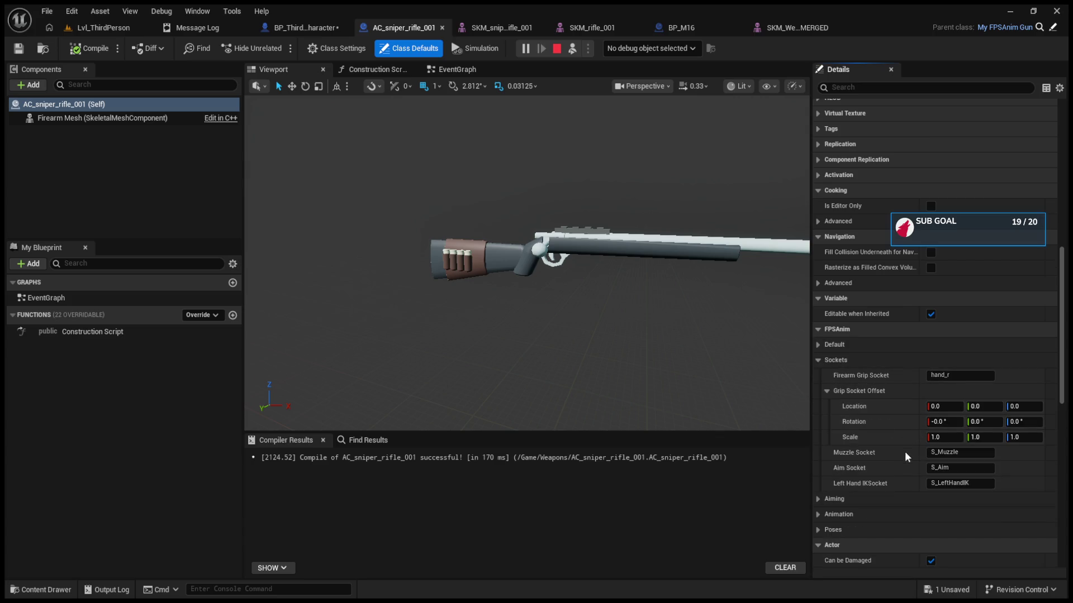
{"action": "key", "text": "ctrl+v"}
{"action": "left_click", "coordinate": [103, 27]}
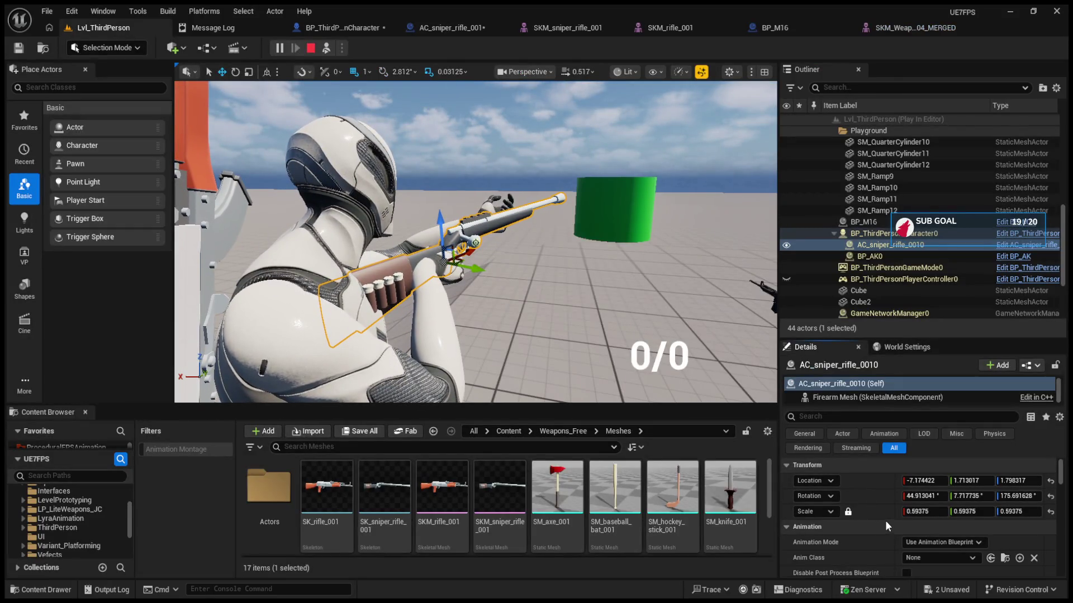
Stop the blueprint simulation and reset SM_sight_001's Z location to zero
{"action": "left_click", "coordinate": [447, 28]}
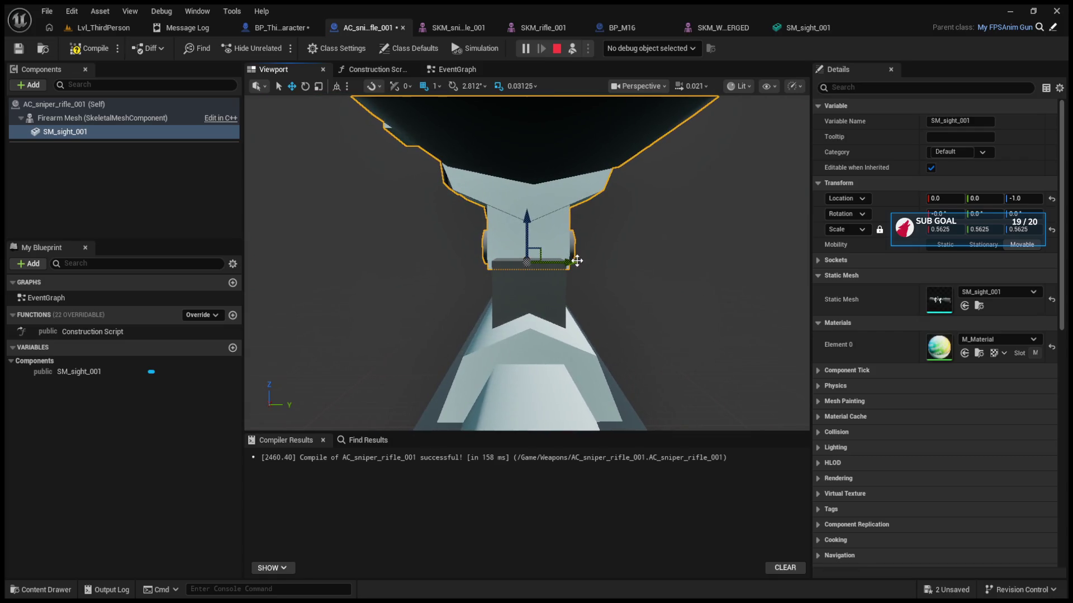
{"action": "left_click_drag", "start_coordinate": [572, 261], "coordinate": [598, 263]}
{"action": "left_click", "coordinate": [984, 198]}
{"action": "type", "text": "110"}
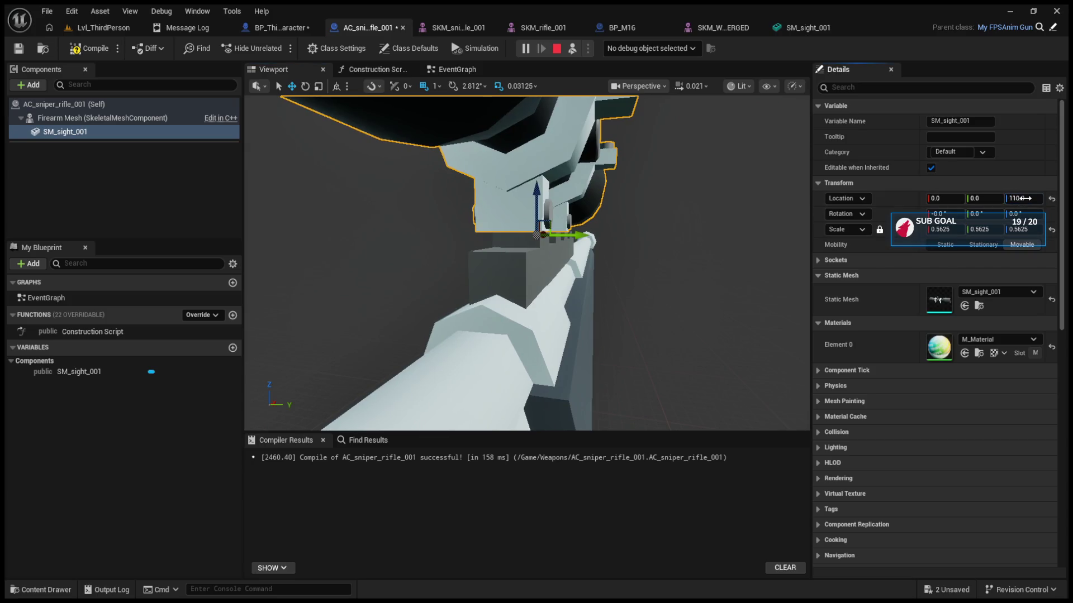
{"action": "left_click", "coordinate": [556, 49]}
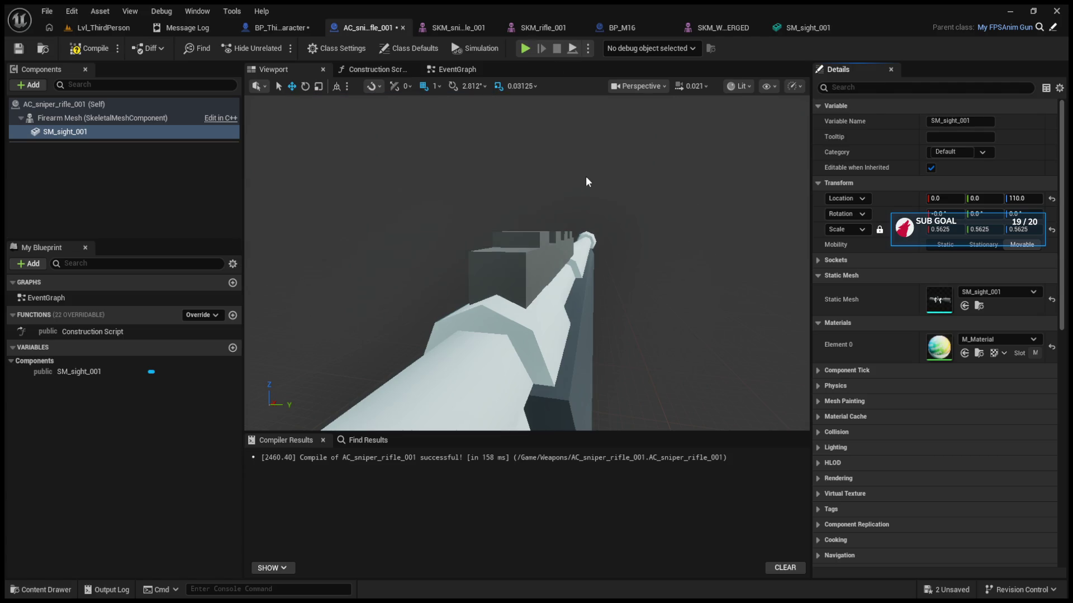
{"action": "left_click", "coordinate": [1051, 199]}
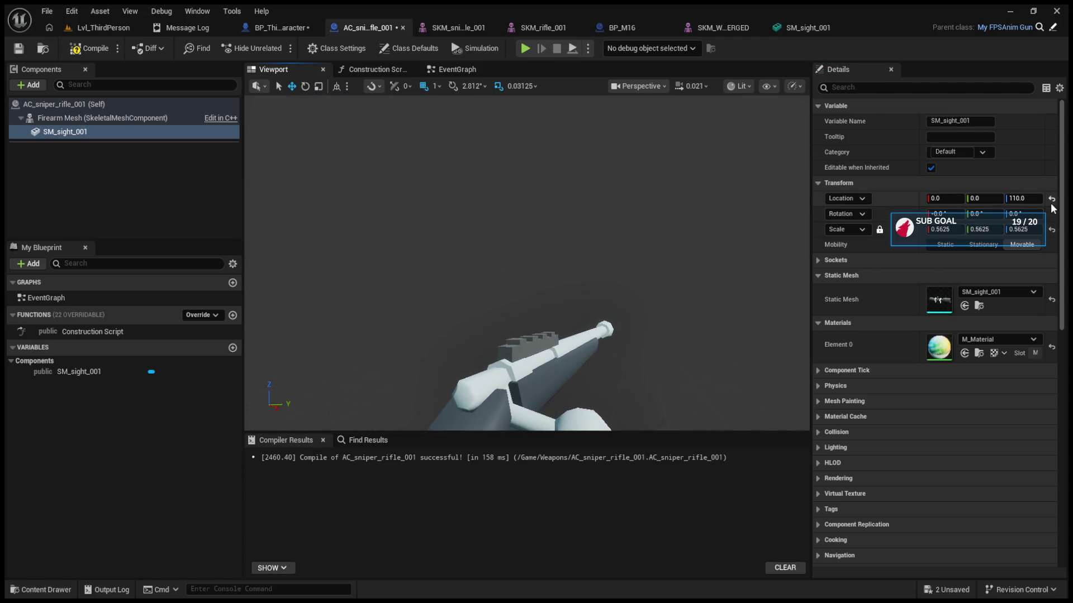
{"action": "scroll", "coordinate": [563, 334], "scroll_direction": "up", "scroll_amount": 2}
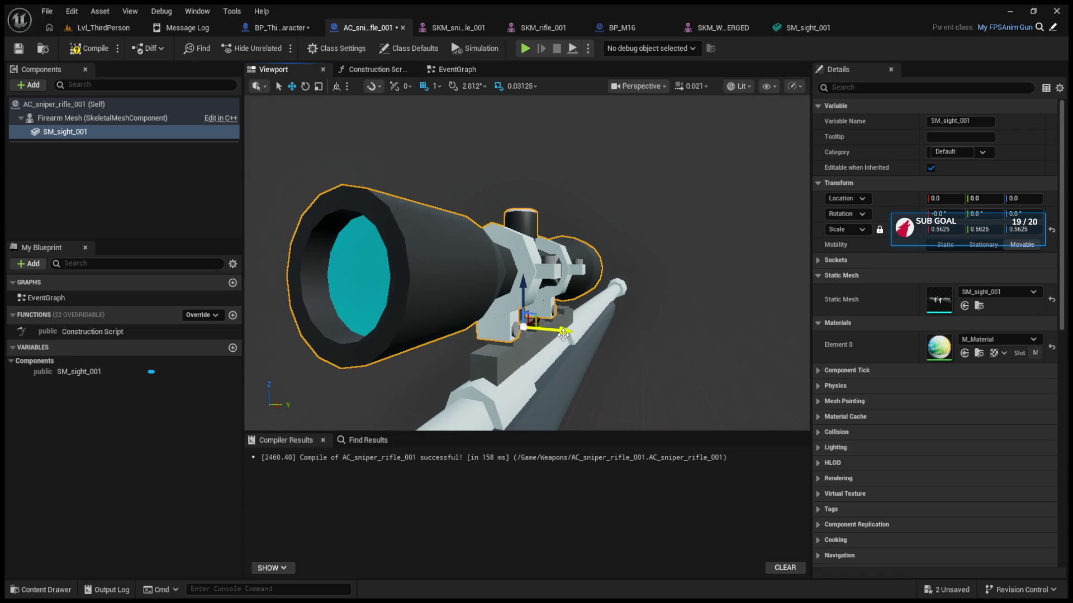
{"action": "left_click_drag", "start_coordinate": [567, 337], "coordinate": [573, 335]}
{"action": "scroll", "coordinate": [570, 335], "scroll_direction": "up", "scroll_amount": 5}
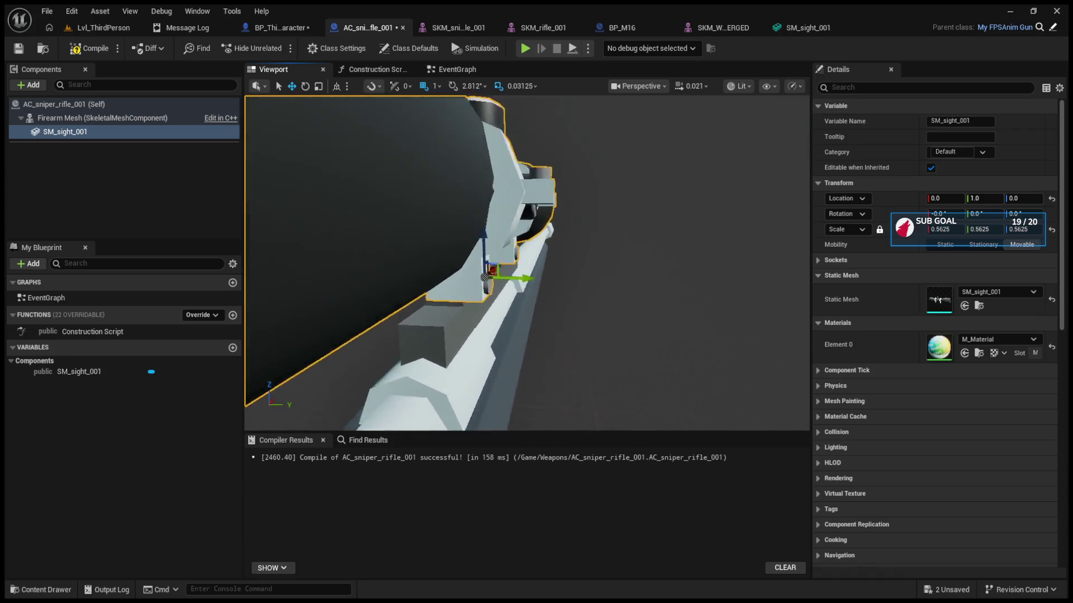
Set the sight's location to X 1, Y 0, Z 0 and compile the rifle blueprint
{"action": "mouse_move", "coordinate": [983, 198]}
{"action": "left_mouse_down"}
{"action": "mouse_move", "coordinate": [1000, 199]}
{"action": "mouse_move", "coordinate": [983, 198]}
{"action": "left_mouse_up"}
{"action": "type", "text": "0"}
{"action": "key", "text": "Return"}
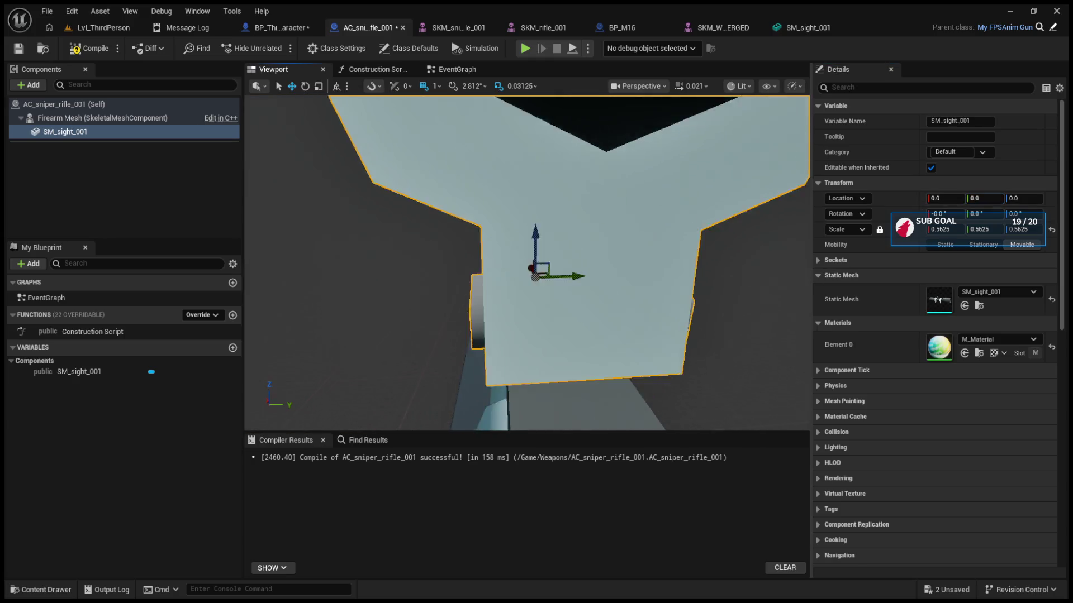
{"action": "key", "text": "f"}
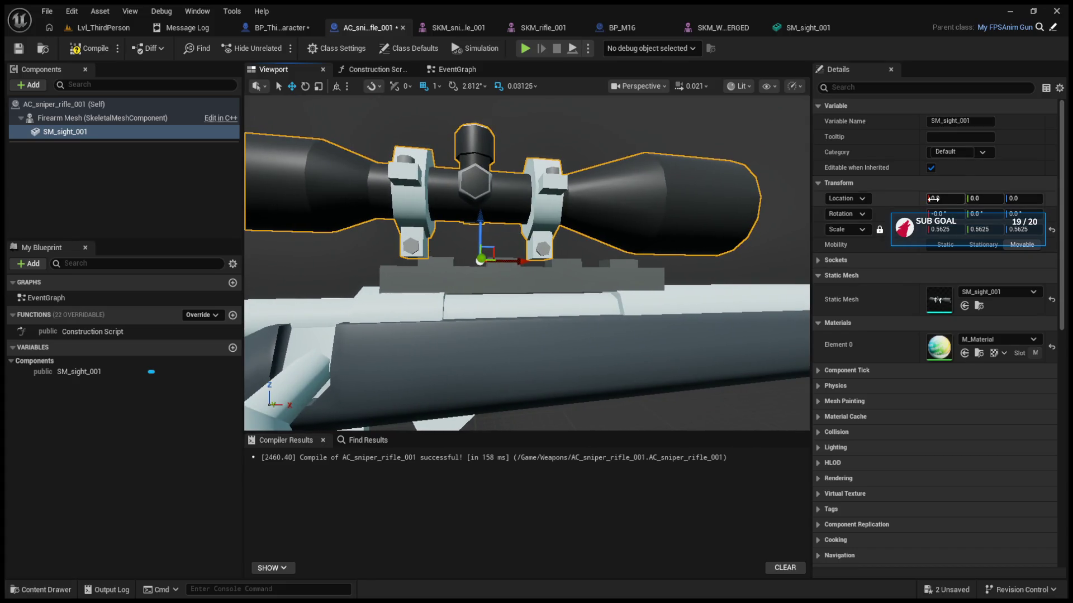
{"action": "type", "text": "-1"}
{"action": "key", "text": "Return"}
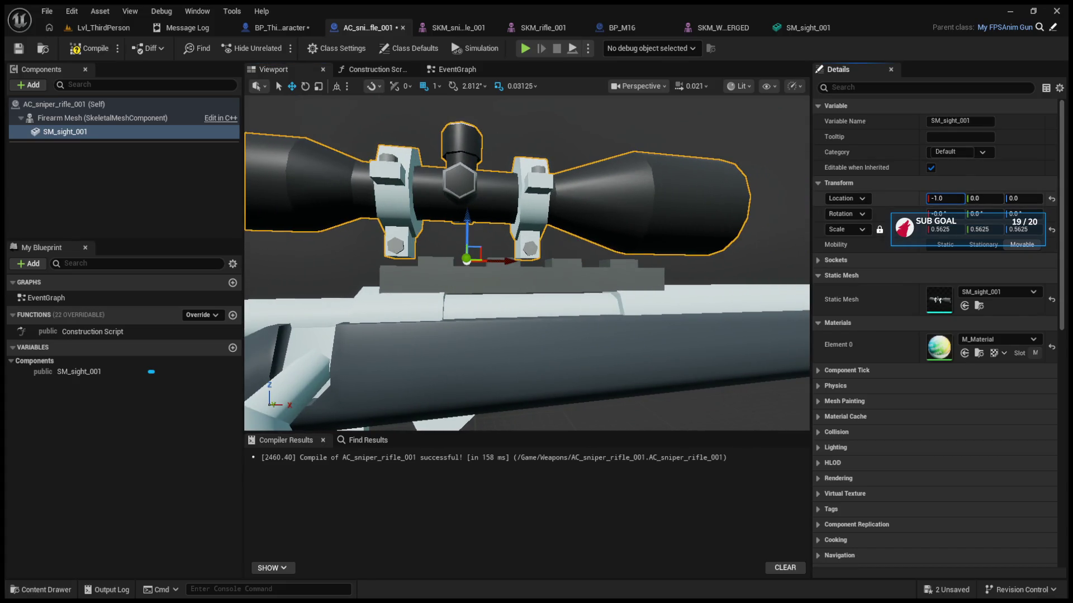
{"action": "type", "text": "1"}
{"action": "key", "text": "Return"}
{"action": "key", "text": "f"}
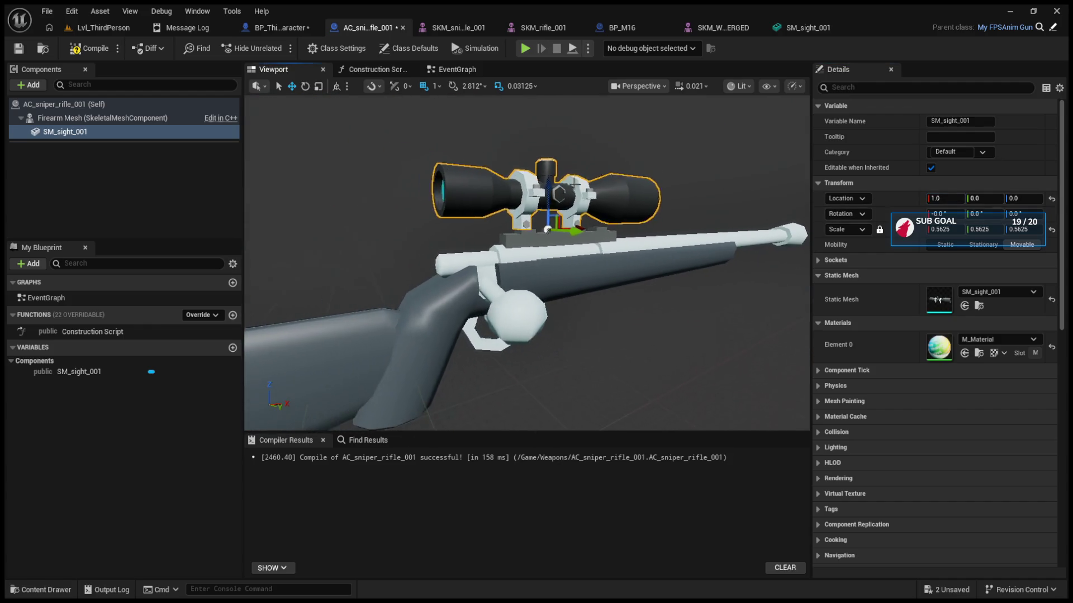
{"action": "left_click", "coordinate": [77, 52]}
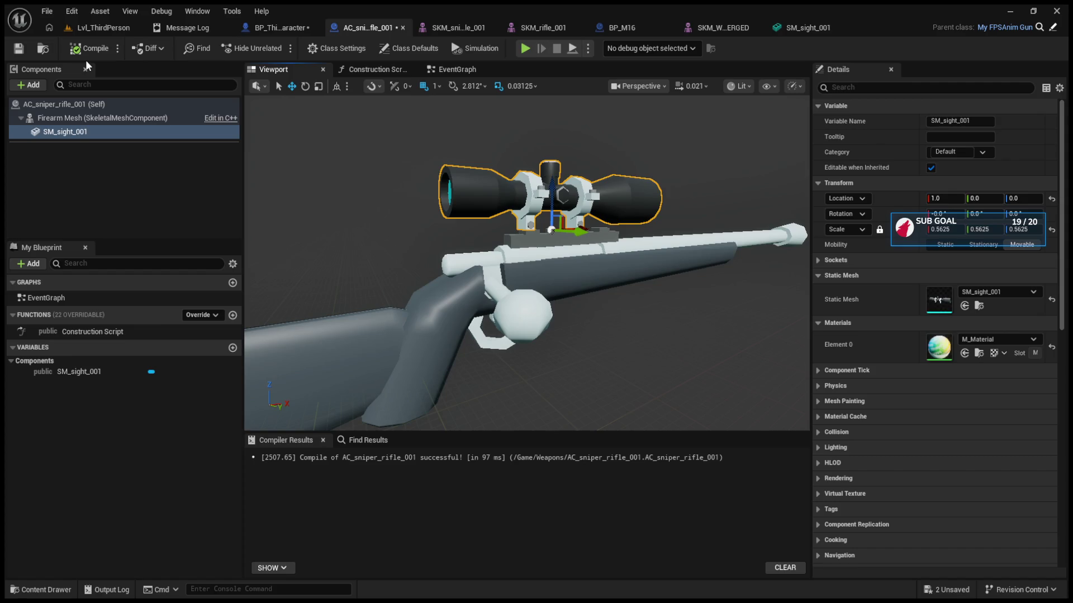
{"action": "left_click", "coordinate": [123, 26]}
Play-test the scoped rifle, stop with Esc, and drag the Content Browser splitter upward
{"action": "left_click", "coordinate": [279, 47]}
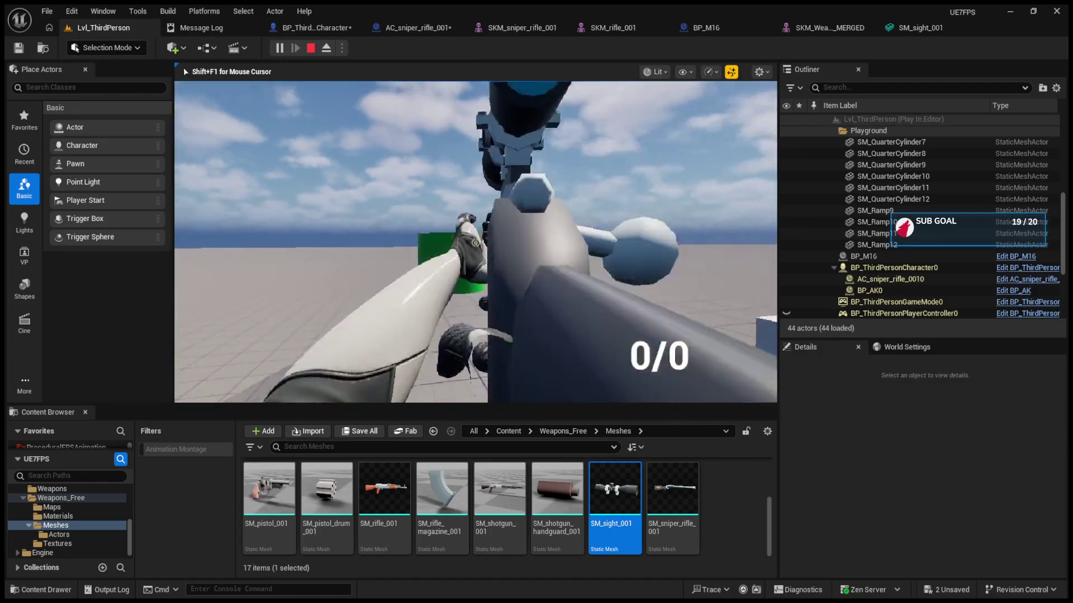
{"action": "key", "text": "Escape"}
{"action": "left_click", "coordinate": [819, 28]}
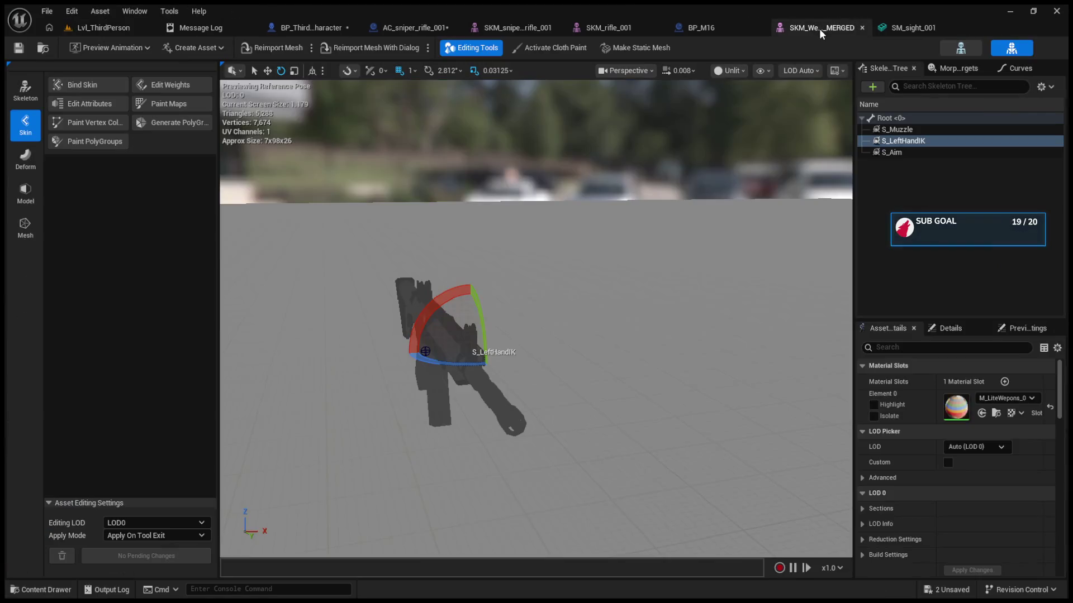
{"action": "left_click", "coordinate": [85, 29]}
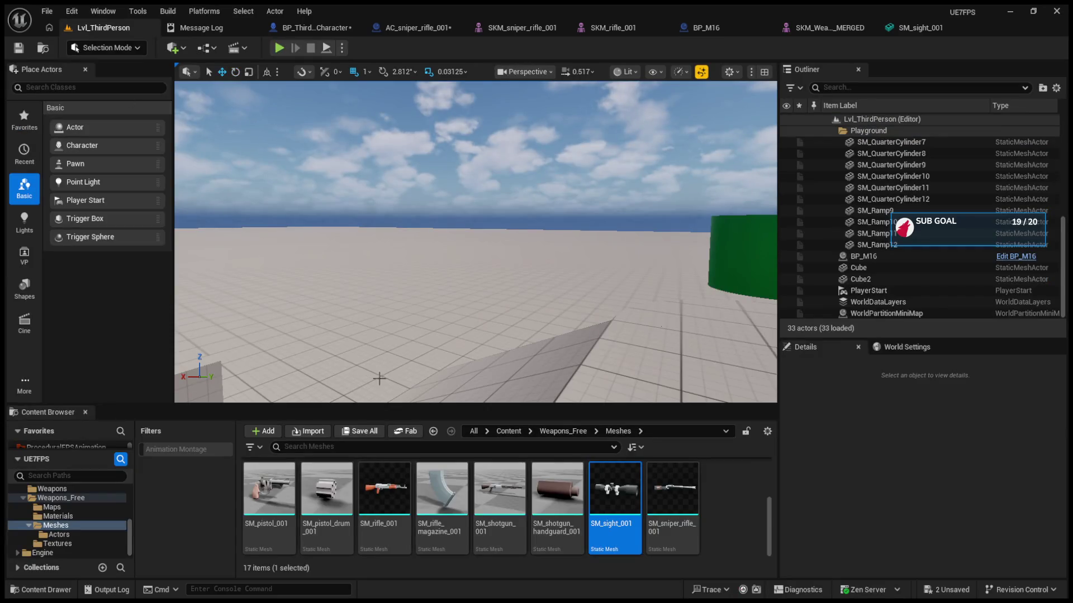
{"action": "left_click_drag", "start_coordinate": [390, 405], "coordinate": [391, 159]}
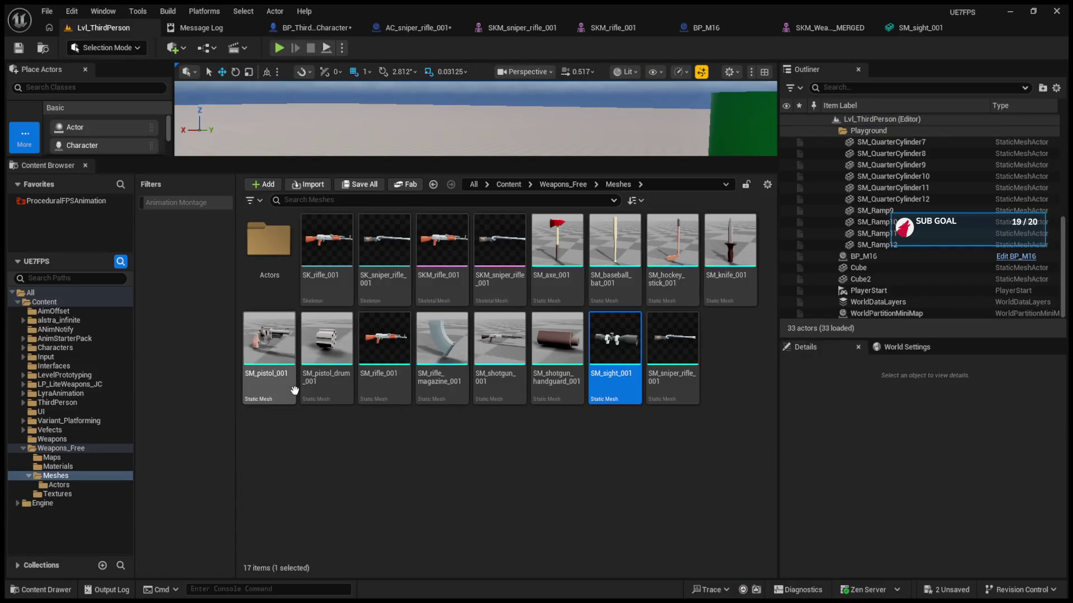
Open BP_FPSAnim_Firearm1 from the ProceduralFPSAnimation Blueprints folder
{"action": "left_click", "coordinate": [45, 449]}
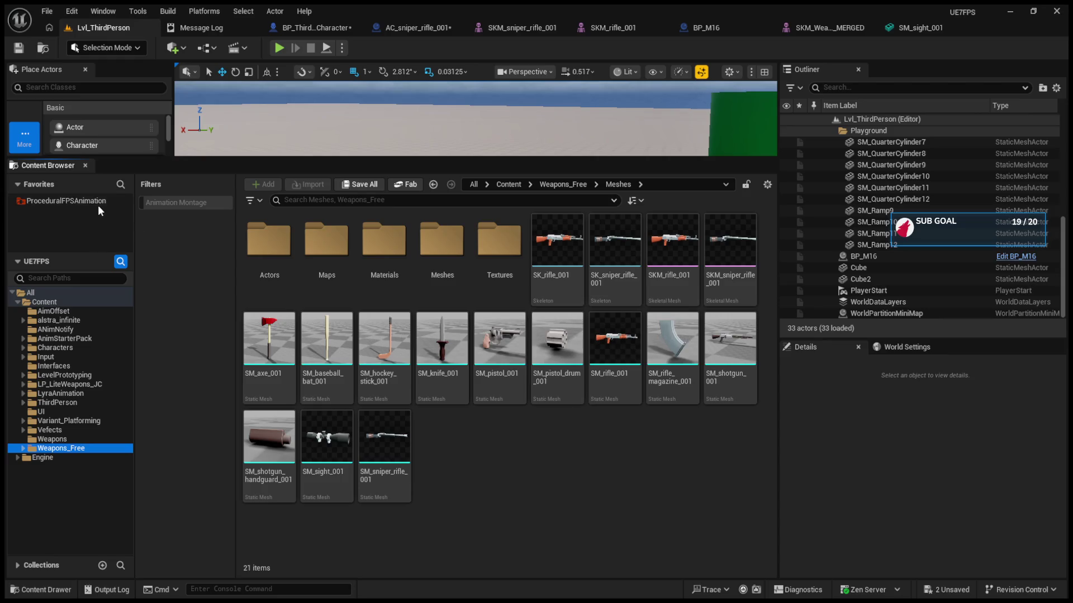
{"action": "left_click", "coordinate": [97, 202]}
{"action": "double_click", "coordinate": [329, 246]}
{"action": "left_click", "coordinate": [496, 276]}
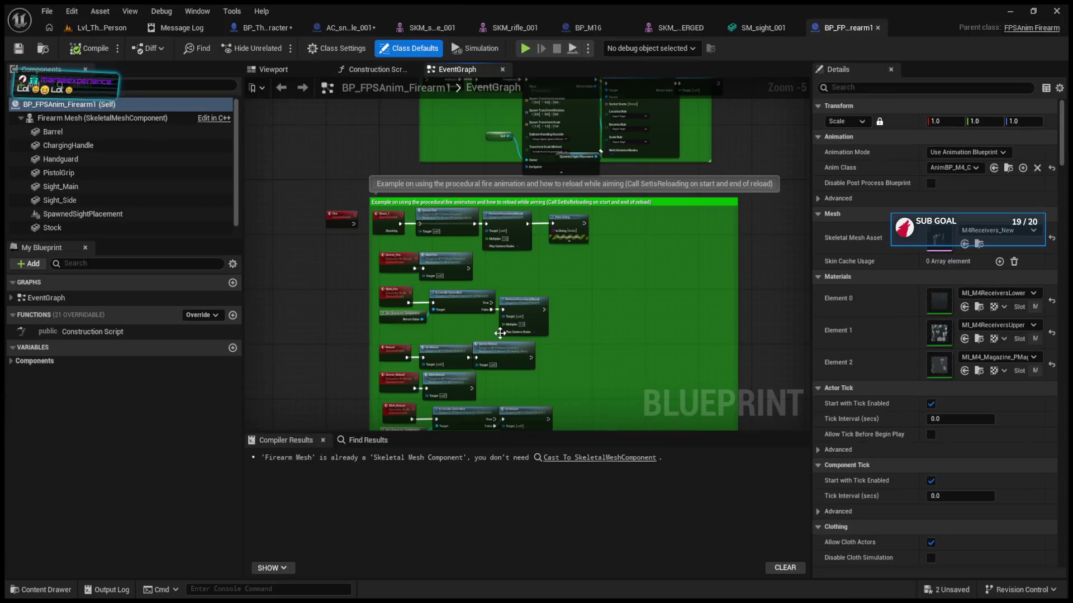
{"action": "scroll", "coordinate": [523, 327], "scroll_direction": "down", "scroll_amount": 2}
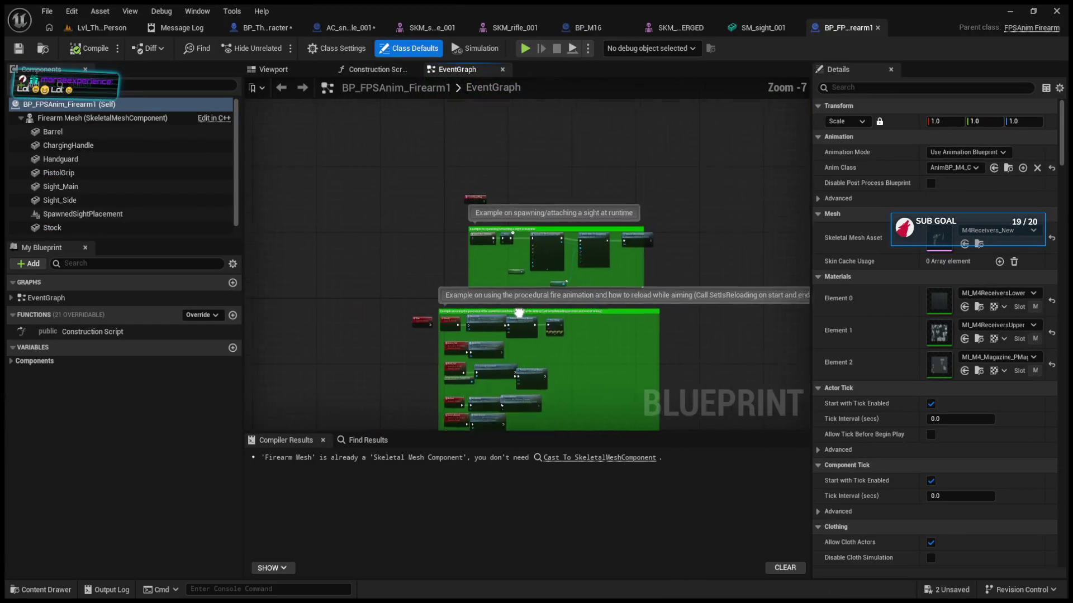
{"action": "scroll", "coordinate": [523, 328], "scroll_direction": "up", "scroll_amount": 6}
{"action": "scroll", "coordinate": [540, 192], "scroll_direction": "down", "scroll_amount": 3}
{"action": "scroll", "coordinate": [733, 187], "scroll_direction": "up", "scroll_amount": 3}
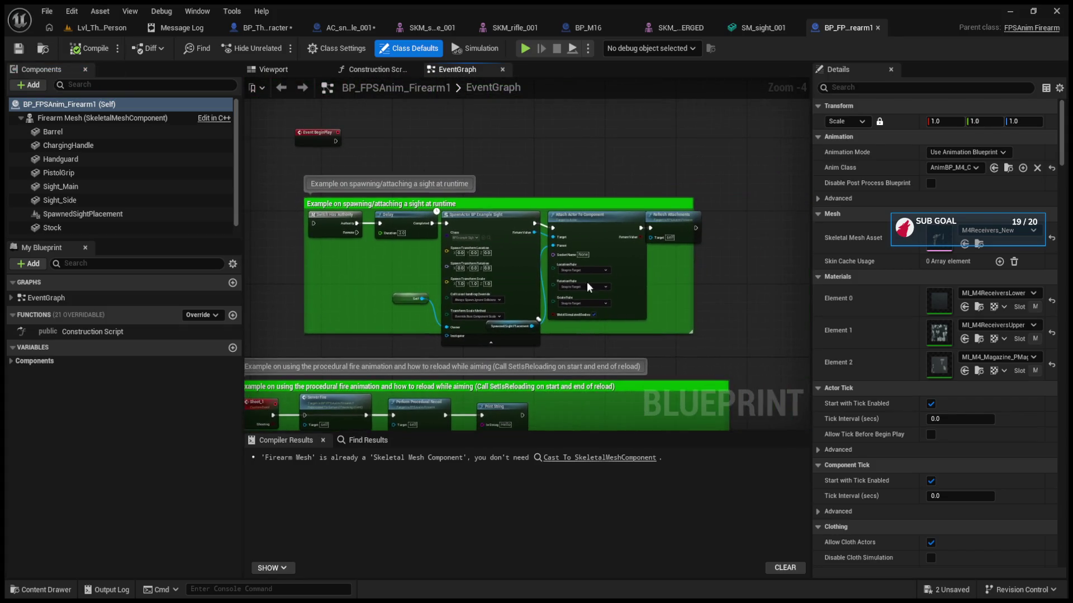
Inspect Sight_Main's B_Grip socket and browse to its HoloSight static mesh asset
{"action": "left_click", "coordinate": [60, 131]}
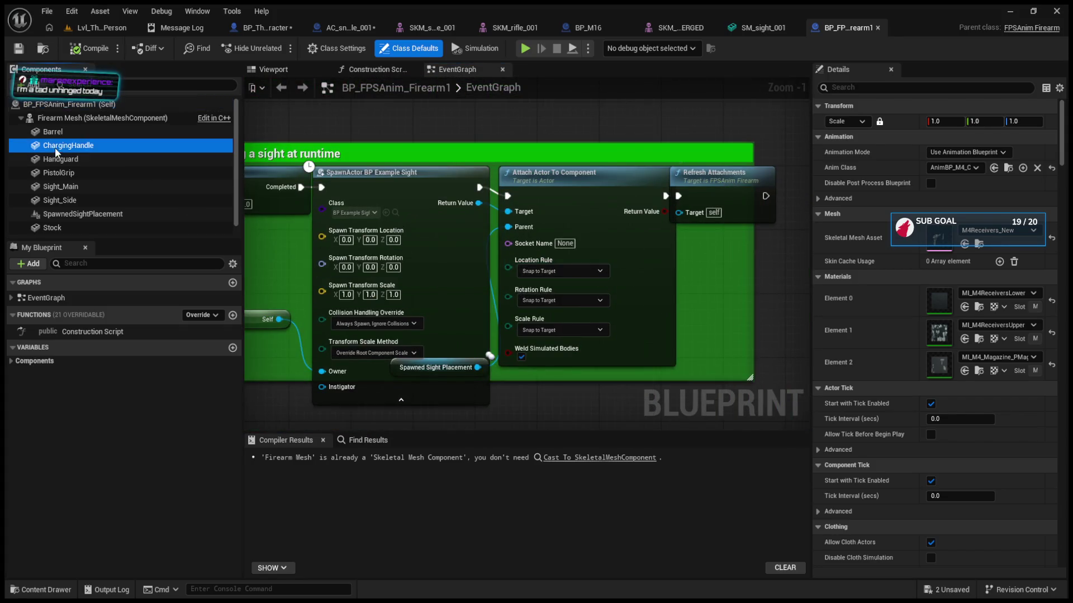
{"action": "left_click", "coordinate": [310, 68]}
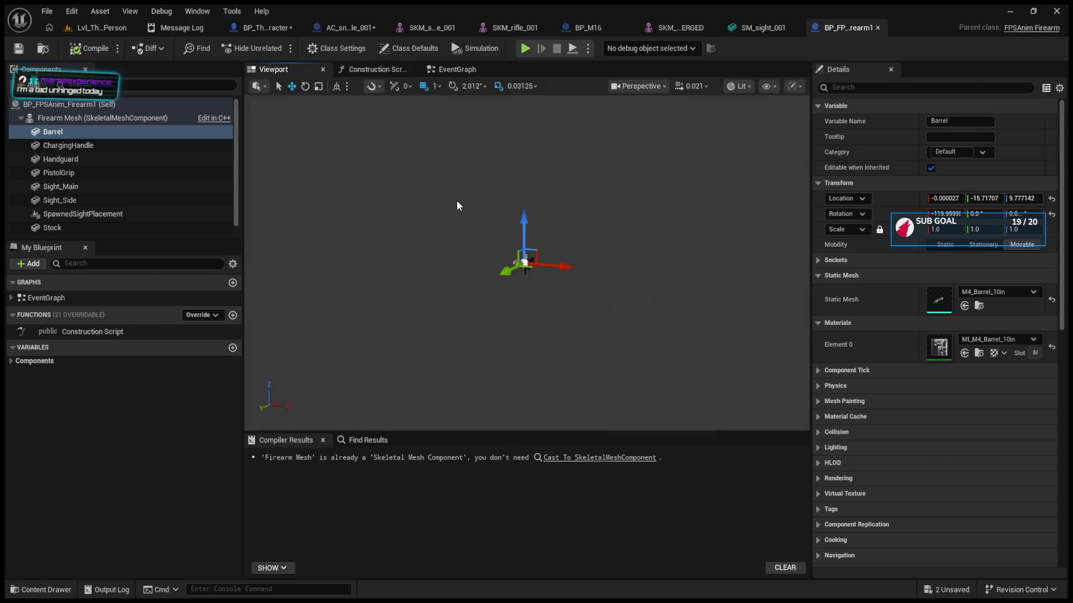
{"action": "left_click", "coordinate": [531, 251]}
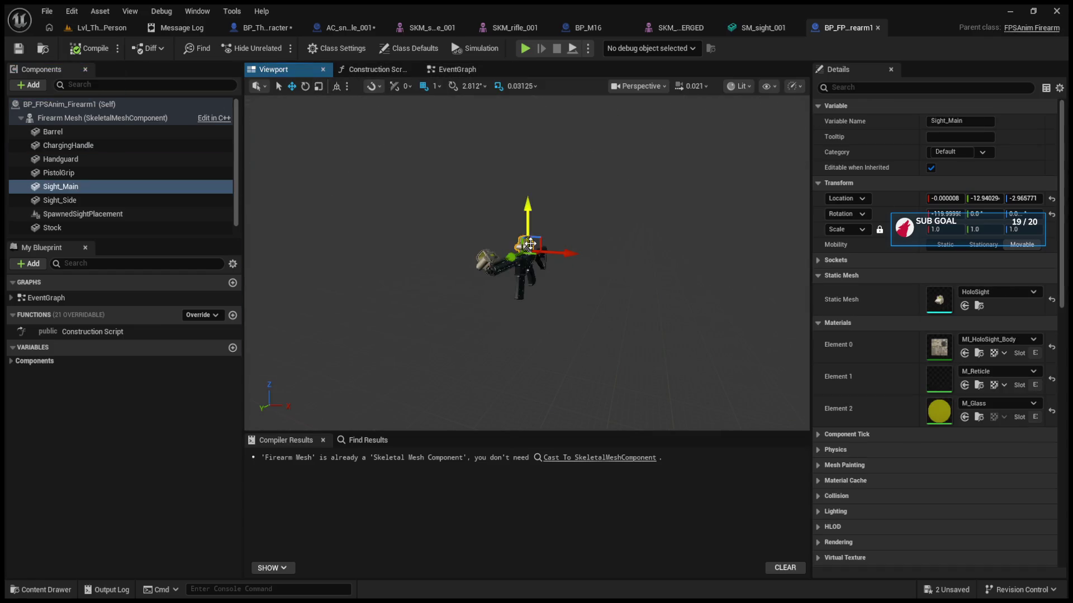
{"action": "left_click", "coordinate": [819, 261]}
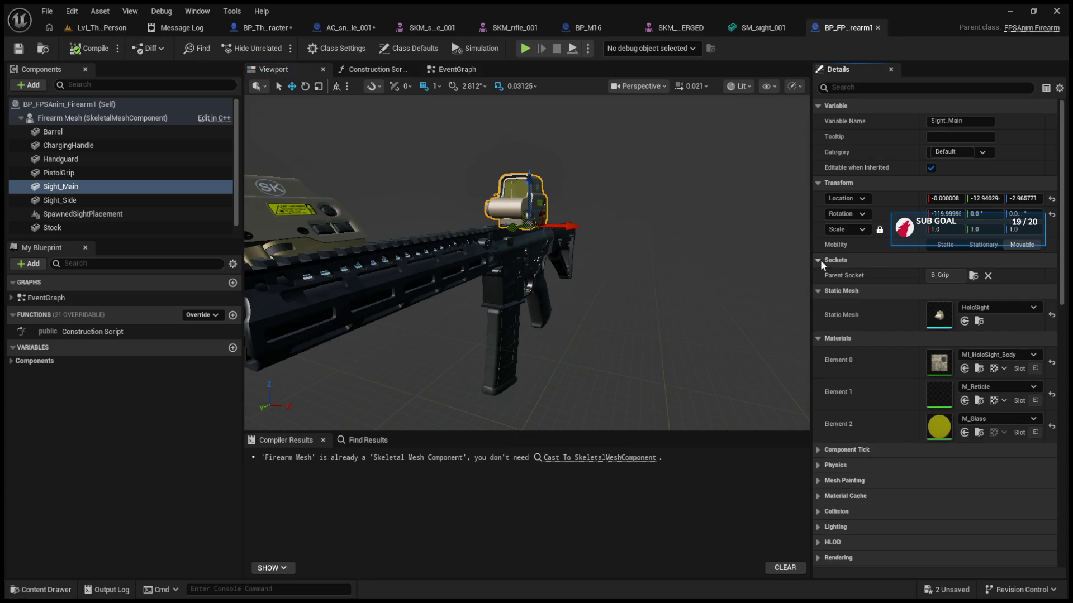
{"action": "left_click", "coordinate": [83, 174]}
{"action": "left_click", "coordinate": [85, 186]}
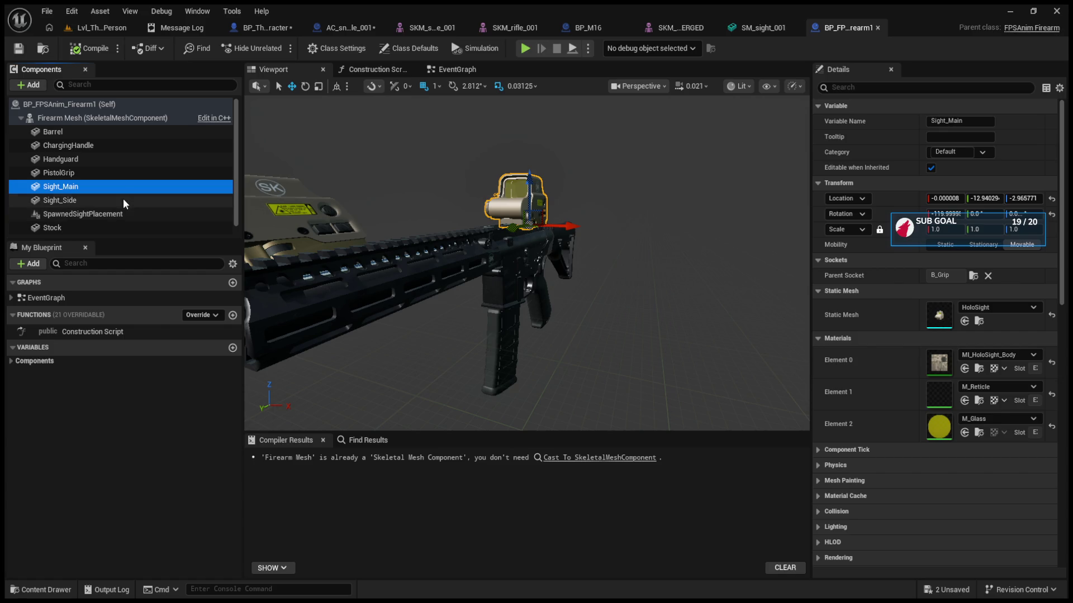
{"action": "left_click", "coordinate": [979, 321]}
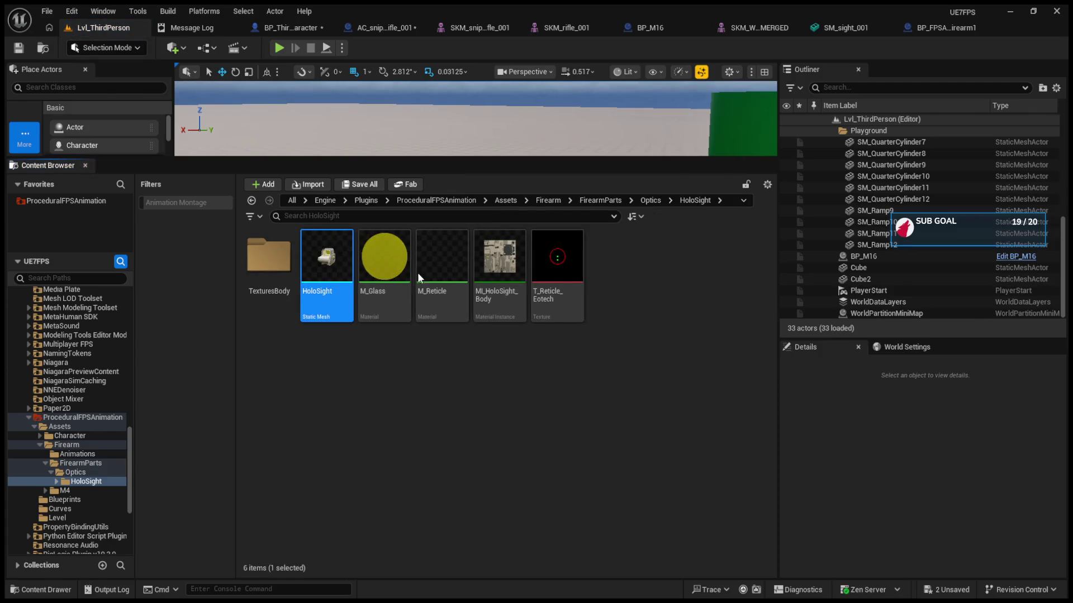
Open HoloSight and compare its S_Aim socket with SM_sight_001's S_Aim
{"action": "double_click", "coordinate": [329, 257]}
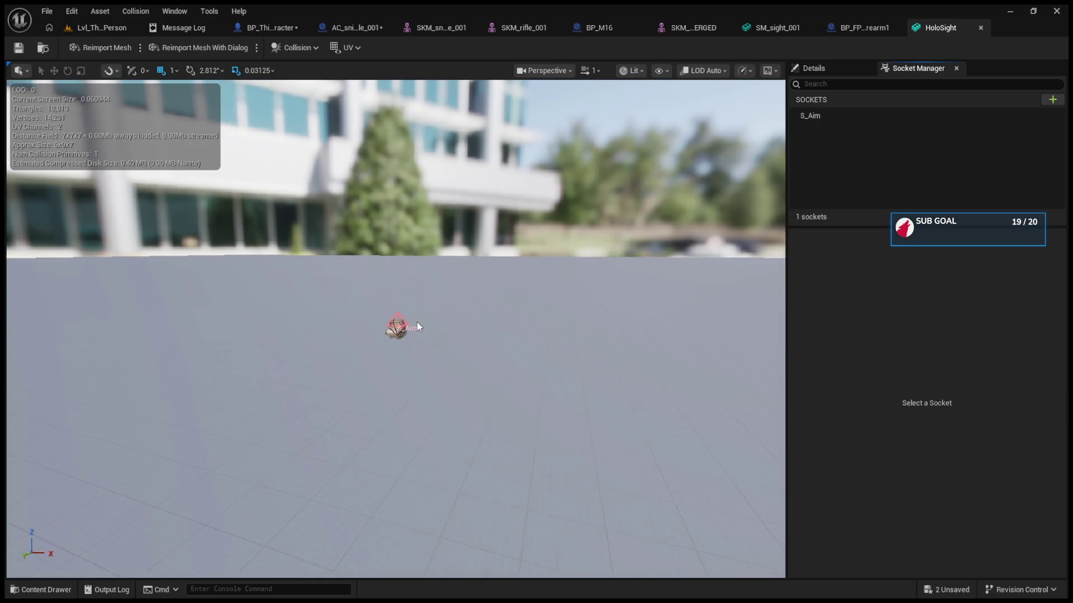
{"action": "left_click", "coordinate": [773, 28]}
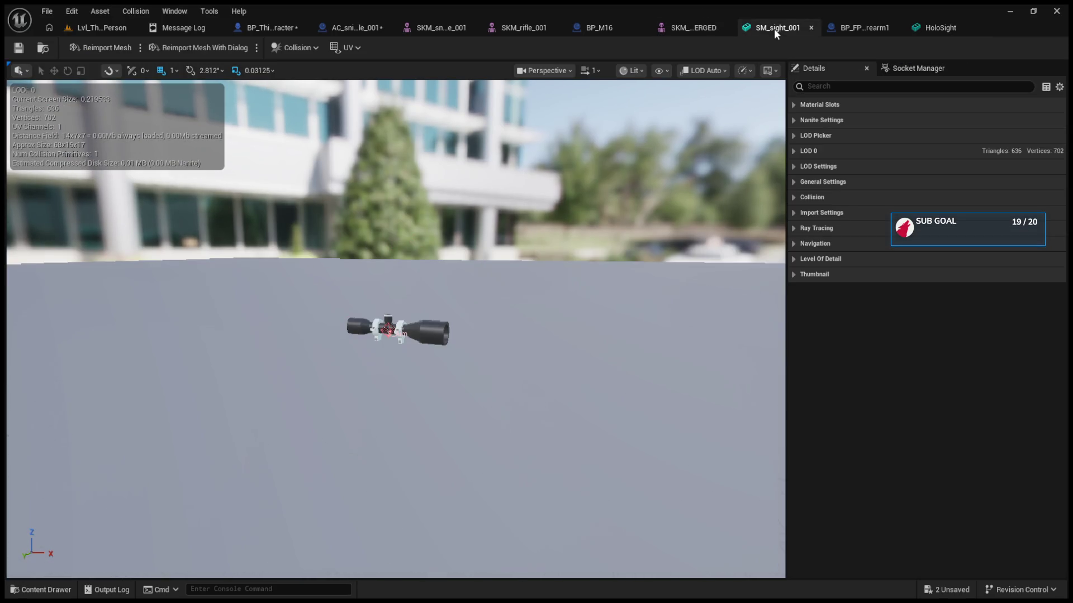
{"action": "left_click", "coordinate": [887, 68]}
{"action": "left_click", "coordinate": [826, 115]}
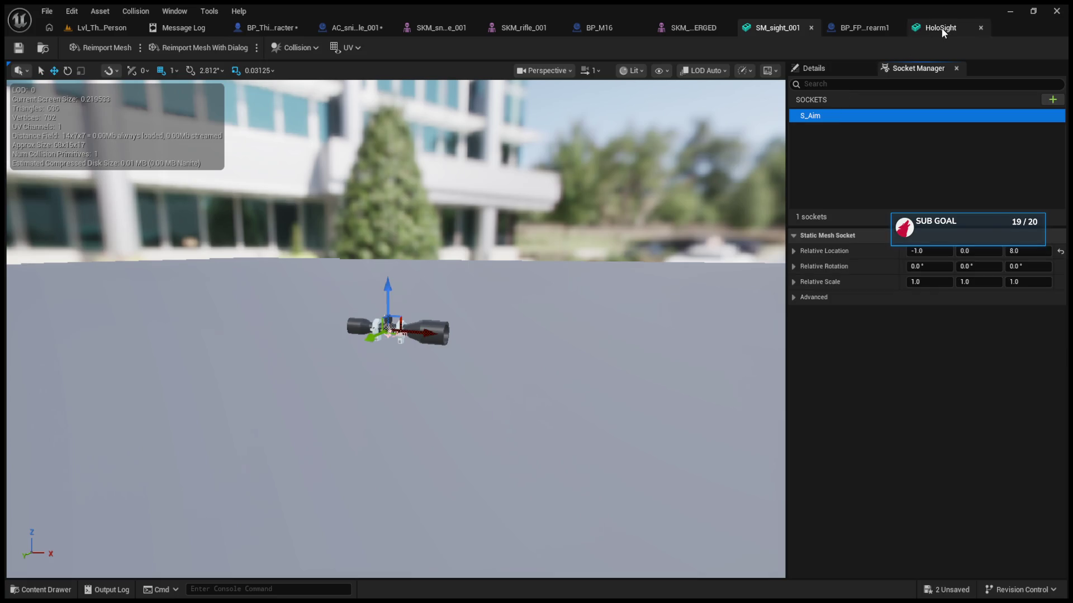
{"action": "left_click", "coordinate": [940, 28]}
{"action": "left_click", "coordinate": [774, 32]}
{"action": "left_click", "coordinate": [926, 31]}
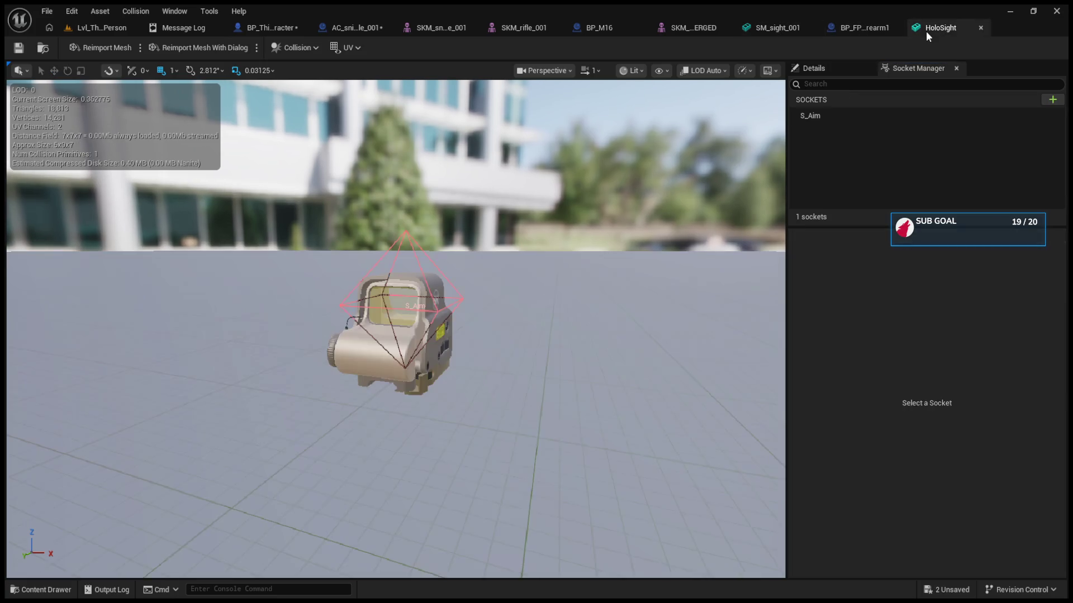
{"action": "left_click", "coordinate": [756, 26]}
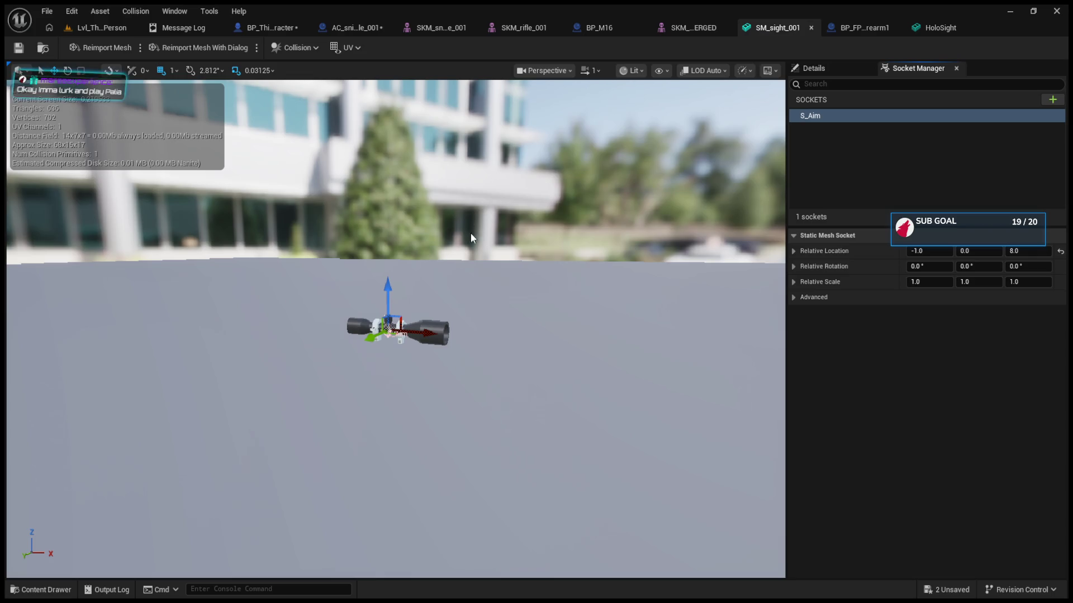
{"action": "left_click", "coordinate": [928, 28]}
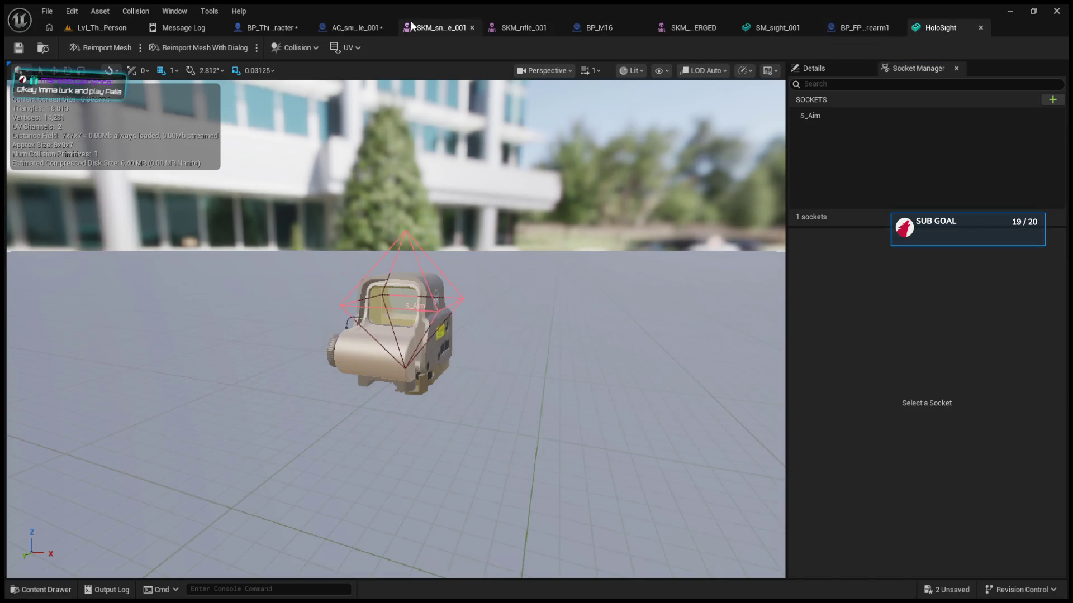
Look over the sniper rifle, BP_M16 and character blueprints, ending on BP_FPSAnim_Firearm1
{"action": "left_click", "coordinate": [352, 27]}
{"action": "left_click", "coordinate": [537, 27]}
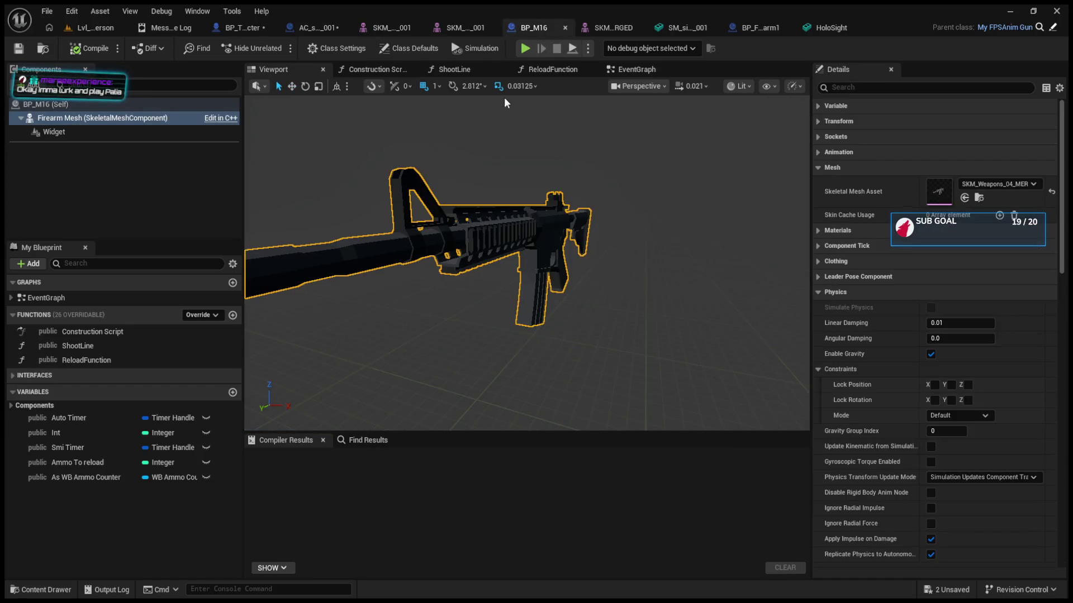
{"action": "left_click", "coordinate": [233, 26]}
{"action": "left_click", "coordinate": [320, 32]}
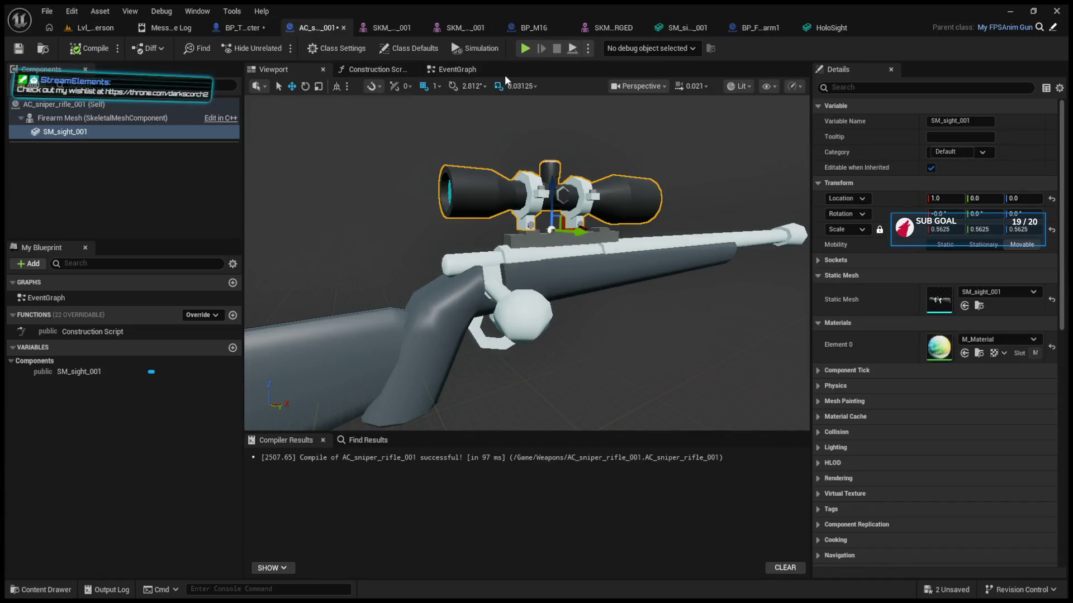
{"action": "left_click", "coordinate": [468, 67]}
{"action": "left_click", "coordinate": [533, 27]}
{"action": "left_click", "coordinate": [766, 27]}
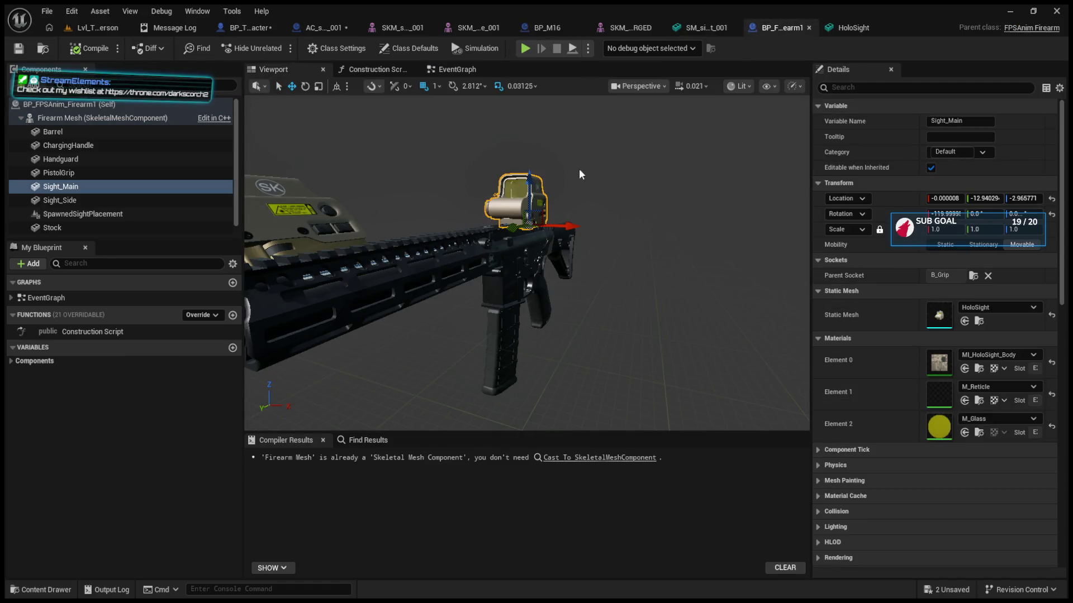
Show BP_FPSAnim_Firearm1's event graph and collapse the sight's socket, mesh and material settings
{"action": "left_click", "coordinate": [456, 69]}
{"action": "scroll", "coordinate": [577, 208], "scroll_direction": "down", "scroll_amount": 3}
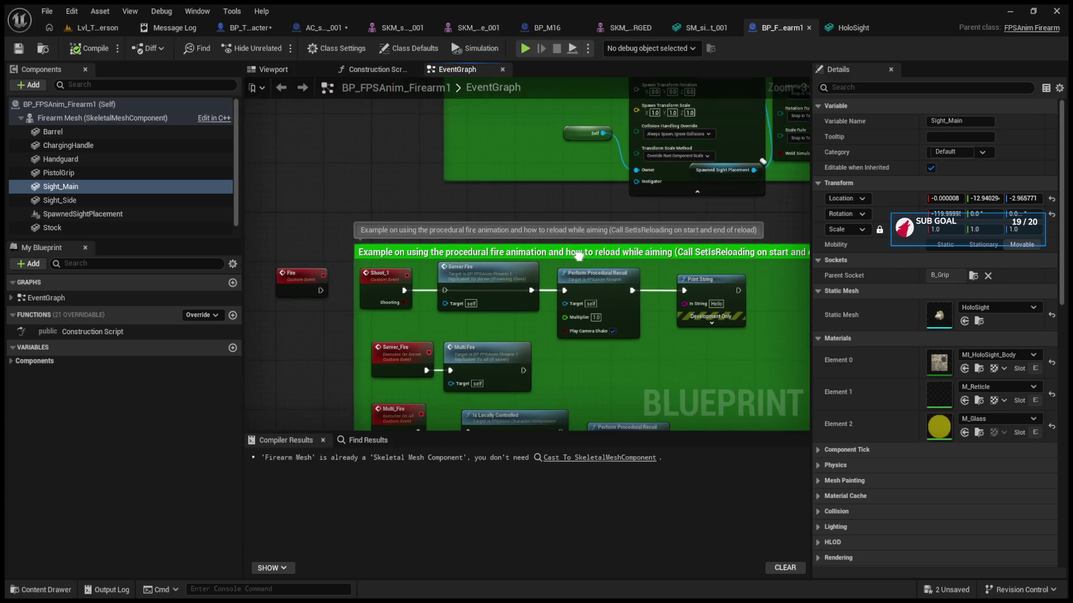
{"action": "scroll", "coordinate": [545, 285], "scroll_direction": "down", "scroll_amount": 3}
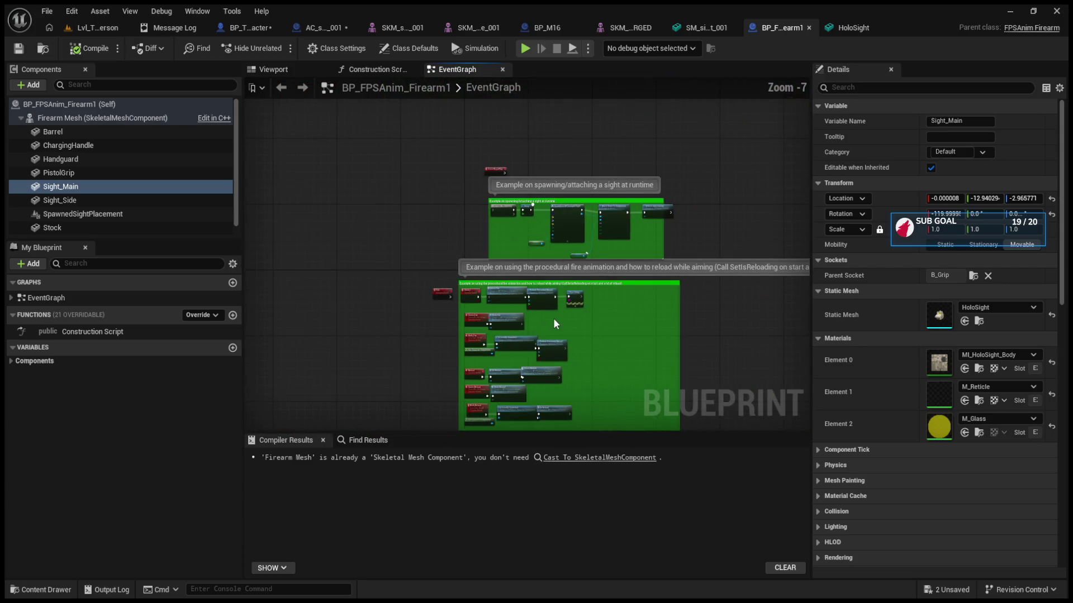
{"action": "scroll", "coordinate": [512, 335], "scroll_direction": "up", "scroll_amount": 3}
{"action": "scroll", "coordinate": [513, 346], "scroll_direction": "up", "scroll_amount": 2}
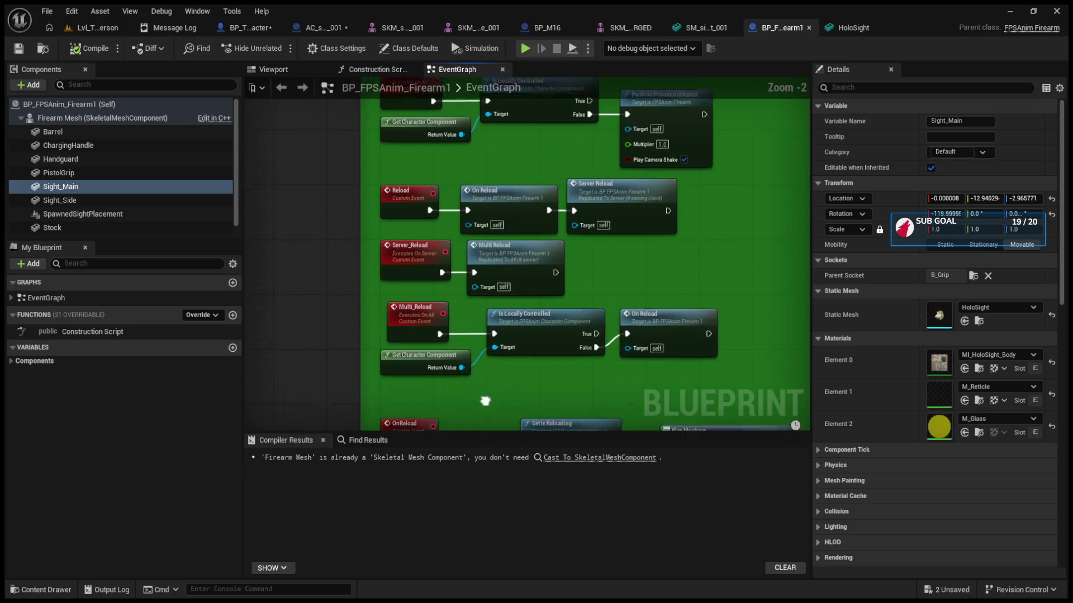
{"action": "left_click", "coordinate": [819, 261]}
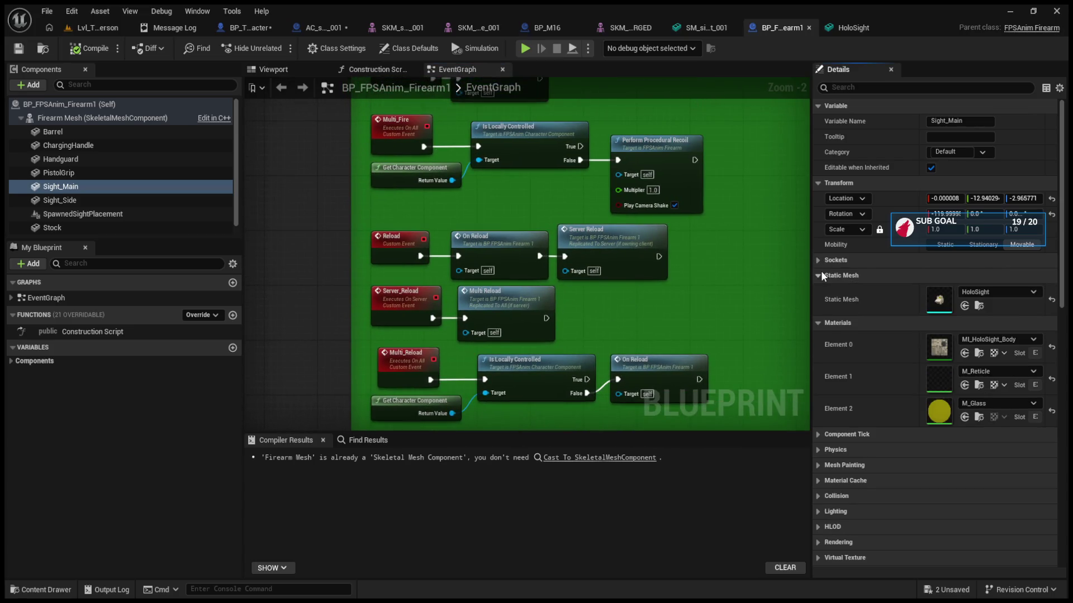
{"action": "left_click", "coordinate": [820, 275]}
{"action": "left_click", "coordinate": [817, 290]}
{"action": "scroll", "coordinate": [824, 431], "scroll_direction": "down", "scroll_amount": 10}
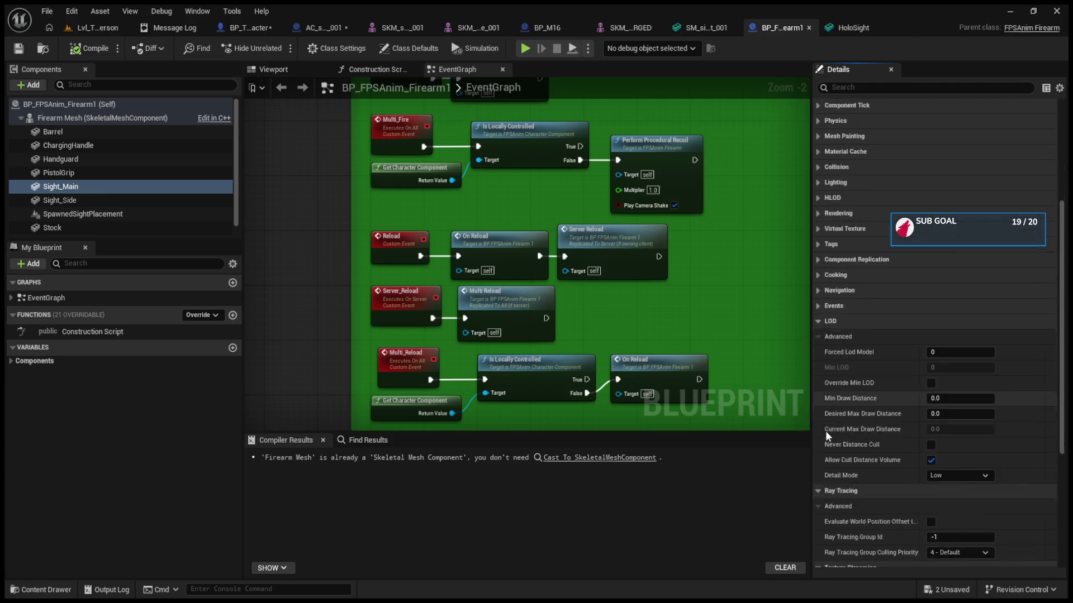
Open the template's Class Defaults and collapse clothing, leader pose, physics, collision, rig and lighting groups
{"action": "left_click", "coordinate": [107, 118]}
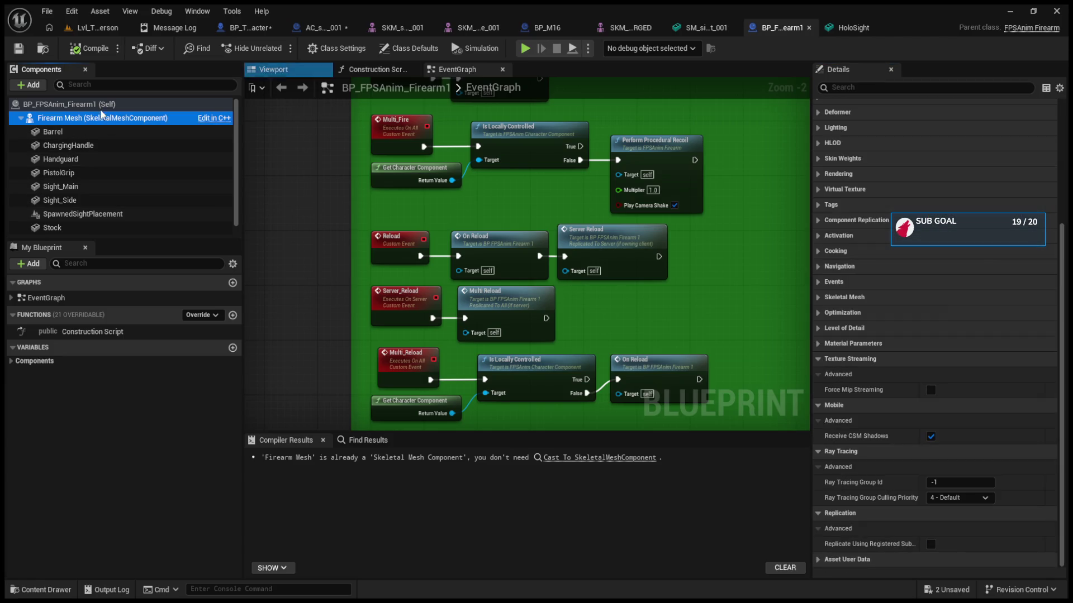
{"action": "left_click", "coordinate": [84, 104]}
{"action": "left_click", "coordinate": [817, 321]}
{"action": "left_click", "coordinate": [819, 336]}
{"action": "left_click", "coordinate": [818, 352]}
{"action": "left_click", "coordinate": [818, 367]}
{"action": "left_click", "coordinate": [818, 383]}
{"action": "left_click", "coordinate": [818, 398]}
{"action": "scroll", "coordinate": [822, 426], "scroll_direction": "down", "scroll_amount": 15}
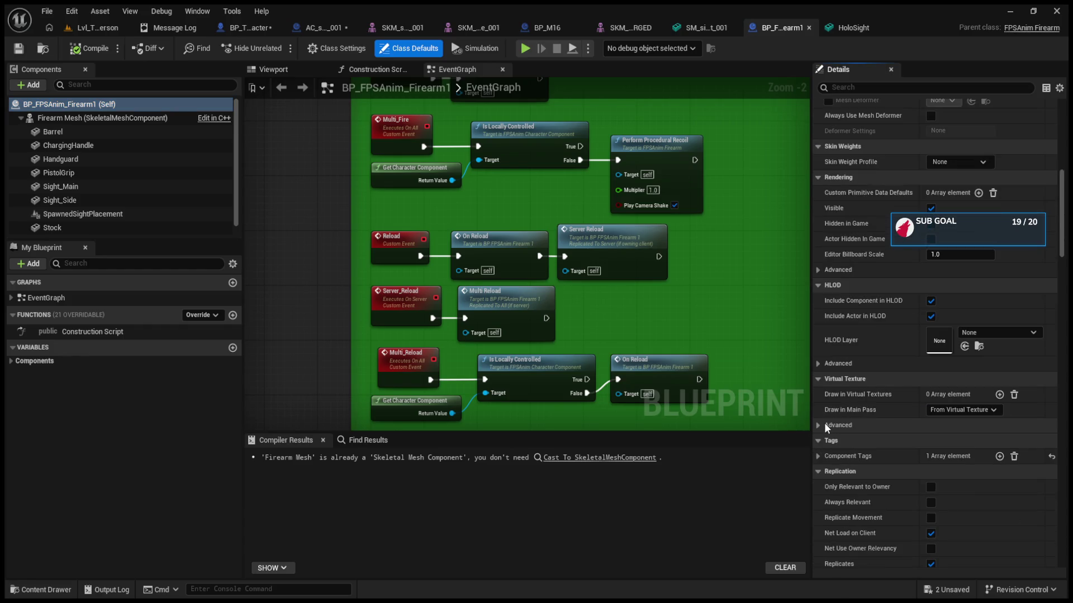
{"action": "scroll", "coordinate": [825, 419], "scroll_direction": "down", "scroll_amount": 5}
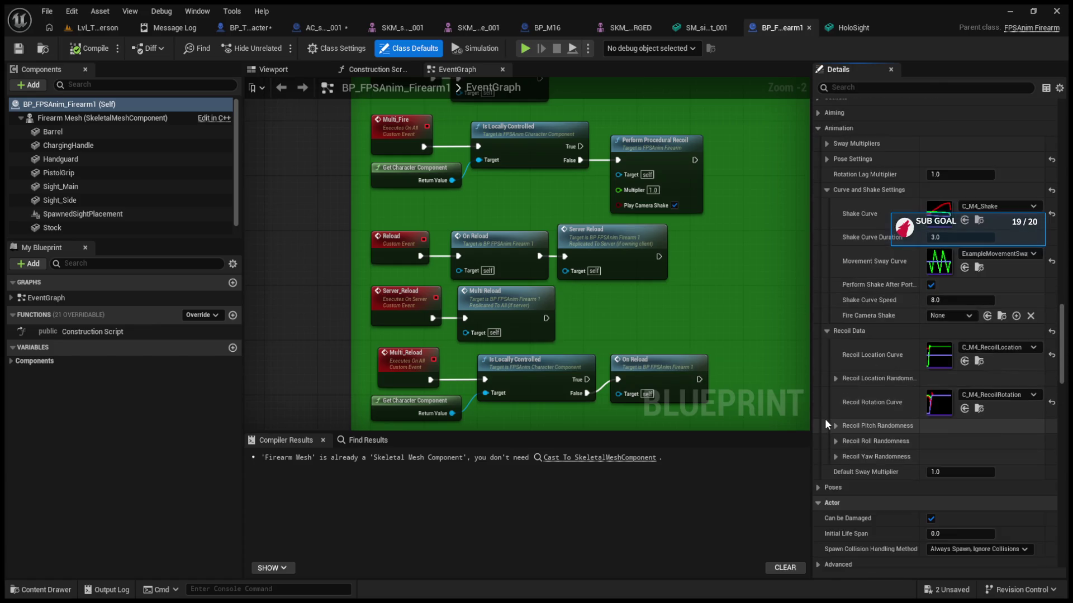
Expand FPSAnim Sockets to confirm Aim Socket reads S_Aim, then return to AC_sniper_rifle_001
{"action": "left_click", "coordinate": [816, 183]}
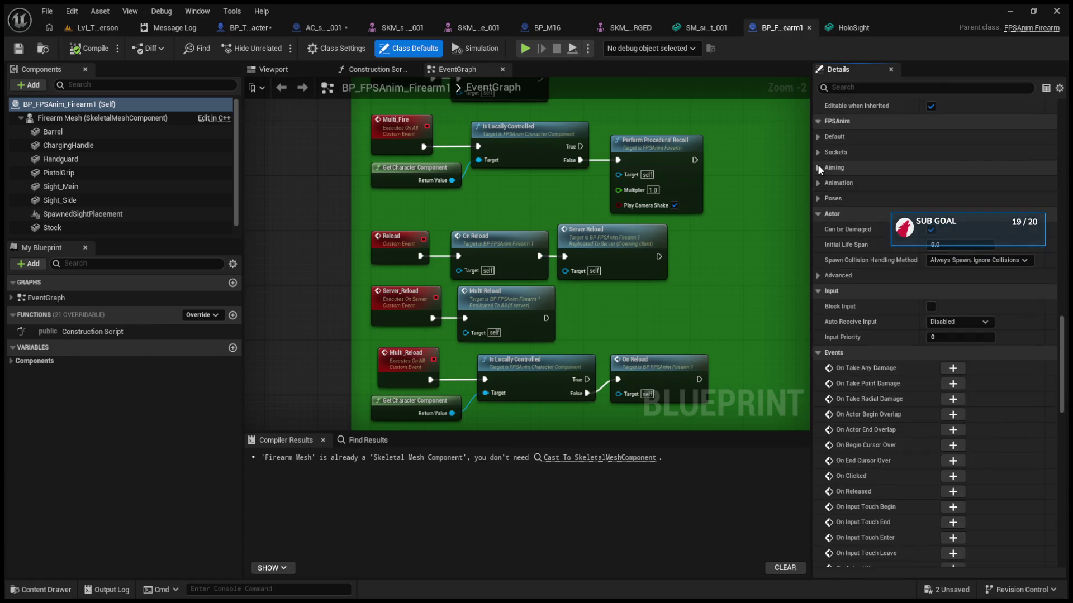
{"action": "left_click", "coordinate": [816, 167]}
{"action": "left_click", "coordinate": [818, 167]}
{"action": "left_click", "coordinate": [818, 152]}
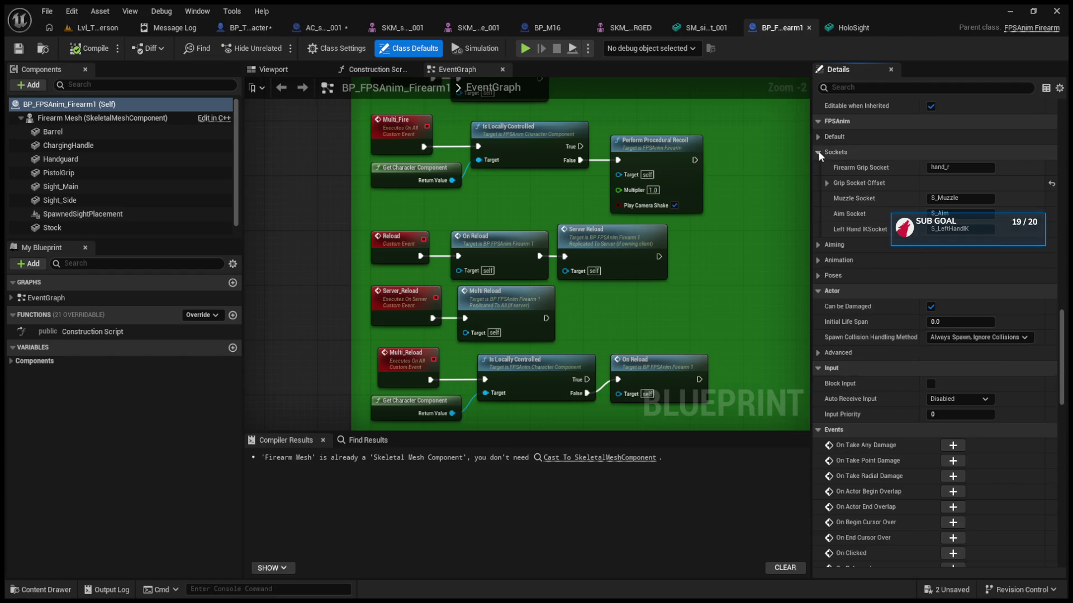
{"action": "left_click", "coordinate": [941, 214]}
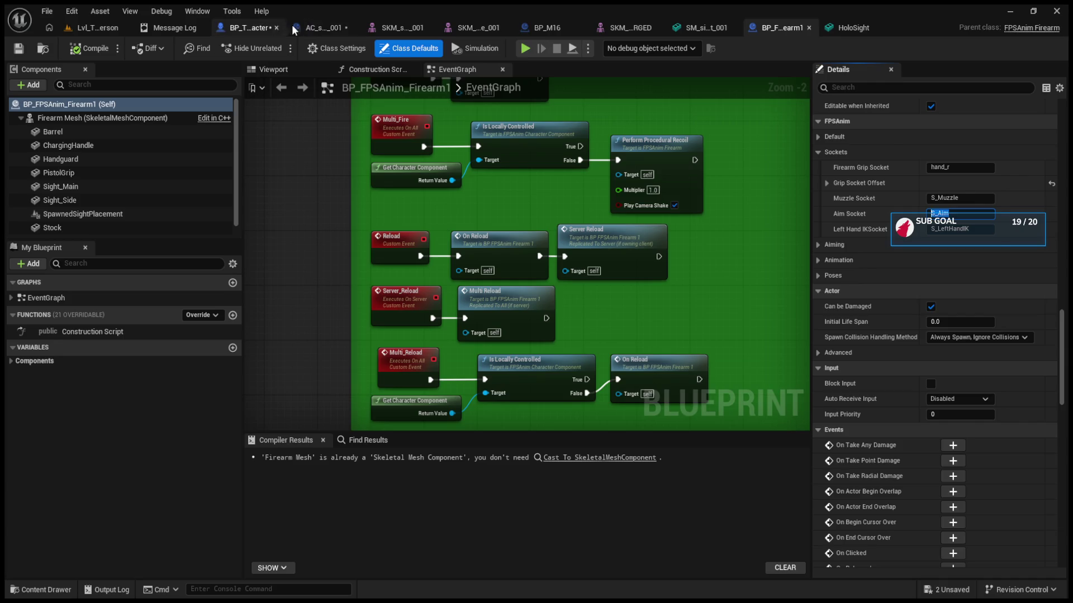
{"action": "left_click", "coordinate": [310, 27]}
{"action": "scroll", "coordinate": [825, 322], "scroll_direction": "down", "scroll_amount": 10}
Open AC_sniper_rifle_001's Class Defaults and confirm its Aim Socket is S_Aim
{"action": "left_click", "coordinate": [773, 275]}
{"action": "scroll", "coordinate": [876, 288], "scroll_direction": "down", "scroll_amount": 5}
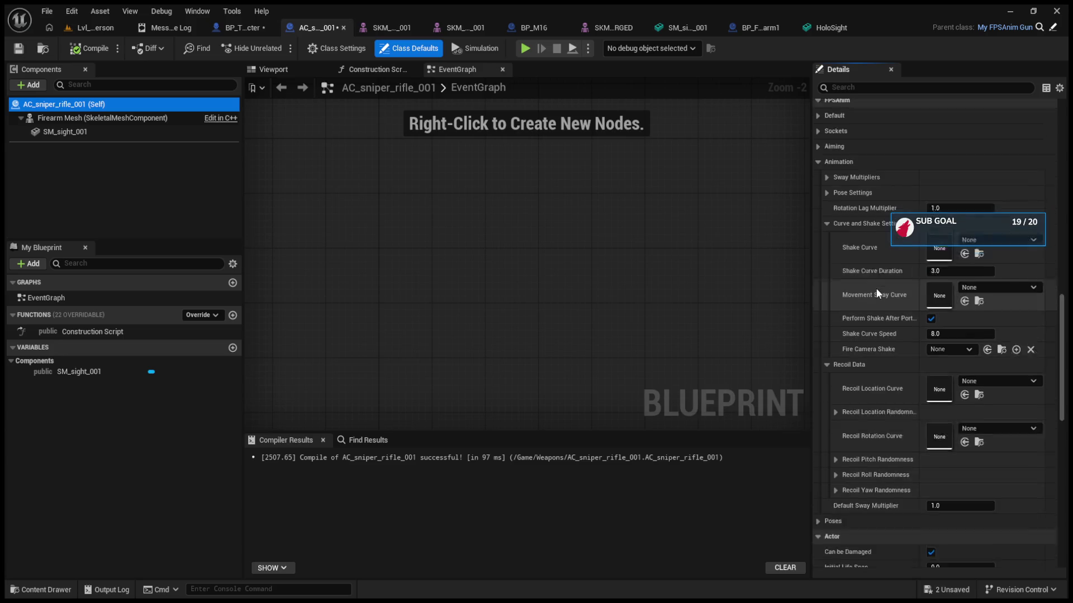
{"action": "left_click", "coordinate": [819, 179]}
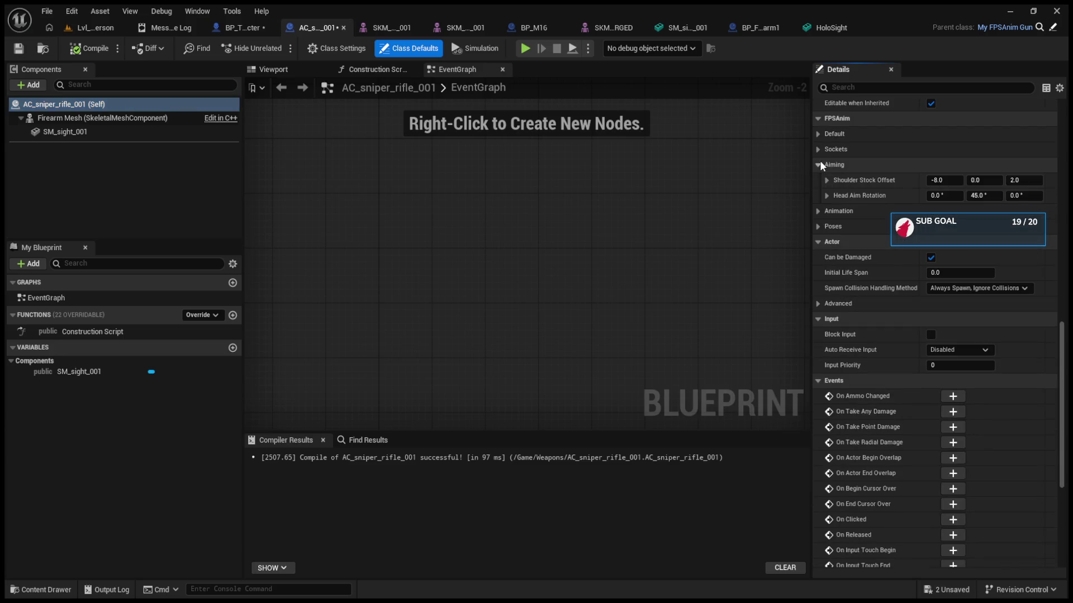
{"action": "left_click", "coordinate": [818, 150]}
{"action": "left_click", "coordinate": [983, 212]}
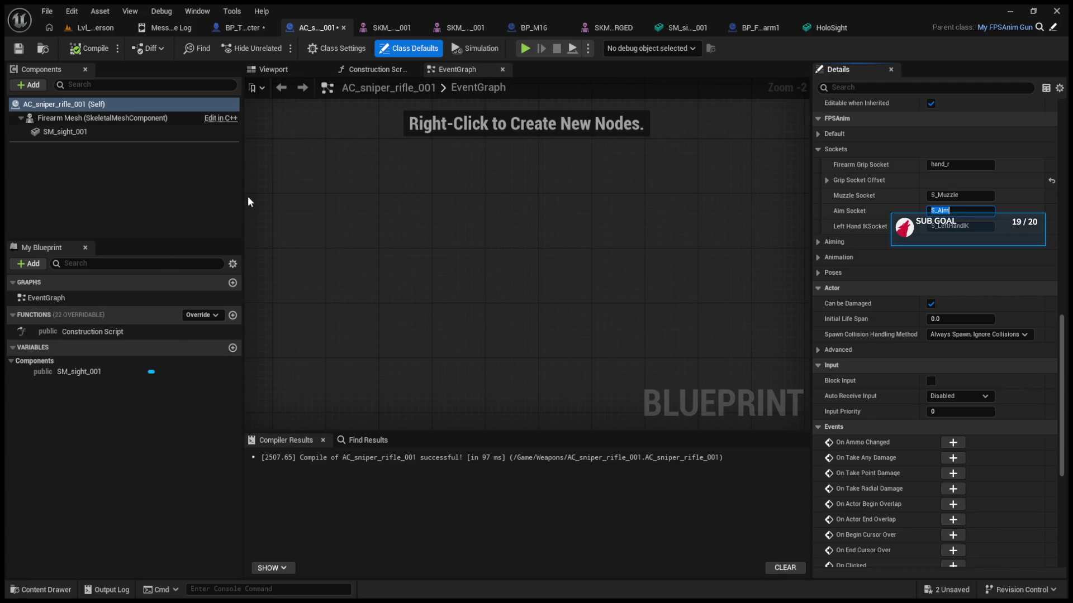
Select the SM_sight_001 scope in the Viewport, then bring up the SKM_Weapons_04_MERGED mesh
{"action": "left_click", "coordinate": [294, 72]}
{"action": "left_click", "coordinate": [455, 222]}
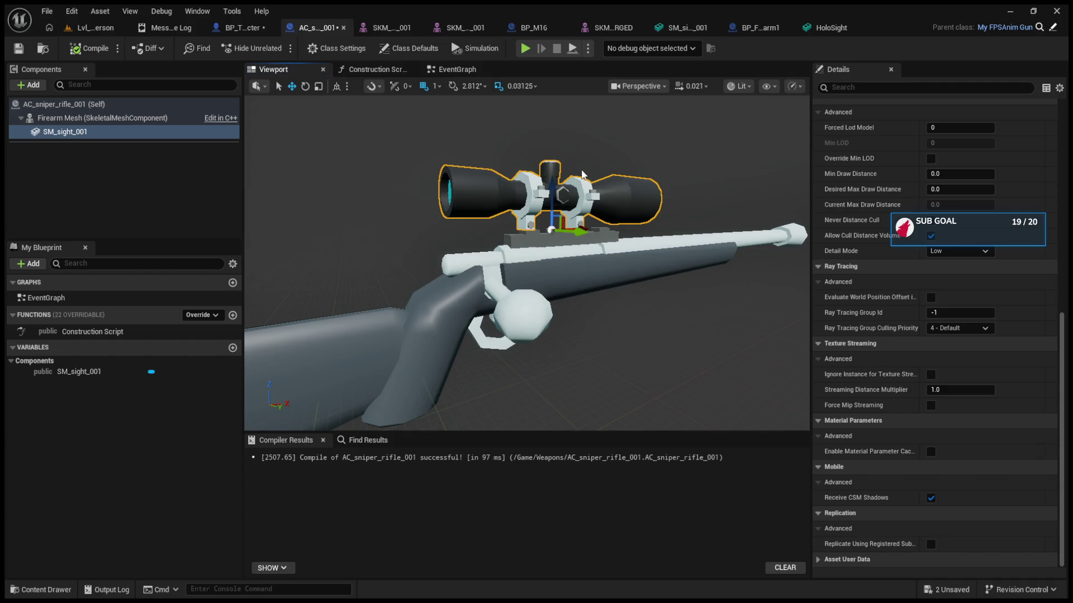
{"action": "left_click", "coordinate": [611, 28]}
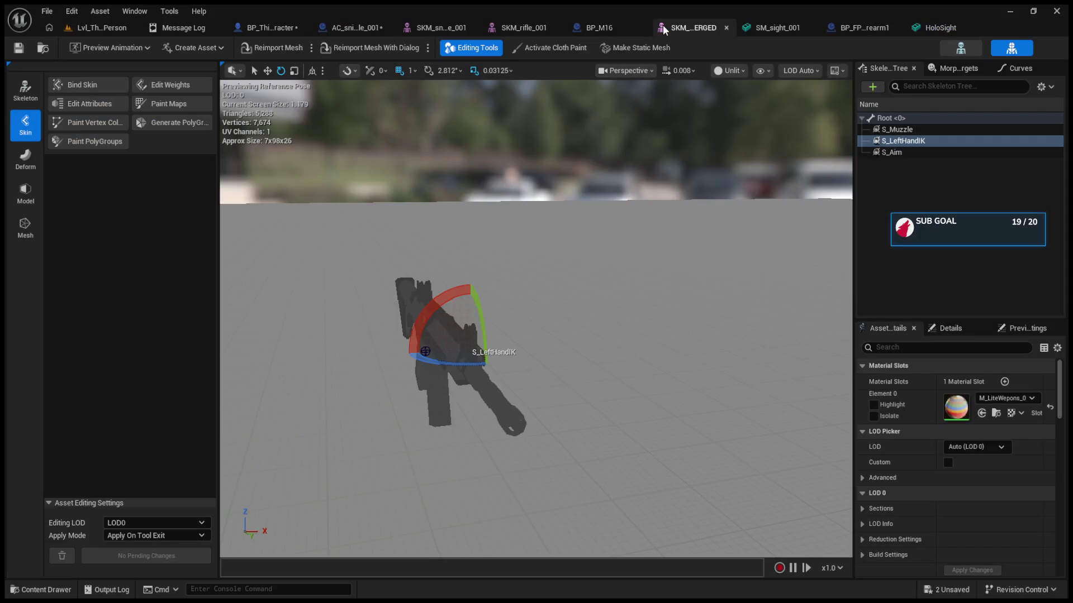
On the sniper rifle skeletal mesh, inspect the Sight and S_LeftHandIK sockets
{"action": "left_click", "coordinate": [528, 28]}
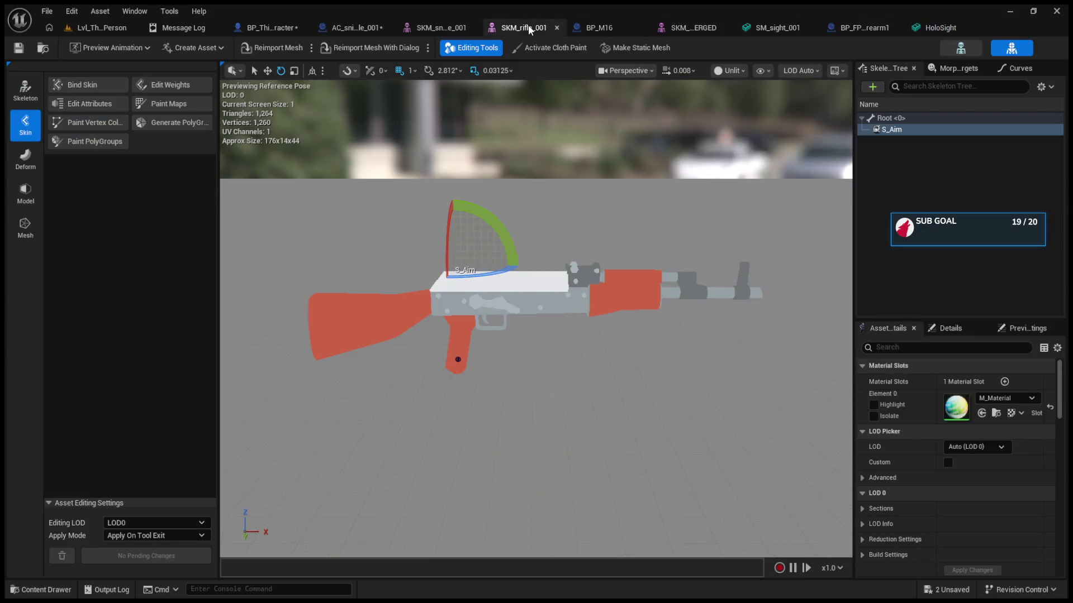
{"action": "left_click", "coordinate": [442, 27]}
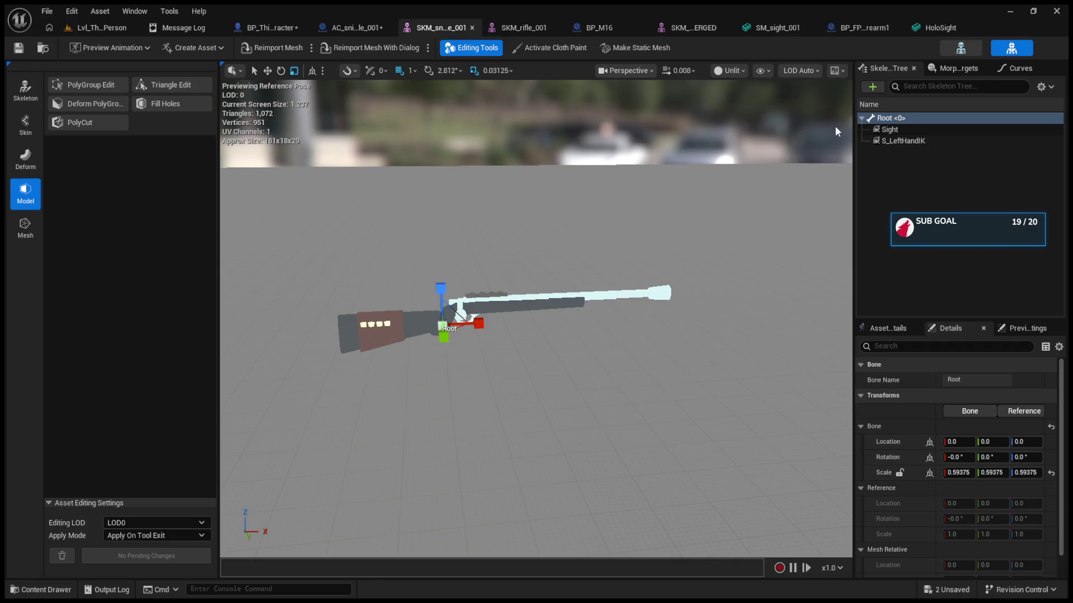
{"action": "left_click", "coordinate": [894, 128]}
{"action": "left_click", "coordinate": [904, 142]}
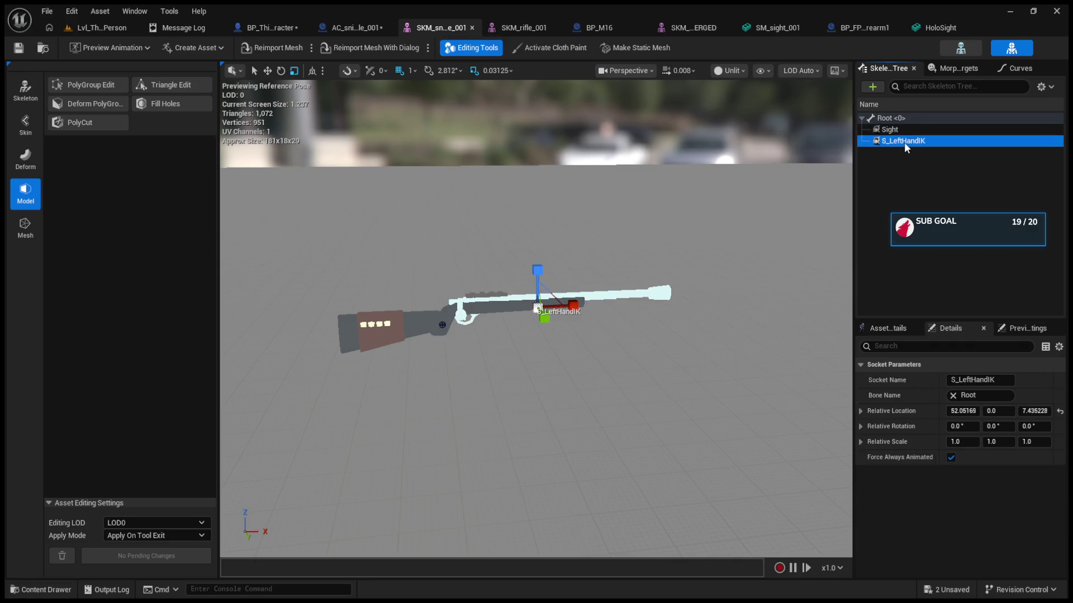
{"action": "left_click", "coordinate": [897, 130]}
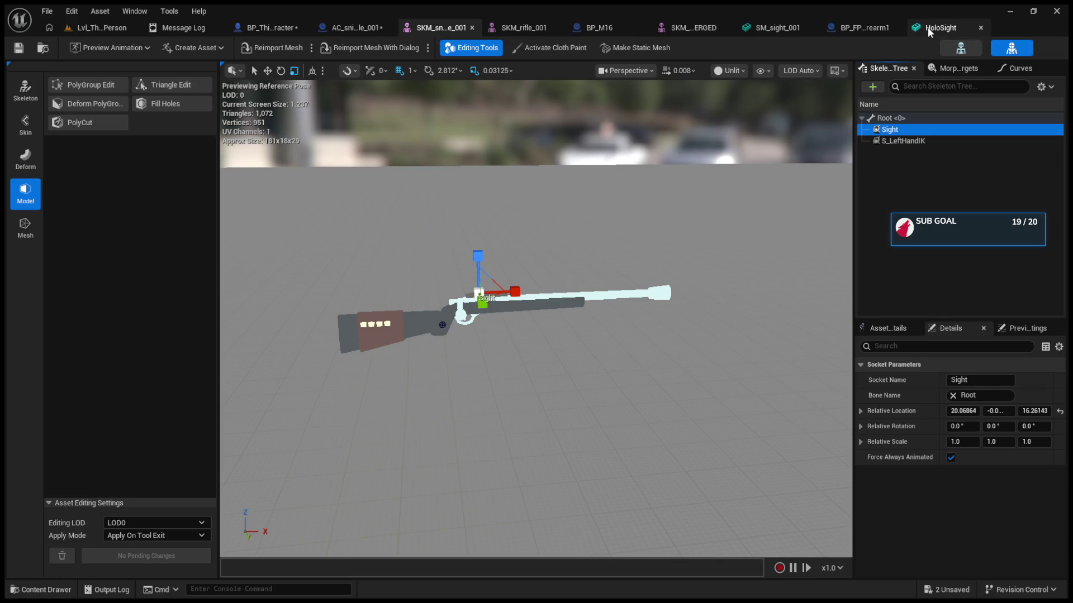
Cycle through the open weapon asset tabs back to BP_FPSAnim_Firearm1's socket defaults
{"action": "left_click", "coordinate": [525, 28]}
{"action": "left_click", "coordinate": [681, 28]}
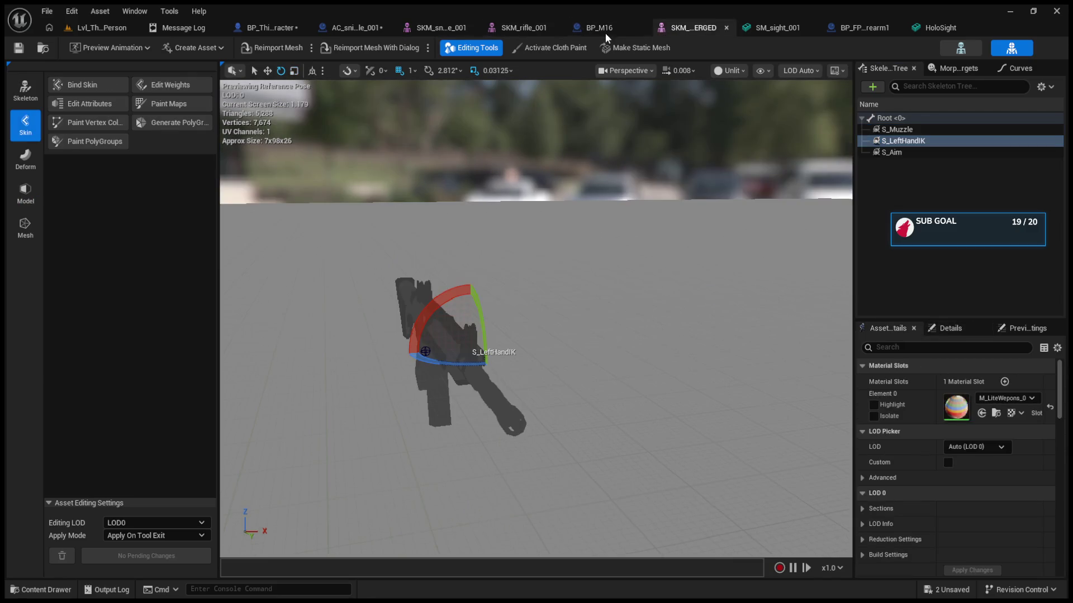
{"action": "left_click", "coordinate": [611, 29]}
{"action": "left_click", "coordinate": [938, 28]}
{"action": "left_click", "coordinate": [755, 28]}
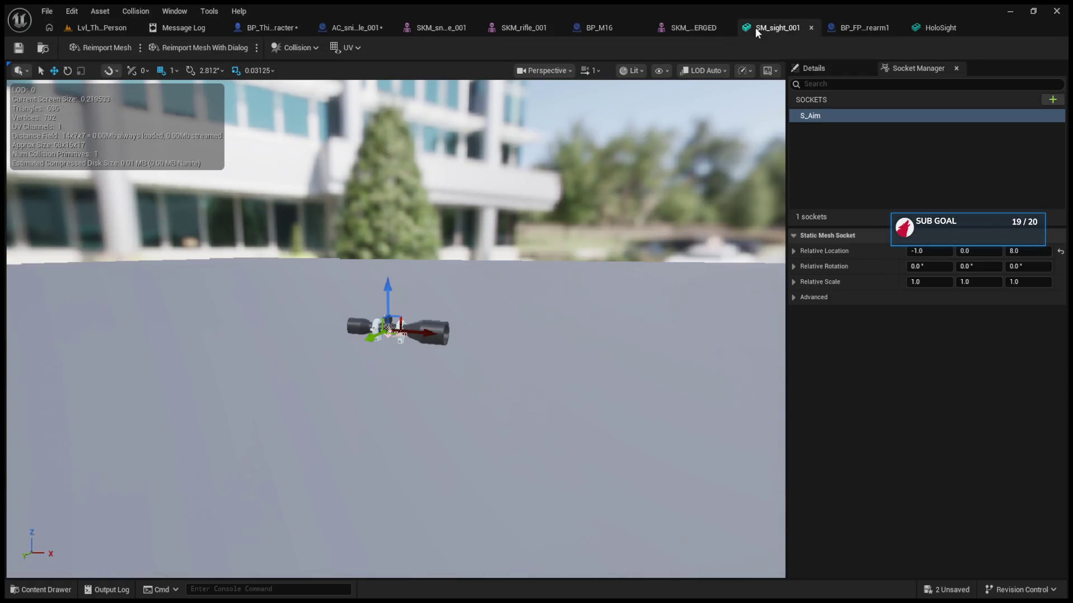
{"action": "left_click", "coordinate": [836, 29]}
{"action": "left_click", "coordinate": [928, 28]}
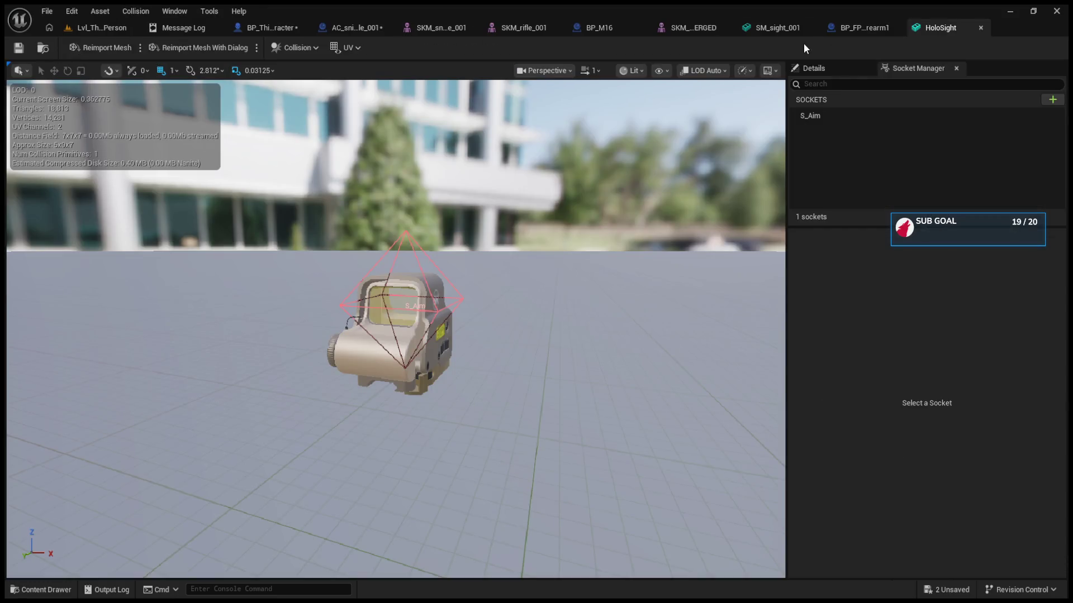
{"action": "left_click", "coordinate": [863, 28]}
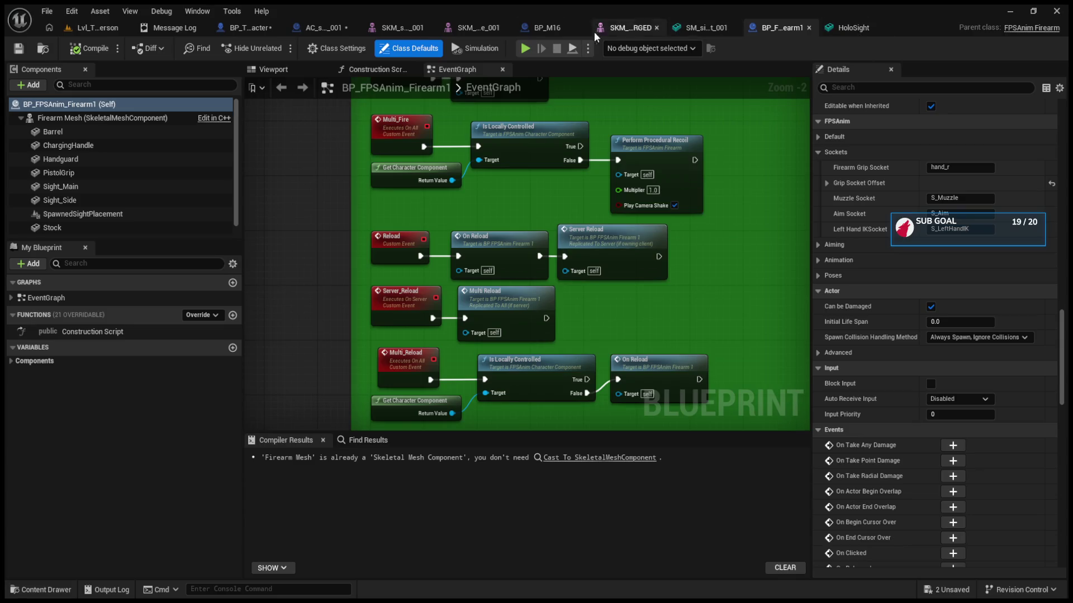
From the Firearm Mesh component, browse to M4Receivers_New and select M4Receivers_Skeleton in the Content Browser
{"action": "left_click", "coordinate": [194, 123]}
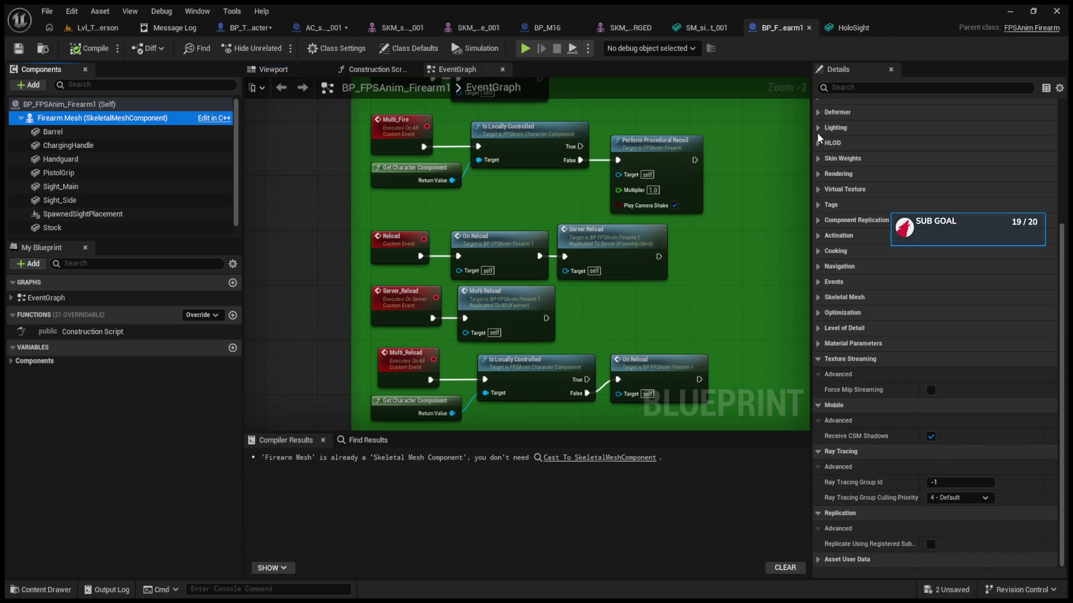
{"action": "left_click", "coordinate": [818, 166]}
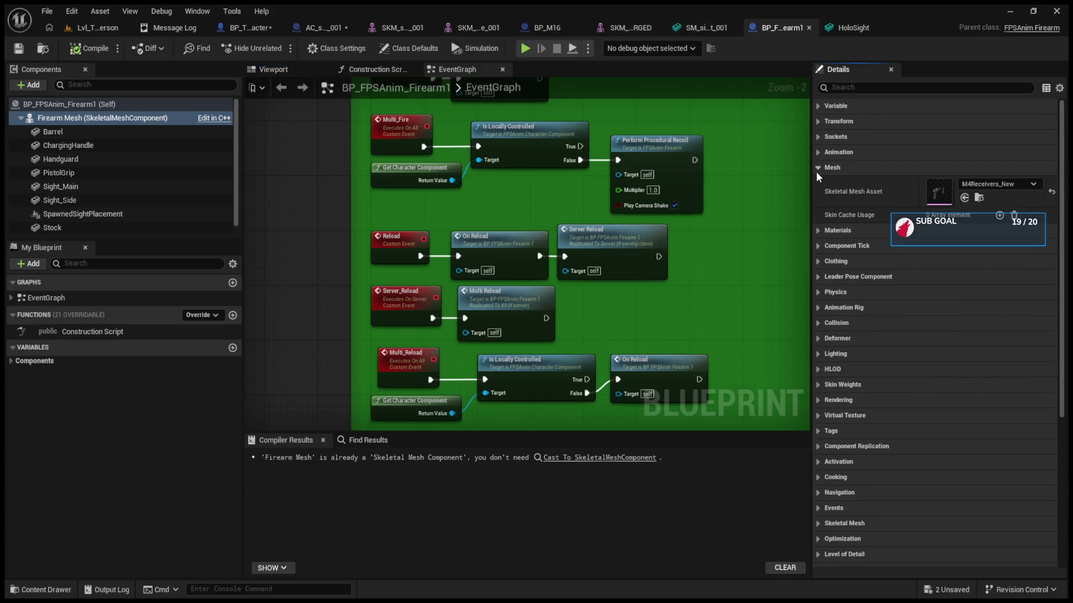
{"action": "left_click", "coordinate": [980, 200]}
{"action": "left_click", "coordinate": [682, 263]}
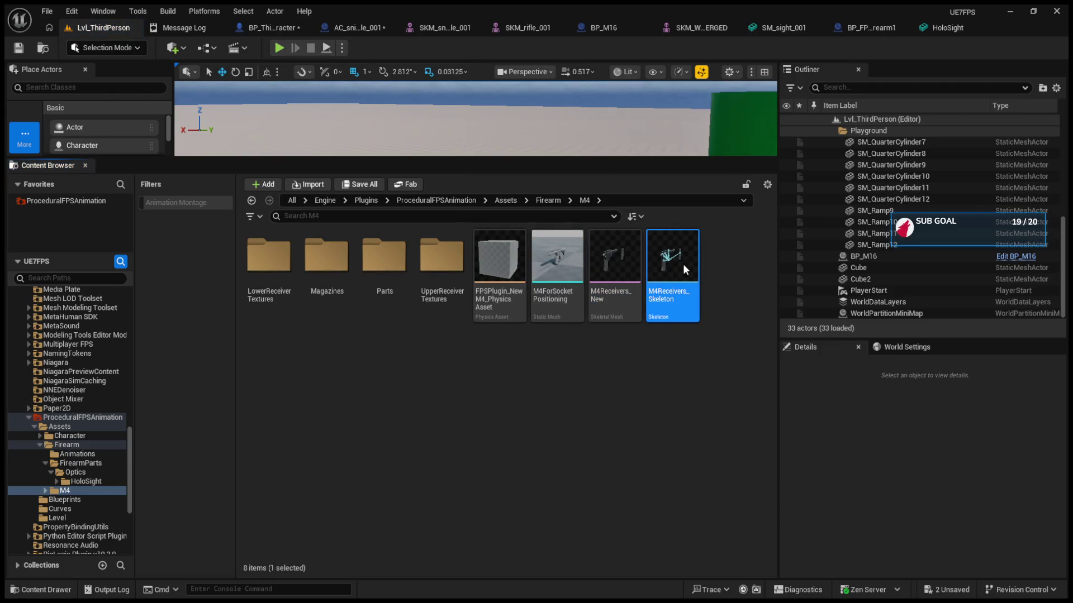
Open M4Receivers_Skeleton and inspect its S_Camera, S_Muzzle, S_Ejector and S_Aim sockets
{"action": "double_click", "coordinate": [682, 264]}
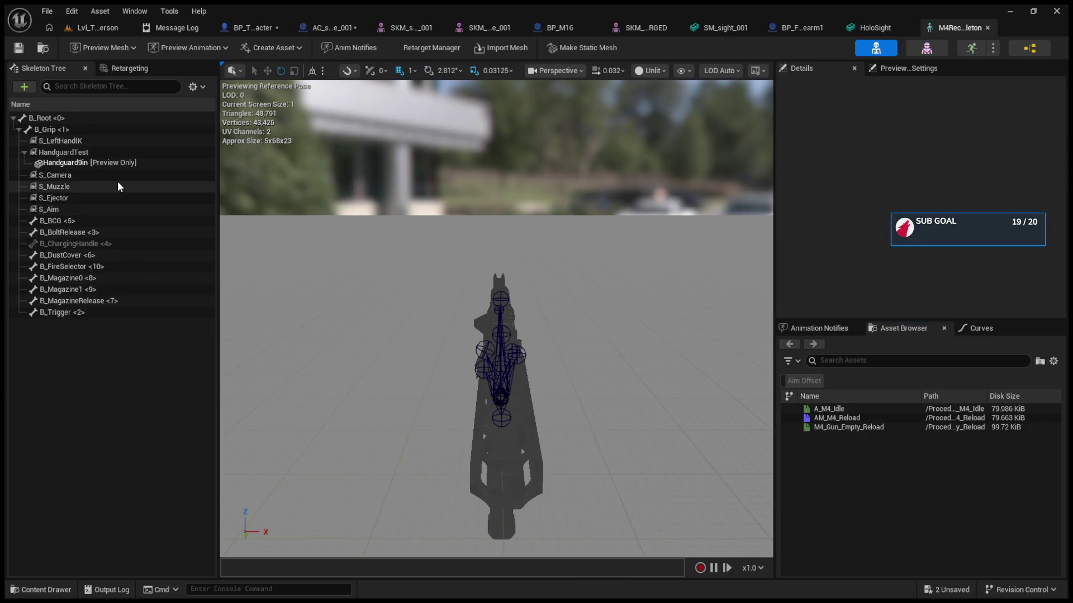
{"action": "left_click", "coordinate": [116, 183]}
{"action": "left_click", "coordinate": [114, 210]}
{"action": "left_click_drag", "start_coordinate": [492, 363], "coordinate": [547, 308]}
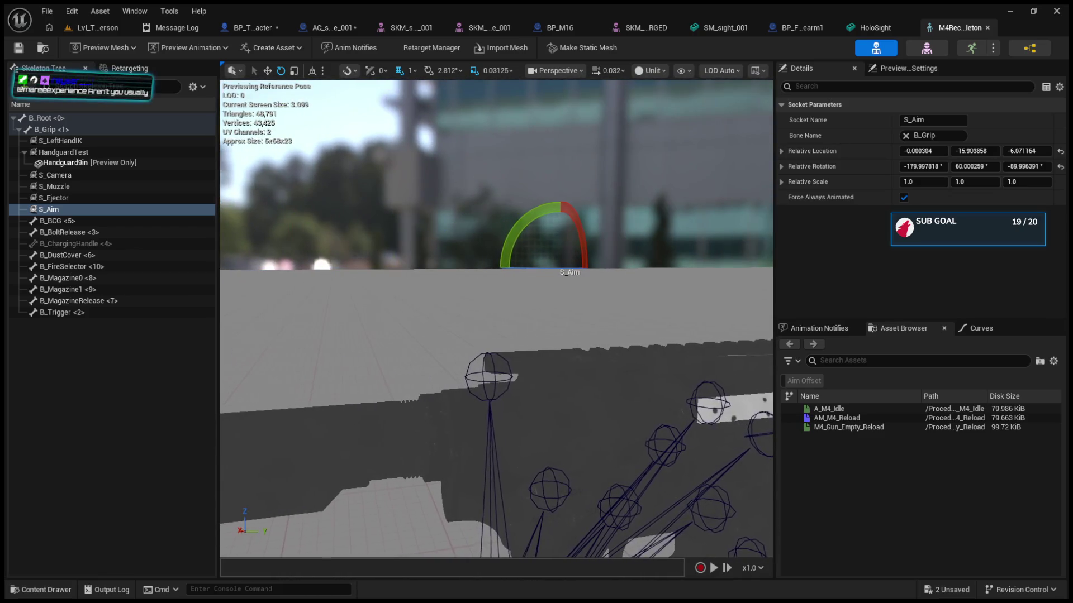
{"action": "left_click", "coordinate": [65, 177]}
{"action": "left_click", "coordinate": [65, 188]}
{"action": "left_click", "coordinate": [64, 199]}
{"action": "left_click", "coordinate": [64, 212]}
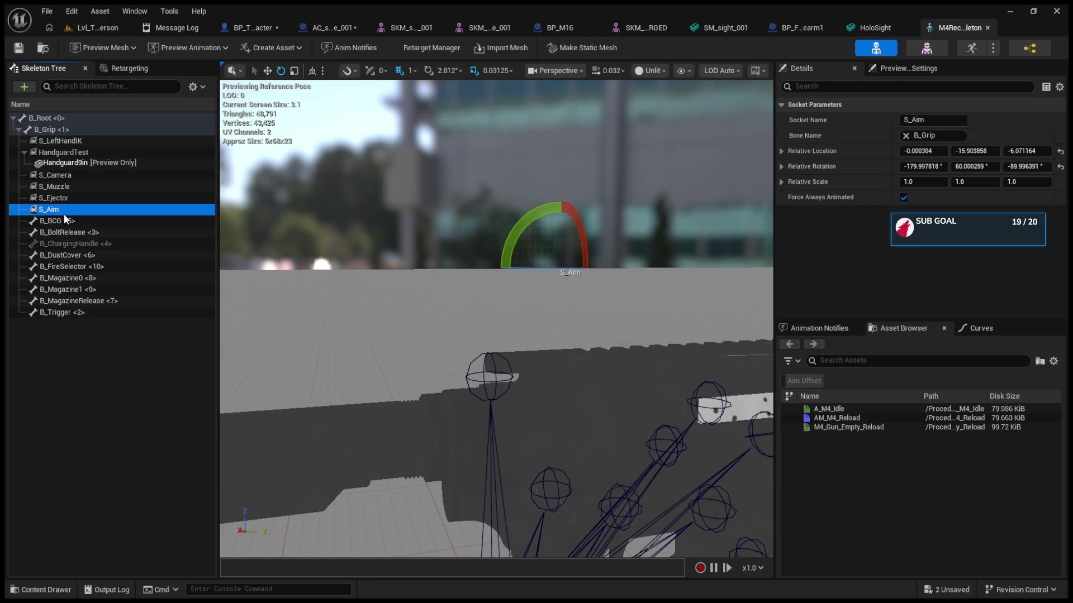
{"action": "left_click", "coordinate": [64, 198]}
{"action": "left_click", "coordinate": [65, 210]}
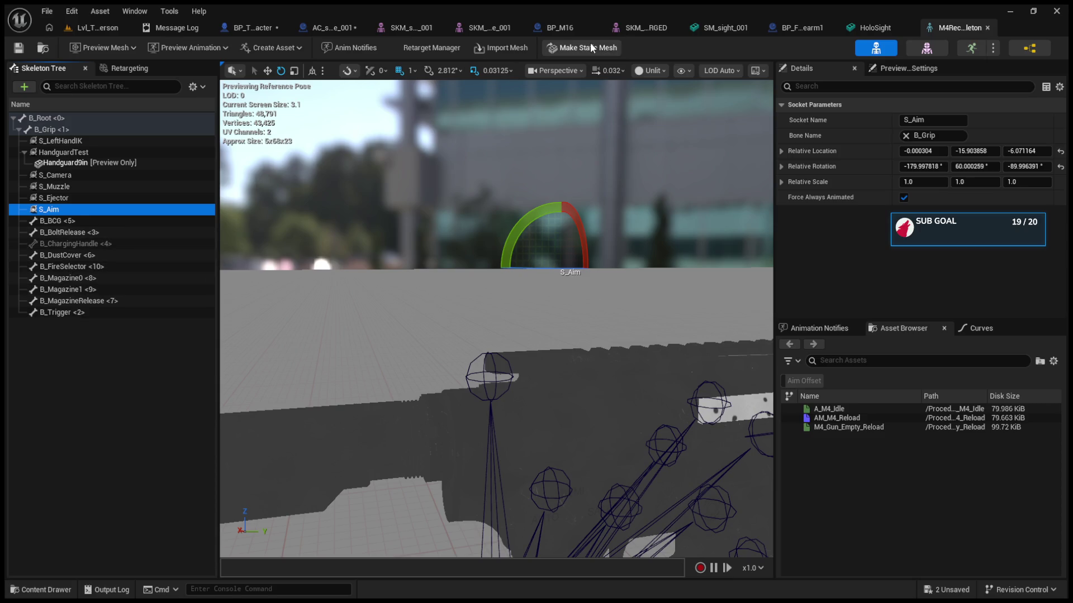
In BP_FPSAnim_Firearm1, check that the Sight_Main component's parent socket is B_Grip
{"action": "left_click", "coordinate": [869, 28]}
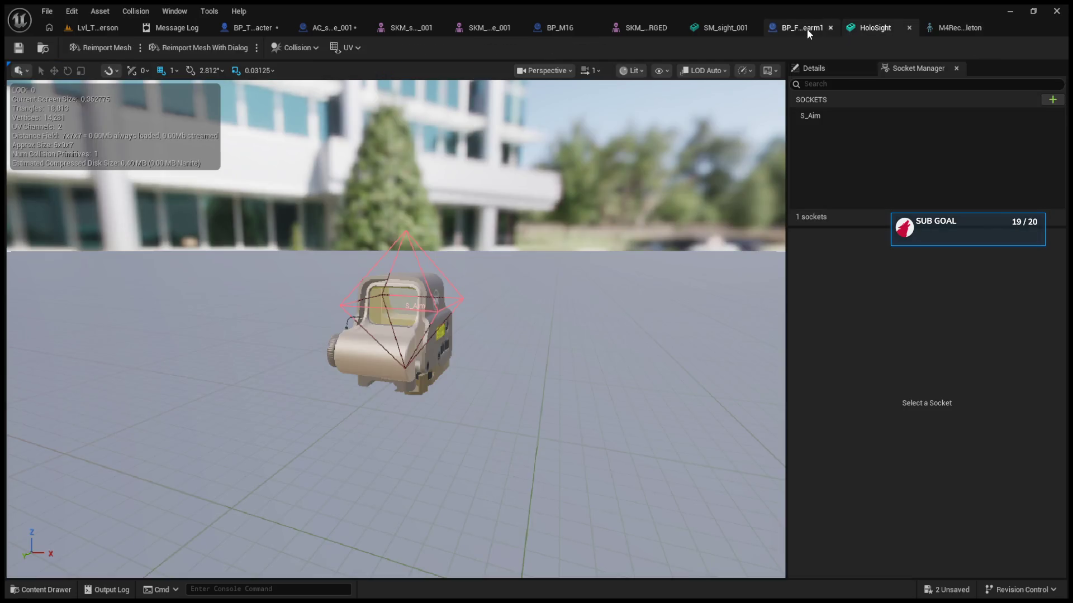
{"action": "left_click", "coordinate": [810, 28]}
{"action": "left_click", "coordinate": [60, 187]}
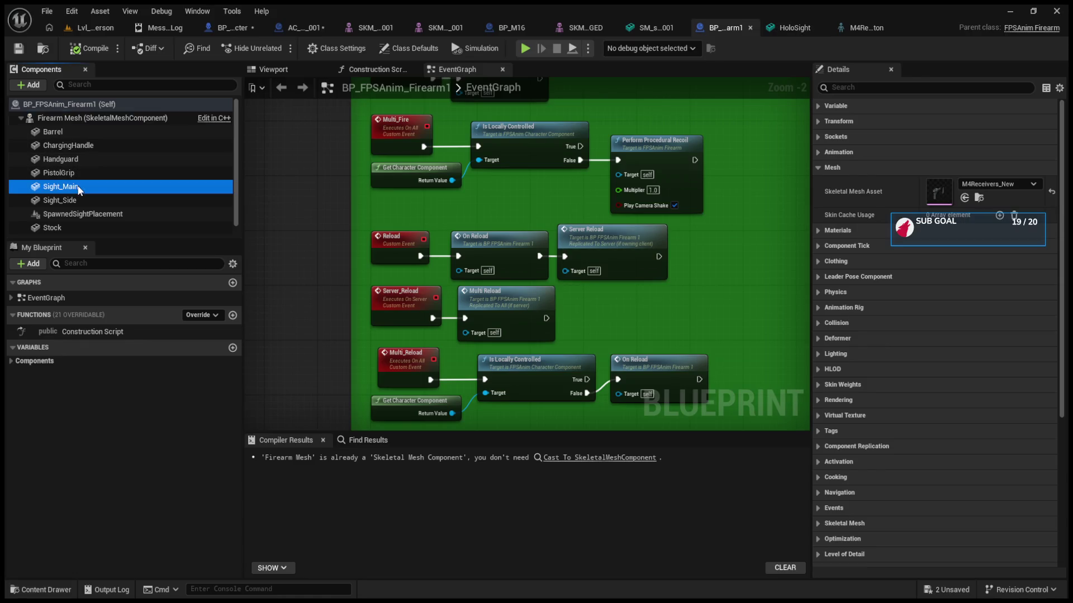
{"action": "left_click", "coordinate": [286, 74]}
{"action": "left_click", "coordinate": [819, 260]}
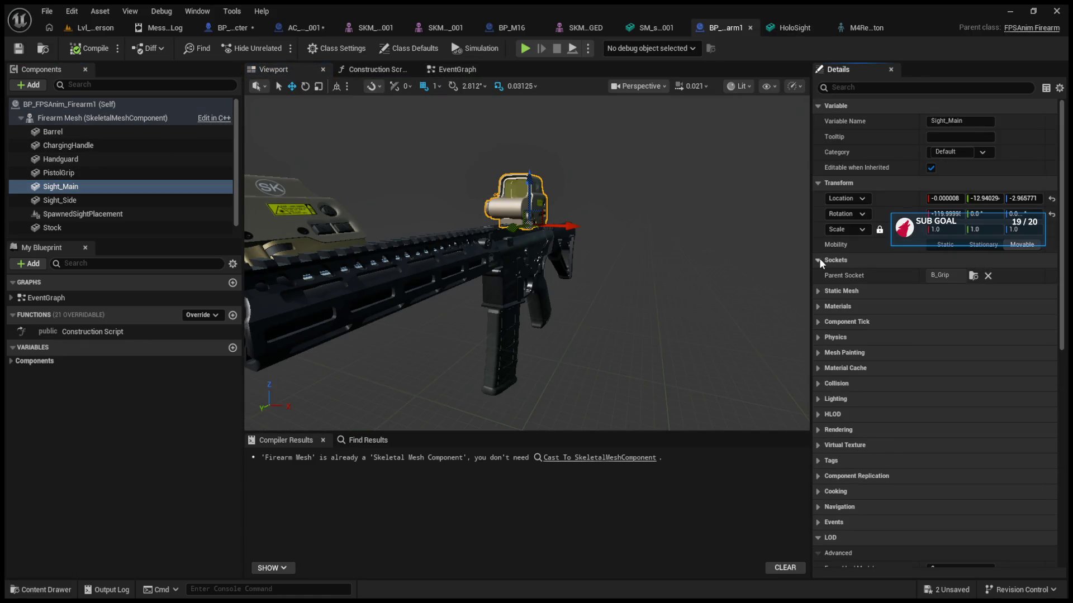
Back in the M4 skeleton, select and frame the B_Grip bone
{"action": "left_click", "coordinate": [953, 279]}
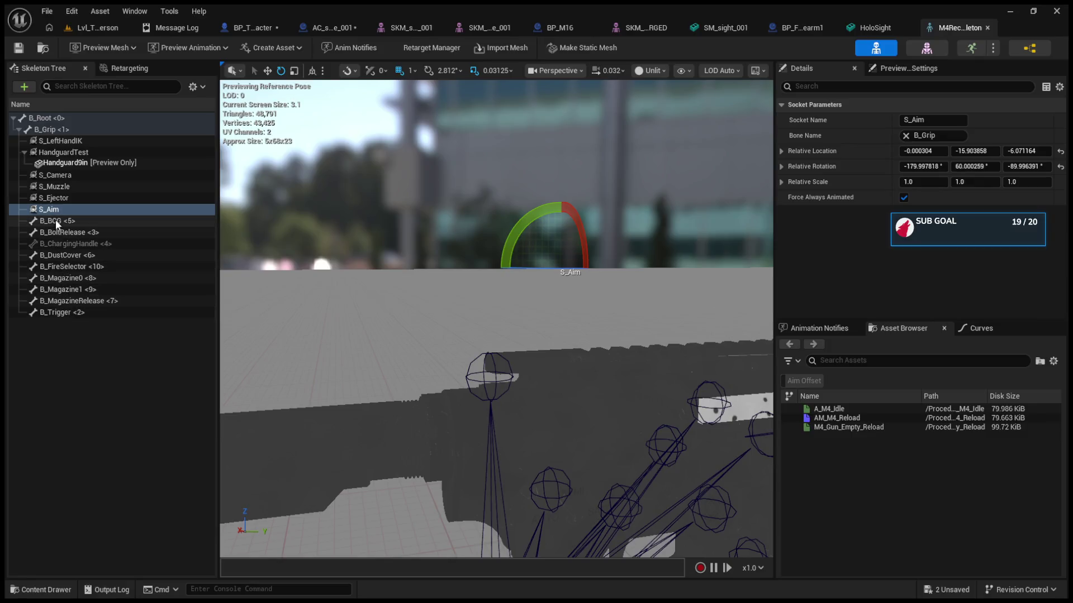
{"action": "left_click", "coordinate": [49, 129]}
{"action": "key", "text": "f"}
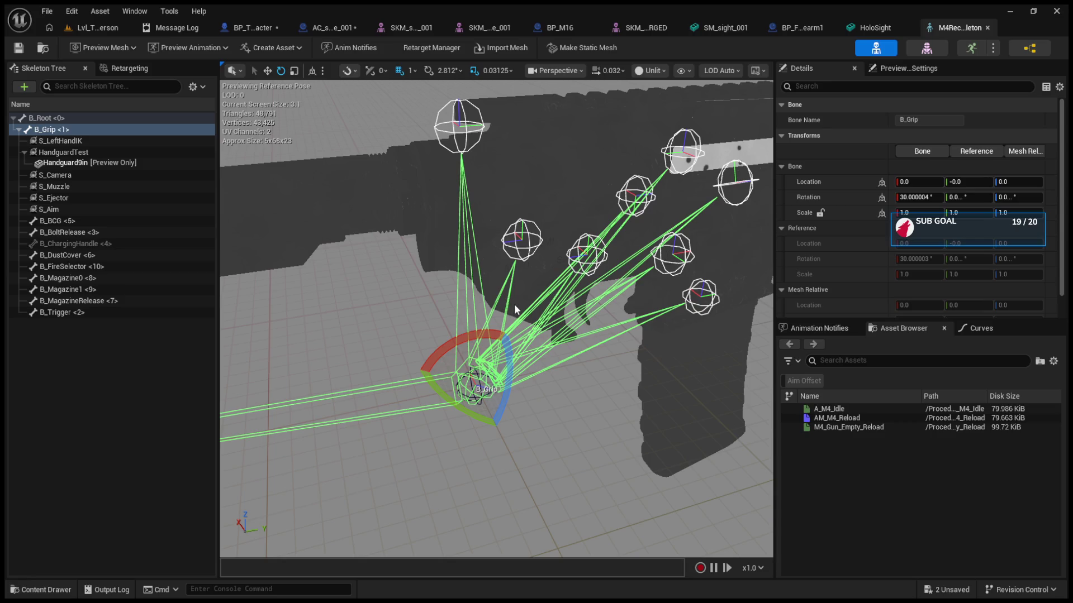
Cycle through the open asset tabs and settle on the BP_M16 blueprint
{"action": "left_click", "coordinate": [631, 27]}
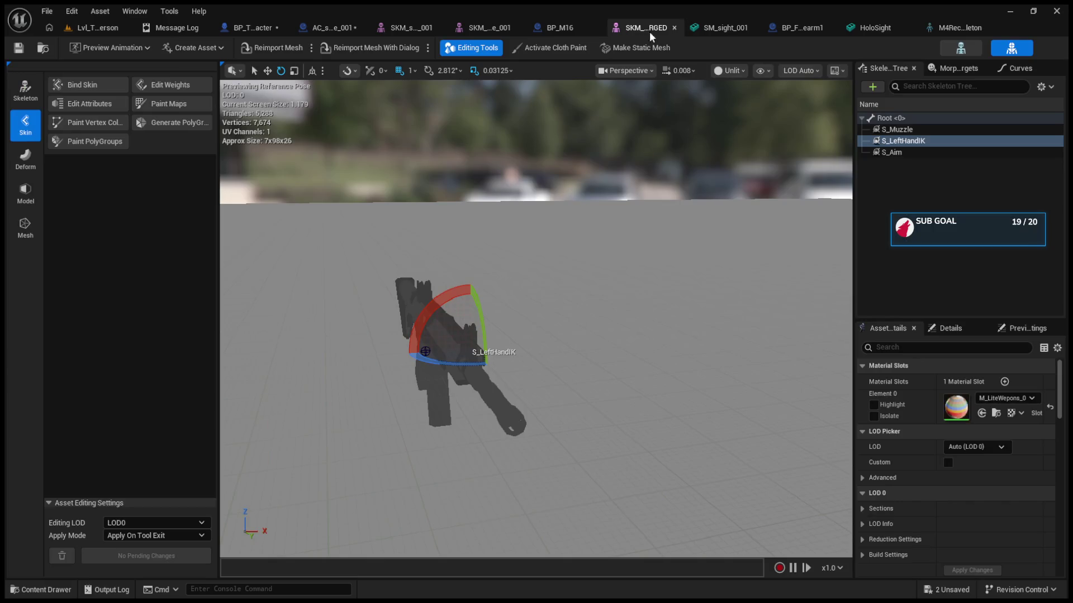
{"action": "left_click", "coordinate": [786, 28]}
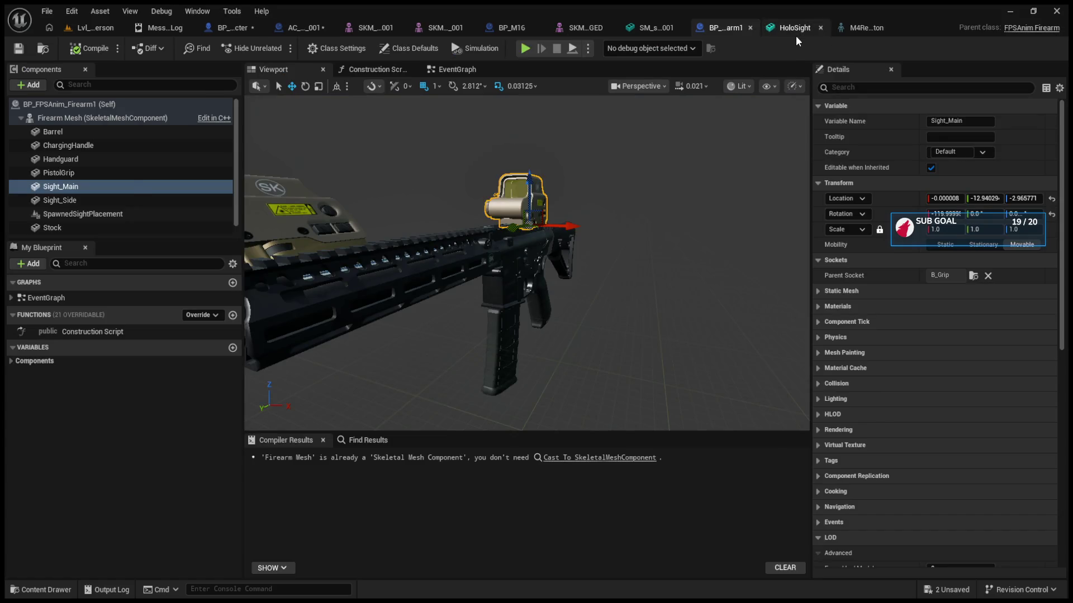
{"action": "key", "text": "ctrl+Tab"}
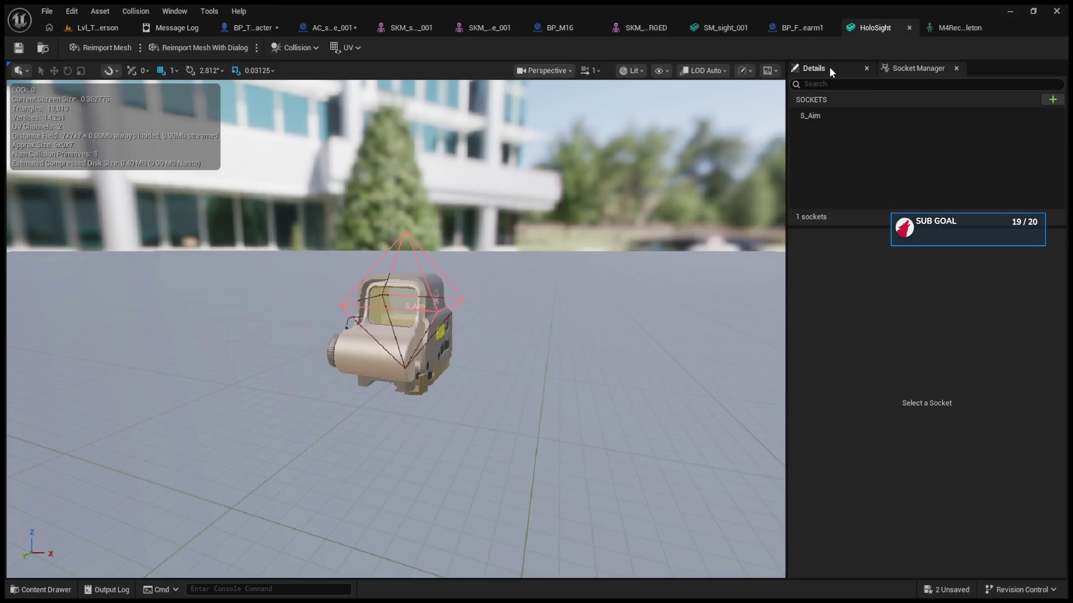
{"action": "left_click", "coordinate": [808, 29]}
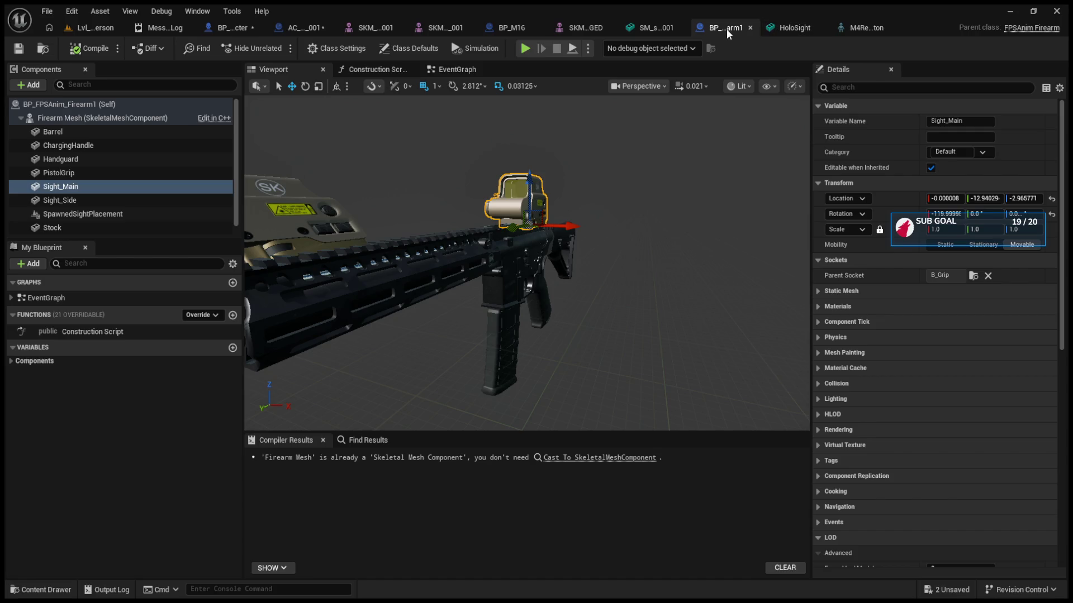
{"action": "left_click", "coordinate": [646, 25]}
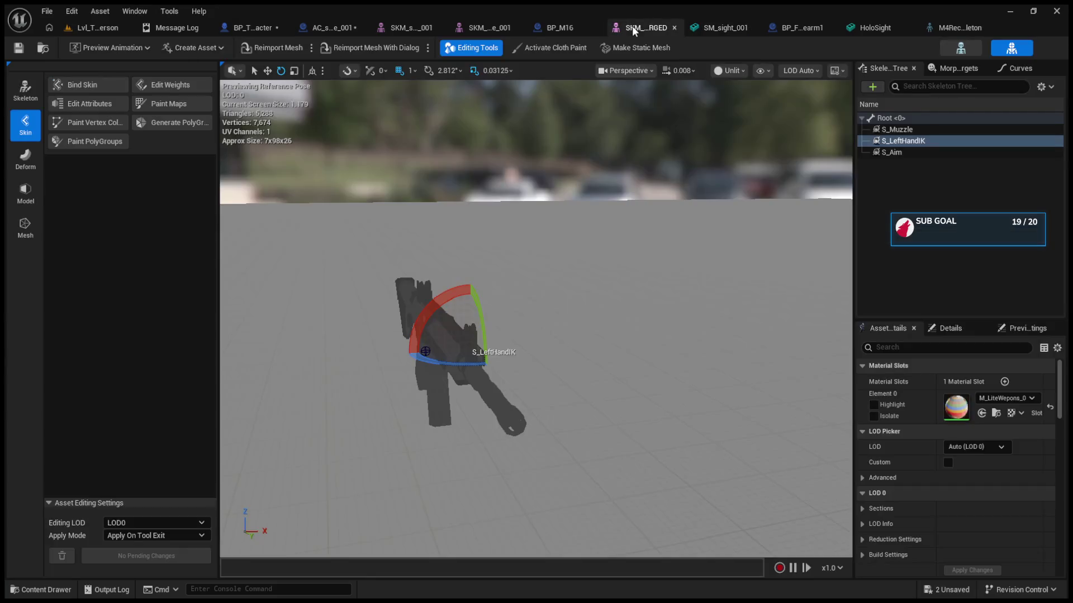
{"action": "left_click", "coordinate": [79, 28]}
{"action": "left_click", "coordinate": [569, 28]}
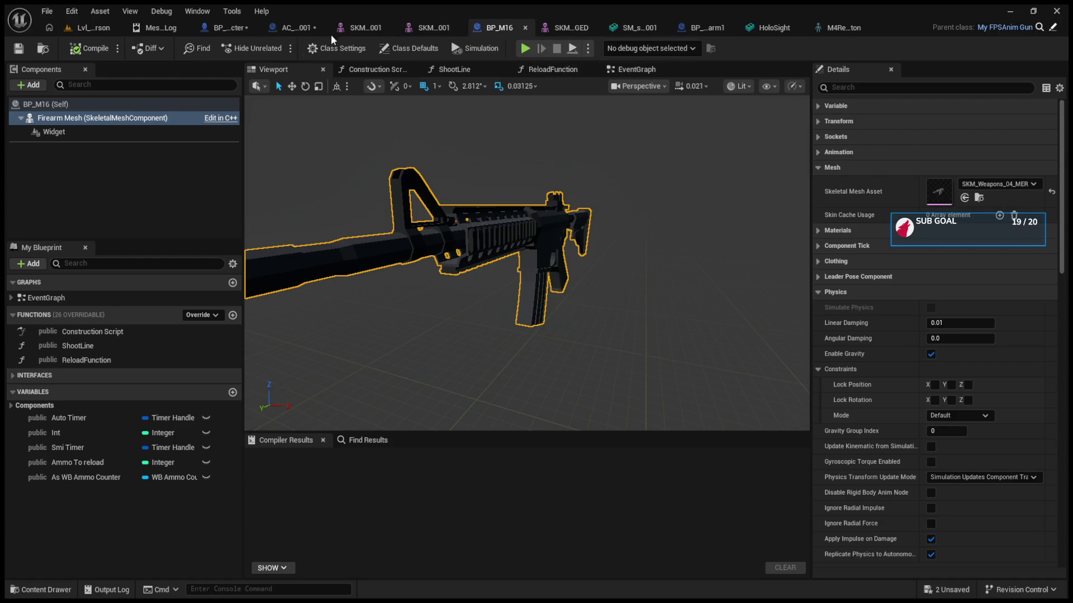
Reparent the SM_sight_001 scope to Root, place it at 24, 0, 15, and compile
{"action": "left_click", "coordinate": [293, 27]}
{"action": "scroll", "coordinate": [894, 271], "scroll_direction": "up", "scroll_amount": 10}
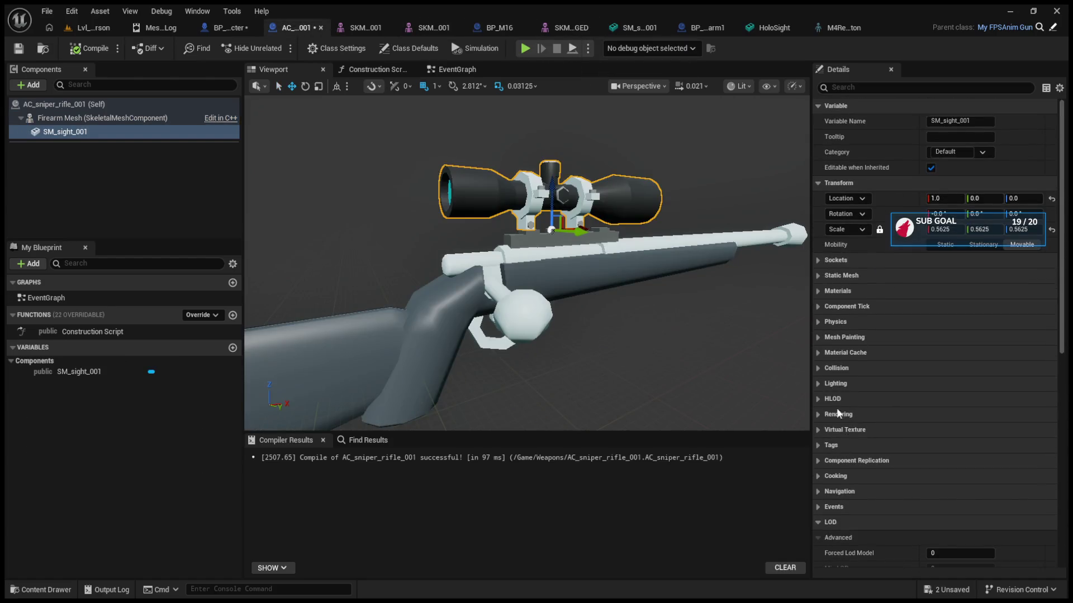
{"action": "left_click", "coordinate": [819, 261]}
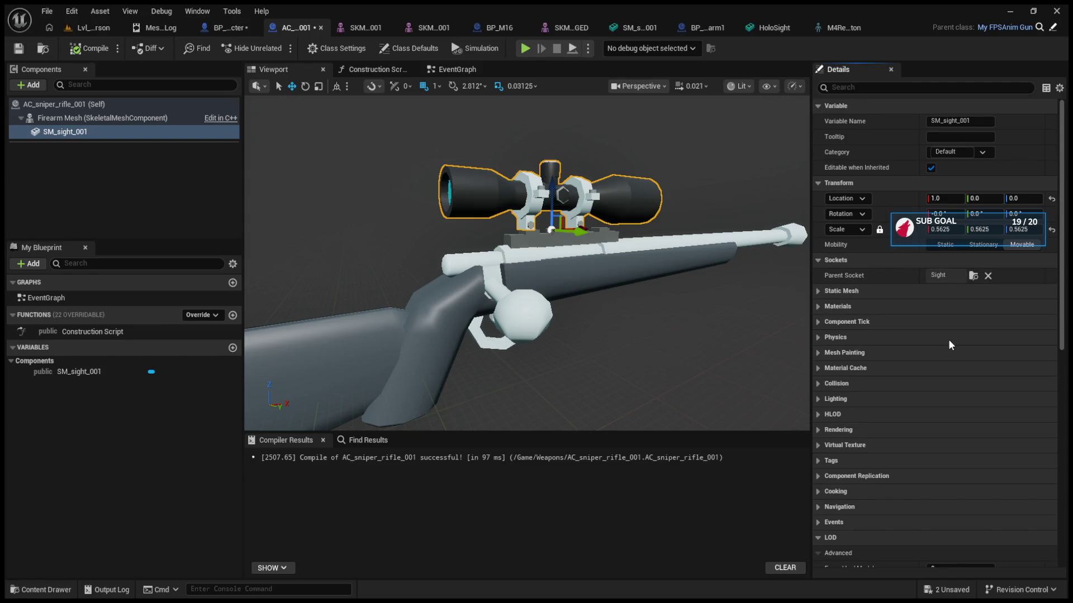
{"action": "key", "text": "ctrl+z"}
{"action": "mouse_move", "coordinate": [419, 323]}
{"action": "left_mouse_down"}
{"action": "mouse_move", "coordinate": [417, 193]}
{"action": "mouse_move", "coordinate": [420, 239]}
{"action": "mouse_move", "coordinate": [590, 242]}
{"action": "left_mouse_up"}
{"action": "mouse_move", "coordinate": [503, 335]}
{"action": "left_mouse_down"}
{"action": "mouse_move", "coordinate": [564, 251]}
{"action": "mouse_move", "coordinate": [534, 275]}
{"action": "mouse_move", "coordinate": [469, 275]}
{"action": "left_mouse_up"}
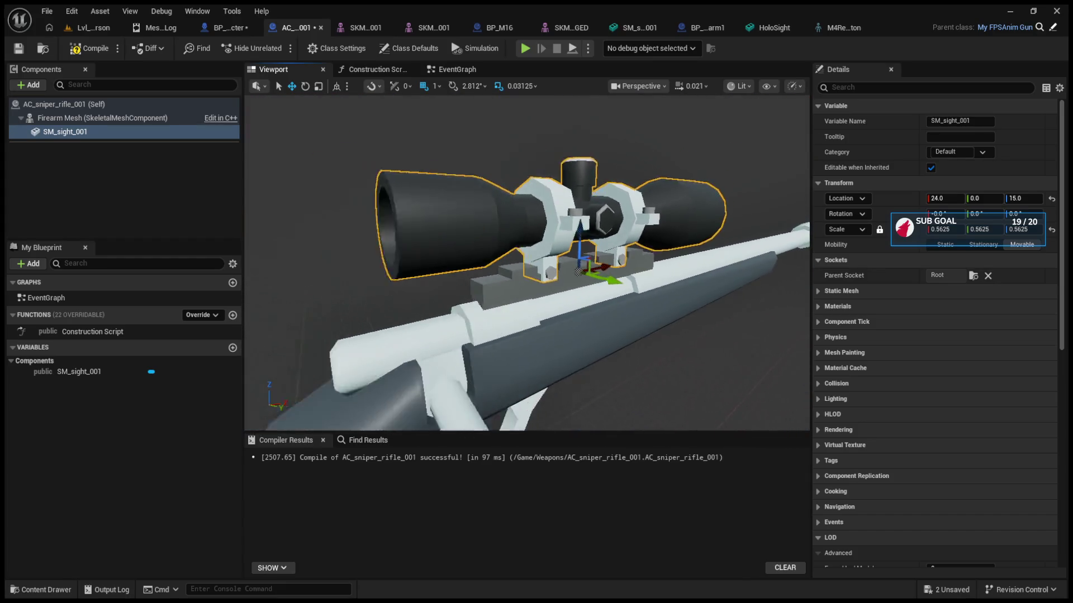
{"action": "left_click", "coordinate": [89, 48]}
{"action": "left_click_drag", "start_coordinate": [534, 325], "coordinate": [535, 326]}
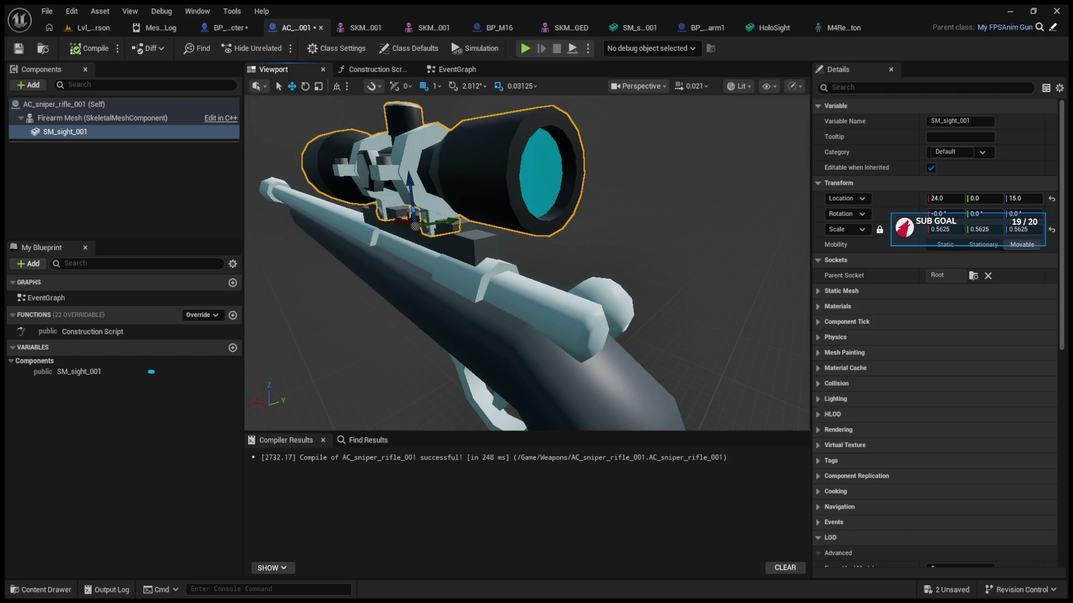
Rename the sniper rifle mesh's Sight socket to S_Aim
{"action": "left_click", "coordinate": [572, 29]}
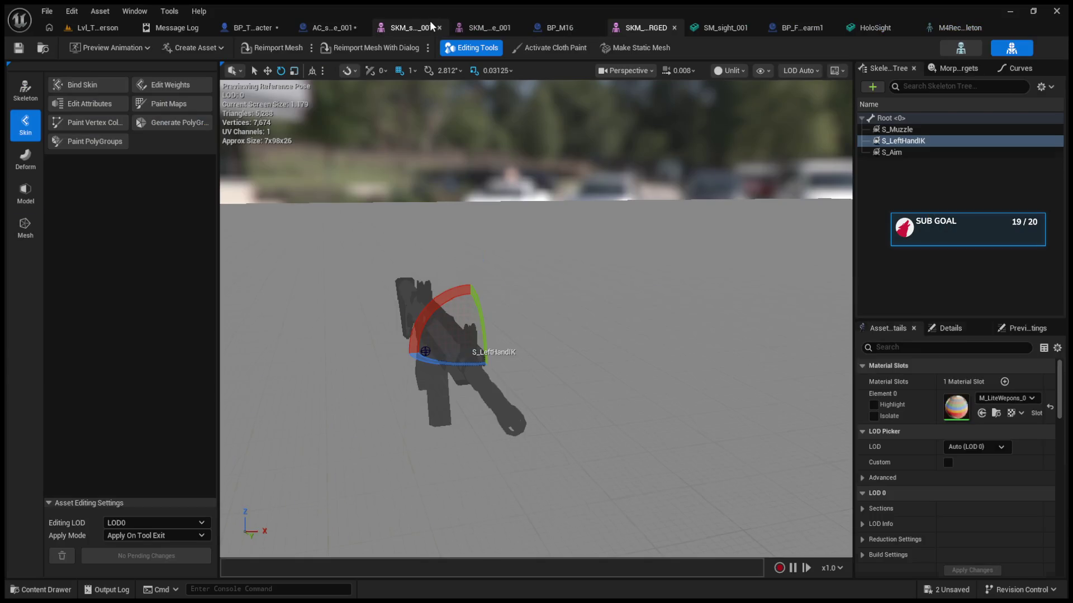
{"action": "left_click", "coordinate": [430, 25]}
{"action": "double_click", "coordinate": [897, 129]}
{"action": "type", "text": "S_A"}
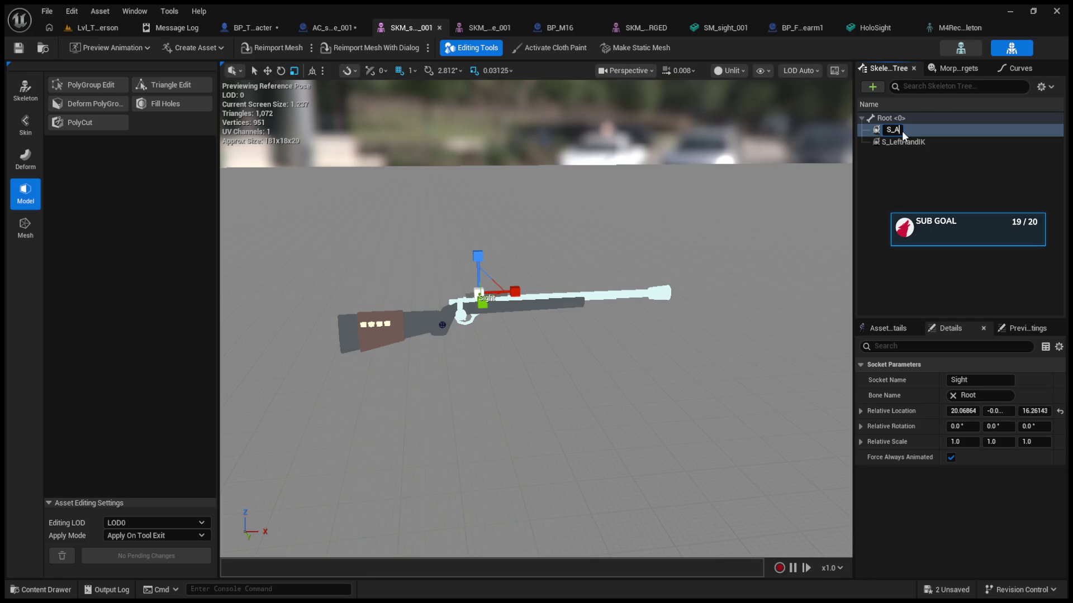
{"action": "type", "text": "im"}
{"action": "key", "text": "Return"}
Raise the S_Aim socket to about Z 23.5, then return to the level editor
{"action": "mouse_move", "coordinate": [438, 373]}
{"action": "left_mouse_down"}
{"action": "mouse_move", "coordinate": [438, 391]}
{"action": "mouse_move", "coordinate": [455, 347]}
{"action": "left_mouse_up"}
{"action": "key", "text": "w"}
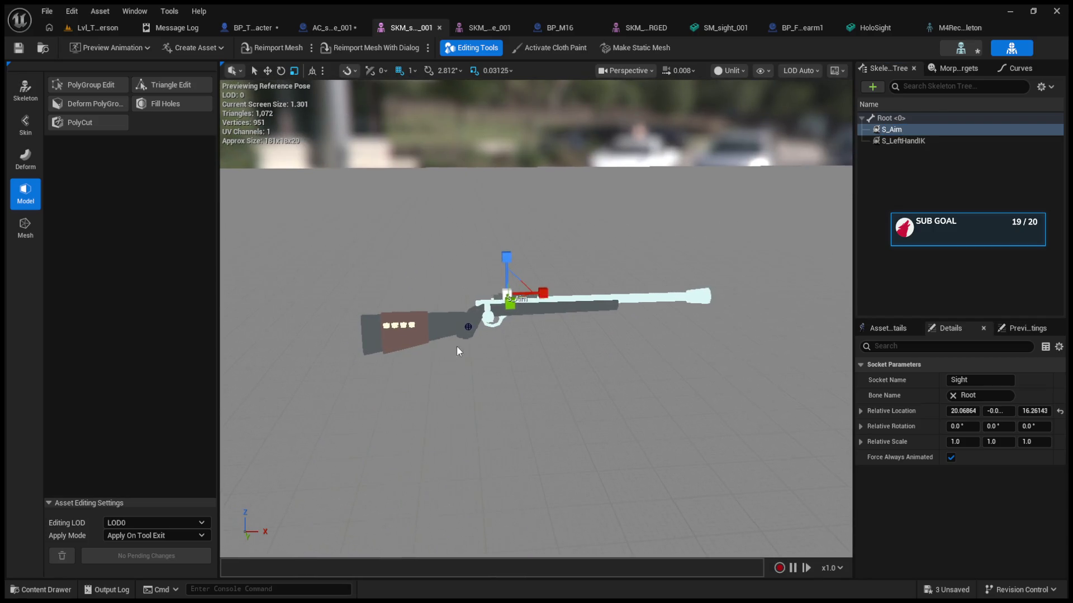
{"action": "left_click_drag", "start_coordinate": [505, 249], "coordinate": [505, 237]}
{"action": "mouse_move", "coordinate": [505, 335]}
{"action": "left_mouse_down"}
{"action": "mouse_move", "coordinate": [506, 358]}
{"action": "mouse_move", "coordinate": [492, 360]}
{"action": "left_mouse_up"}
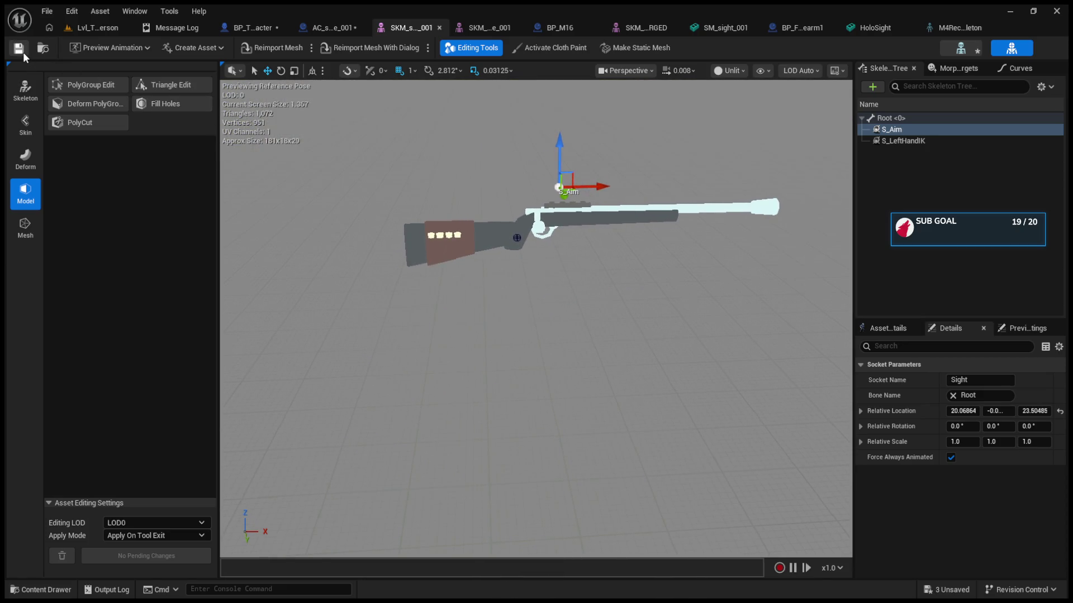
{"action": "left_click", "coordinate": [79, 29]}
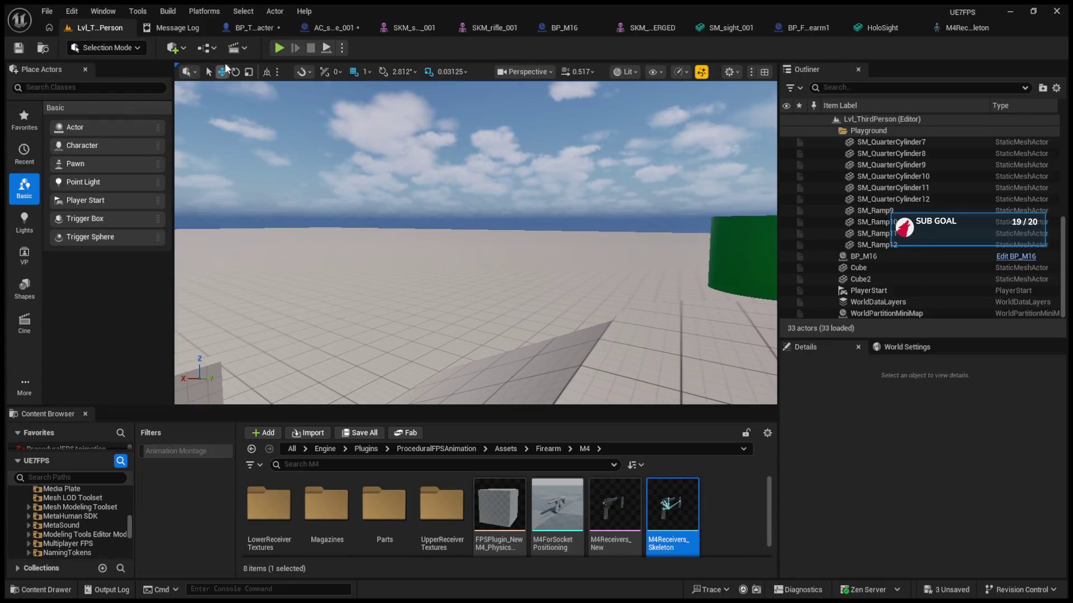
Run a Play-in-Editor test of the scoped sniper rifle, then stop it with Esc
{"action": "left_click", "coordinate": [279, 48]}
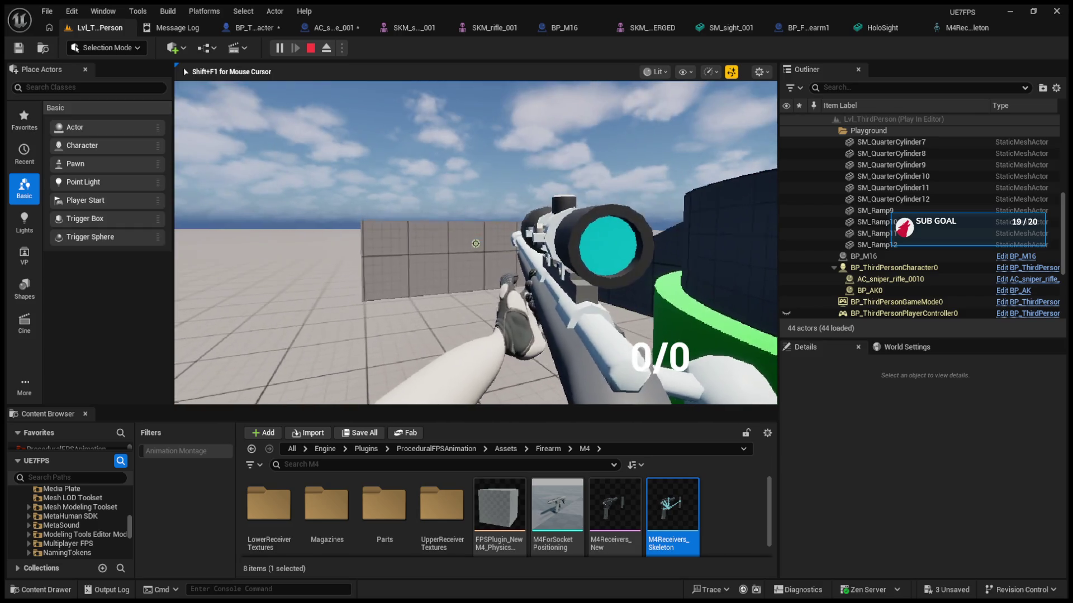
{"action": "key", "text": "Escape"}
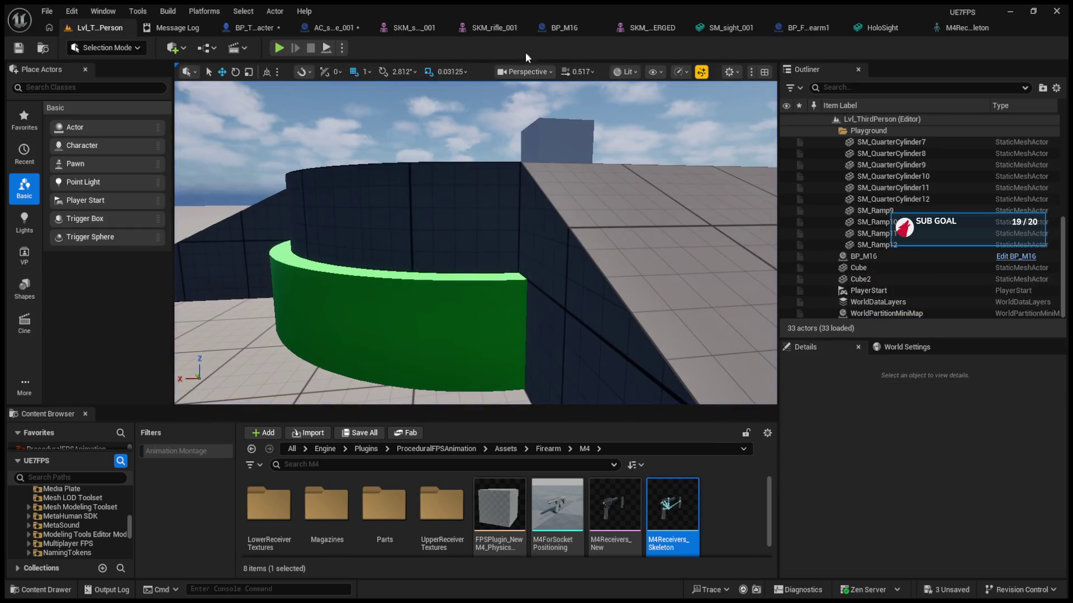
{"action": "left_click", "coordinate": [320, 28]}
{"action": "left_click_drag", "start_coordinate": [552, 189], "coordinate": [492, 256]}
{"action": "left_click", "coordinate": [469, 70]}
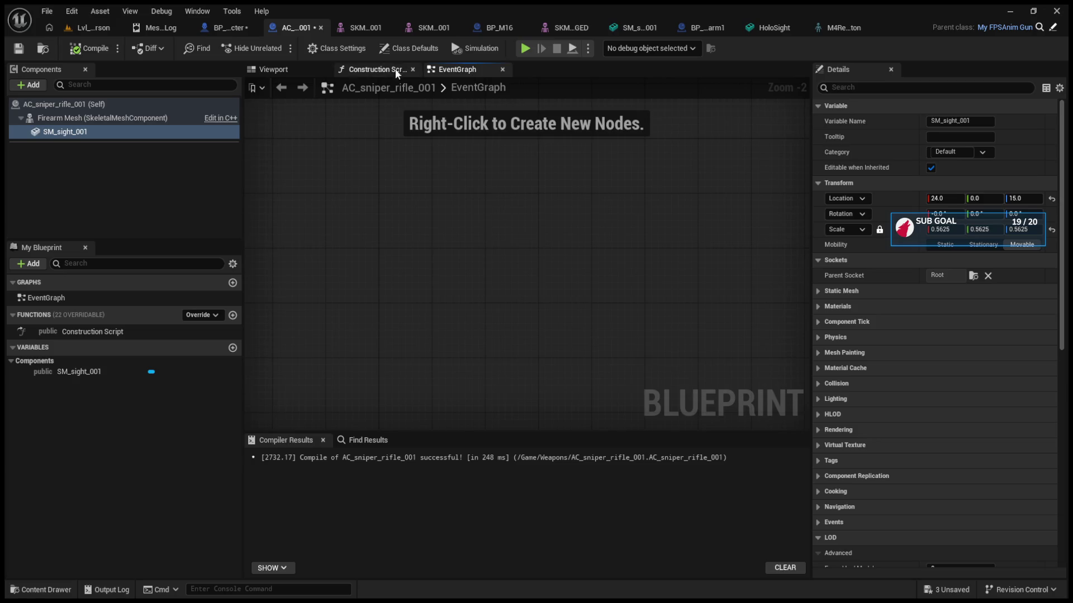
{"action": "left_click", "coordinate": [286, 68]}
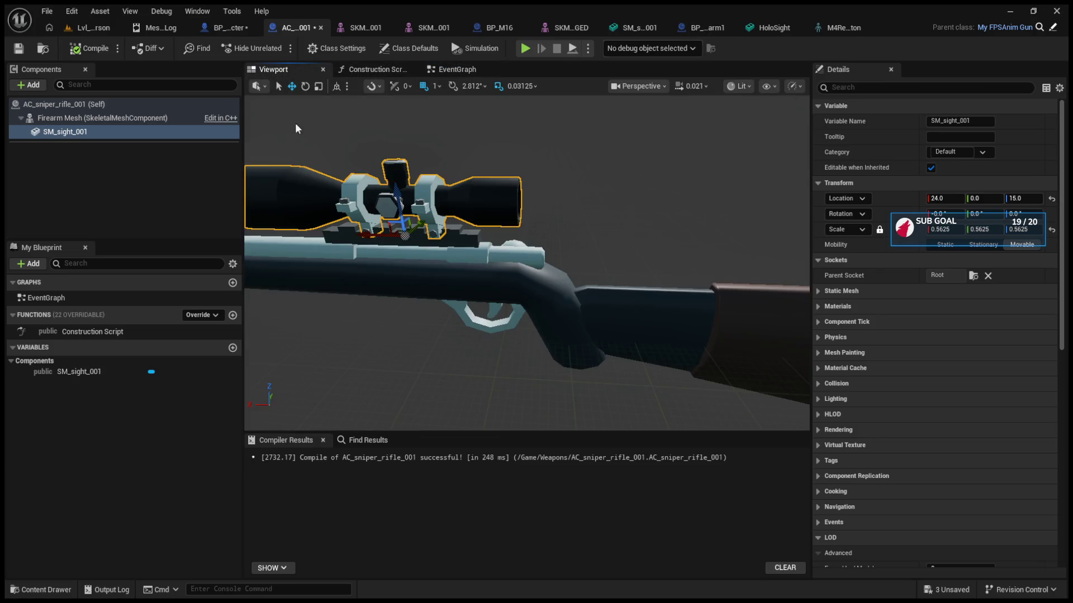
{"action": "left_click", "coordinate": [819, 184]}
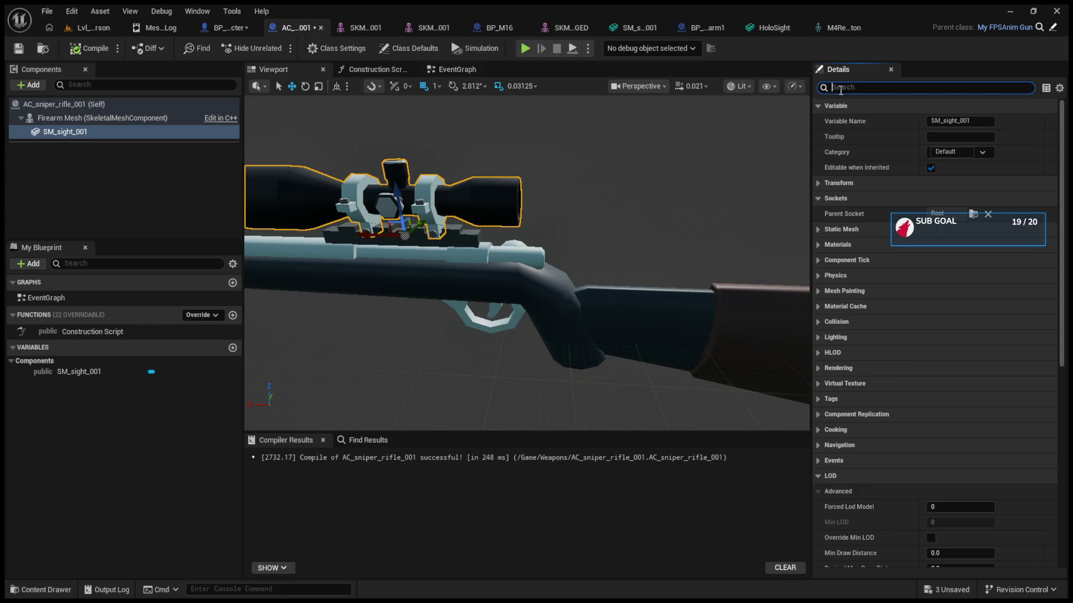
{"action": "type", "text": "dollision"}
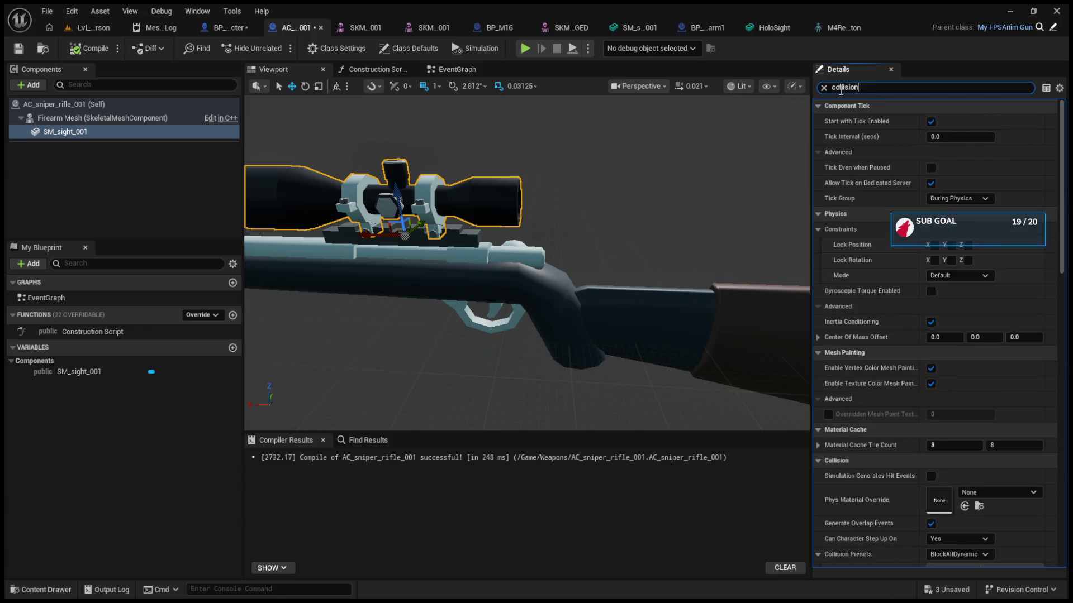
{"action": "scroll", "coordinate": [950, 223], "scroll_direction": "down", "scroll_amount": 5}
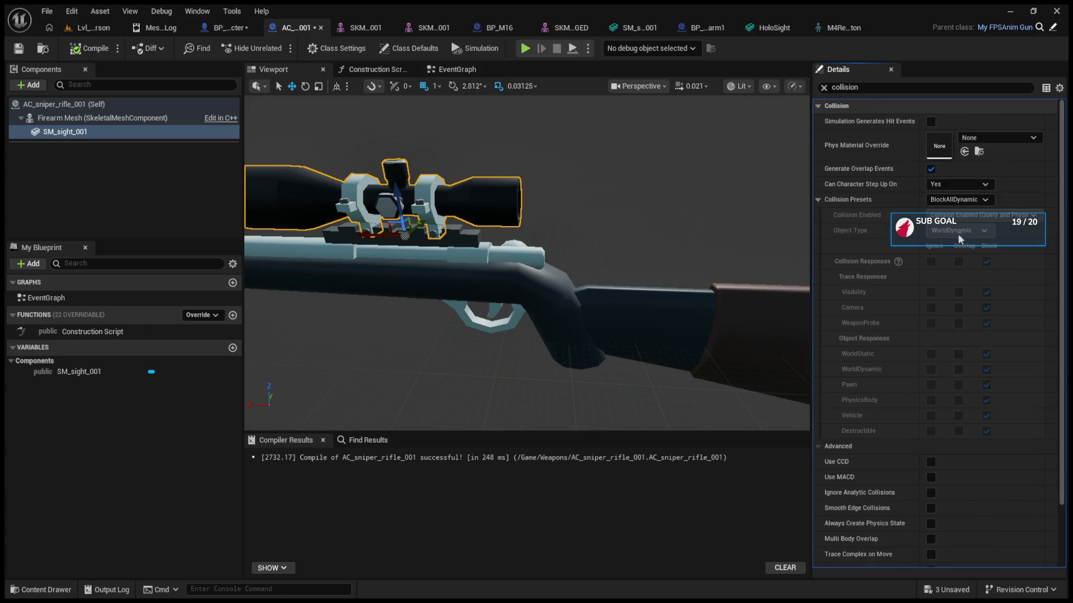
{"action": "left_click", "coordinate": [90, 27]}
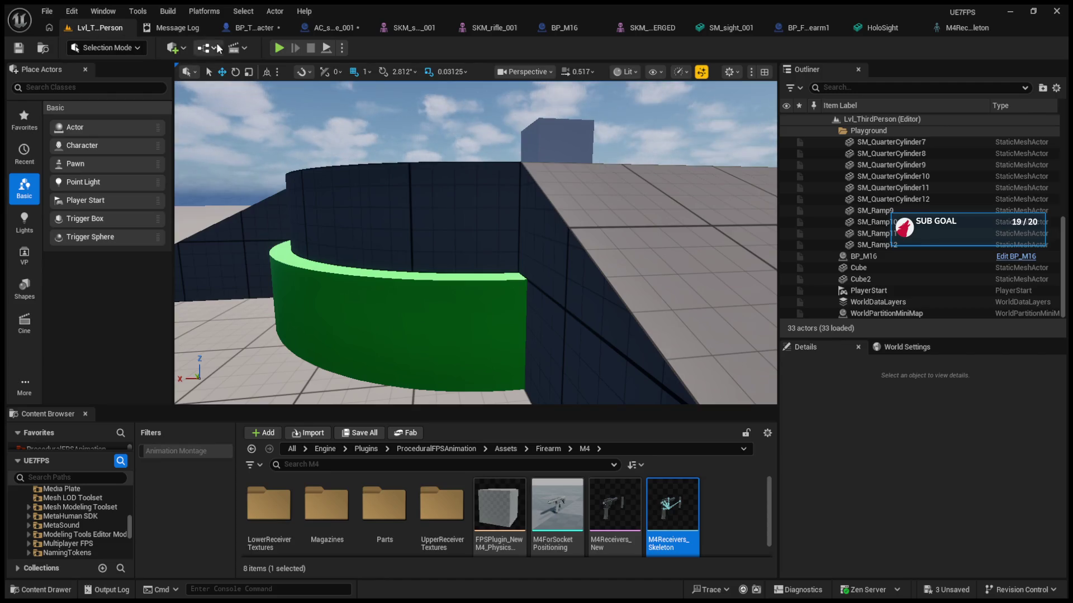
{"action": "left_click", "coordinate": [279, 48]}
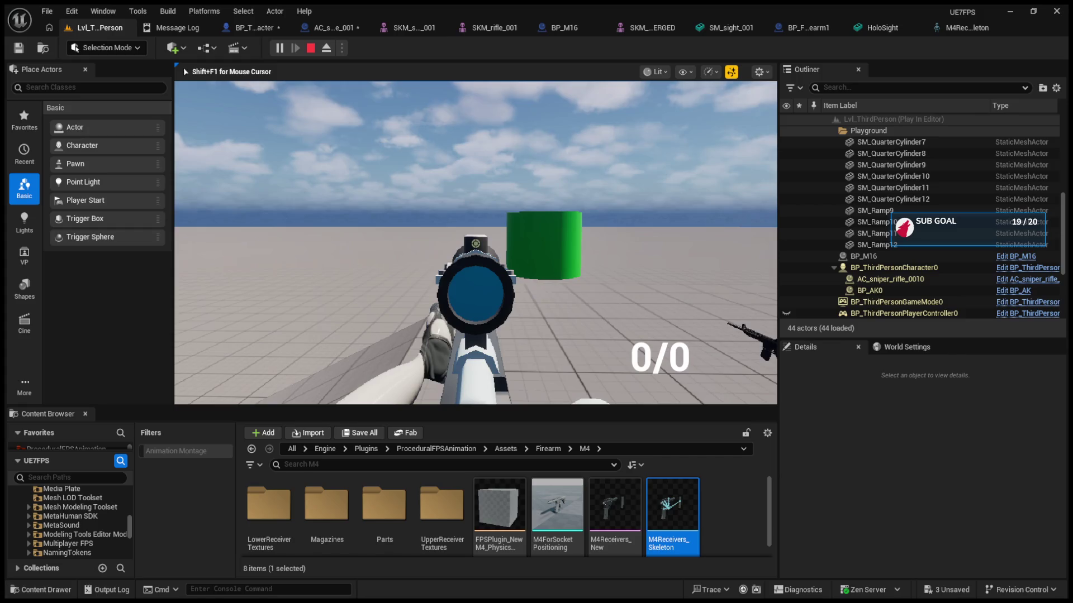
Eject from the player with F8, zoom in, and bring up the M4Receivers_Skeleton editor
{"action": "key", "text": "F8"}
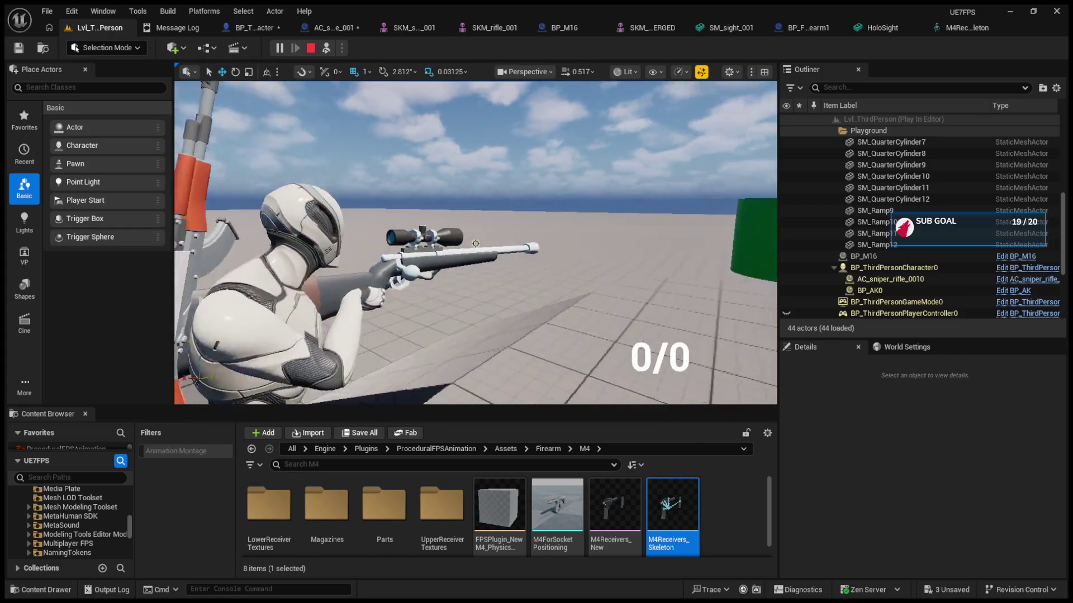
{"action": "scroll", "coordinate": [476, 243], "scroll_direction": "up", "scroll_amount": 3}
{"action": "left_click", "coordinate": [938, 29]}
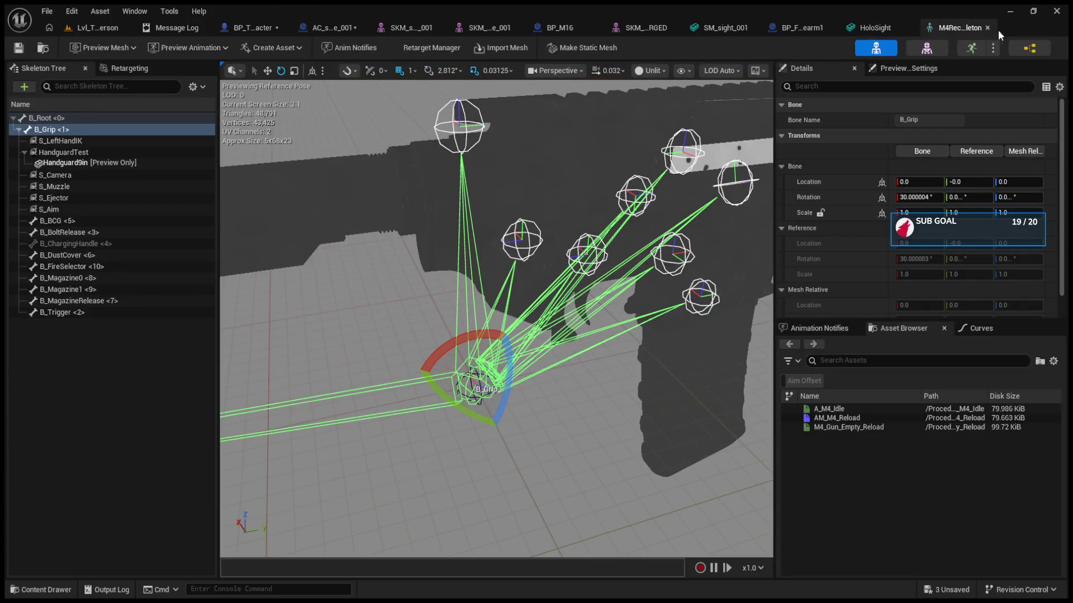
Close the M4 skeleton editor and look through the firearm blueprint, scope and weapon asset tabs
{"action": "left_click", "coordinate": [984, 30]}
{"action": "left_click", "coordinate": [851, 29]}
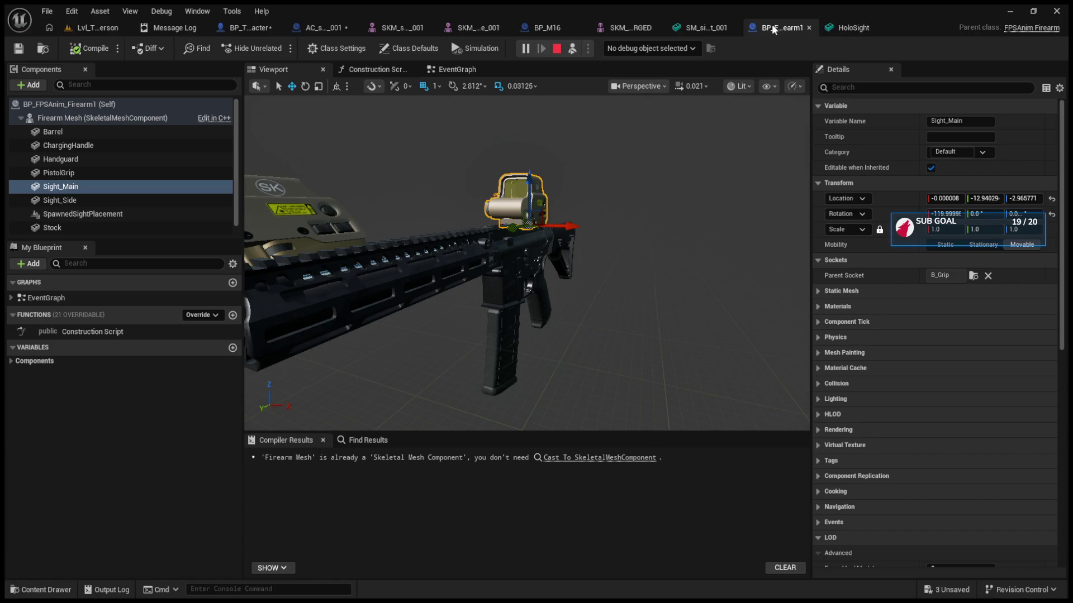
{"action": "left_click", "coordinate": [709, 26]}
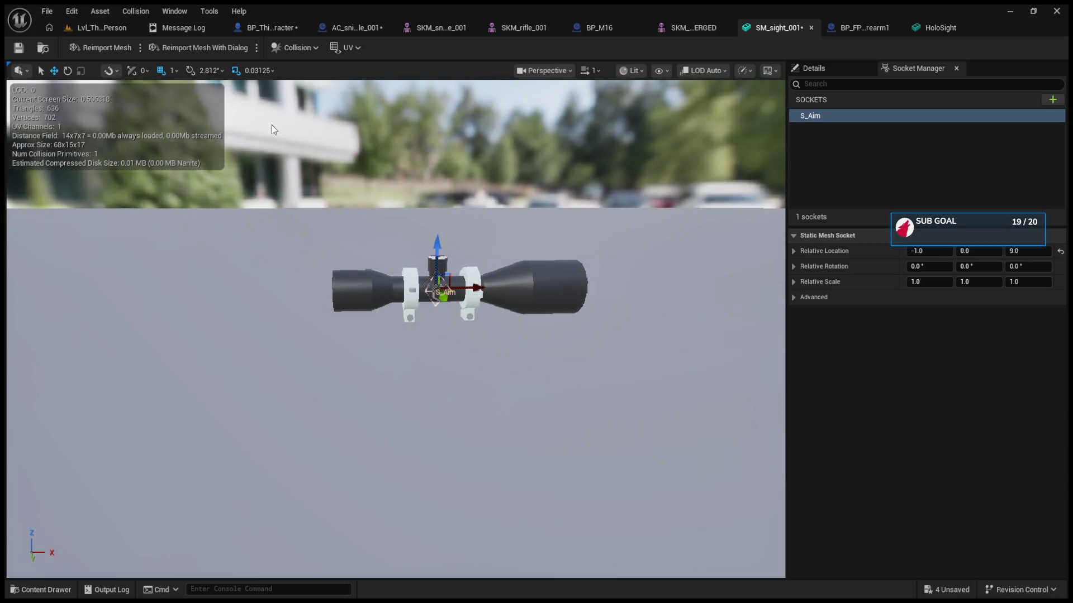
{"action": "left_click", "coordinate": [597, 28]}
{"action": "left_click", "coordinate": [673, 27]}
Check the sniper mesh's S_Aim socket, close its editor, and aim down the scope in-game
{"action": "left_click", "coordinate": [437, 25]}
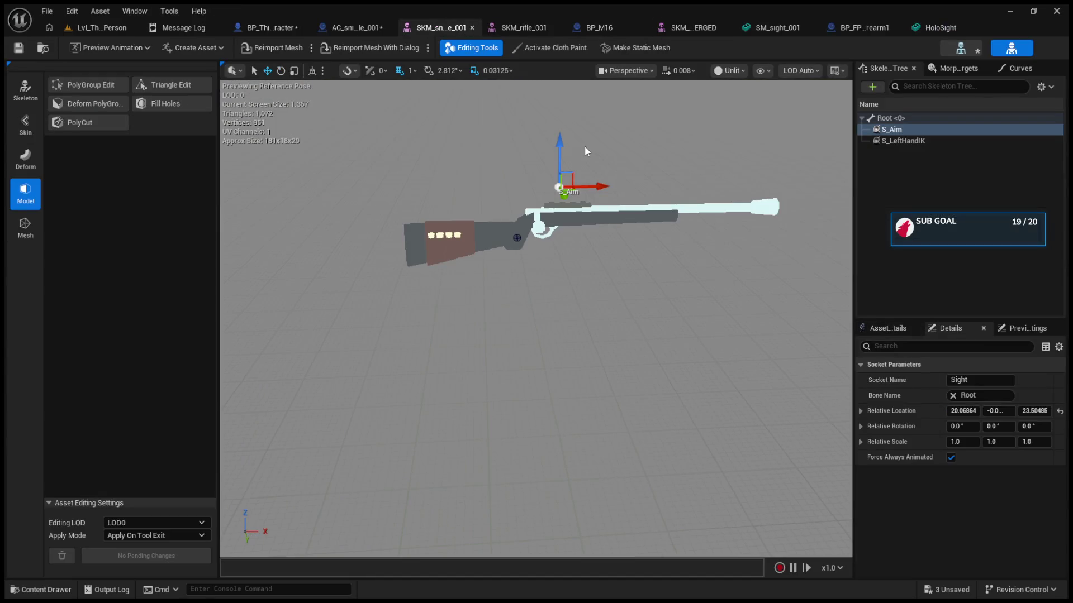
{"action": "left_click", "coordinate": [472, 28]}
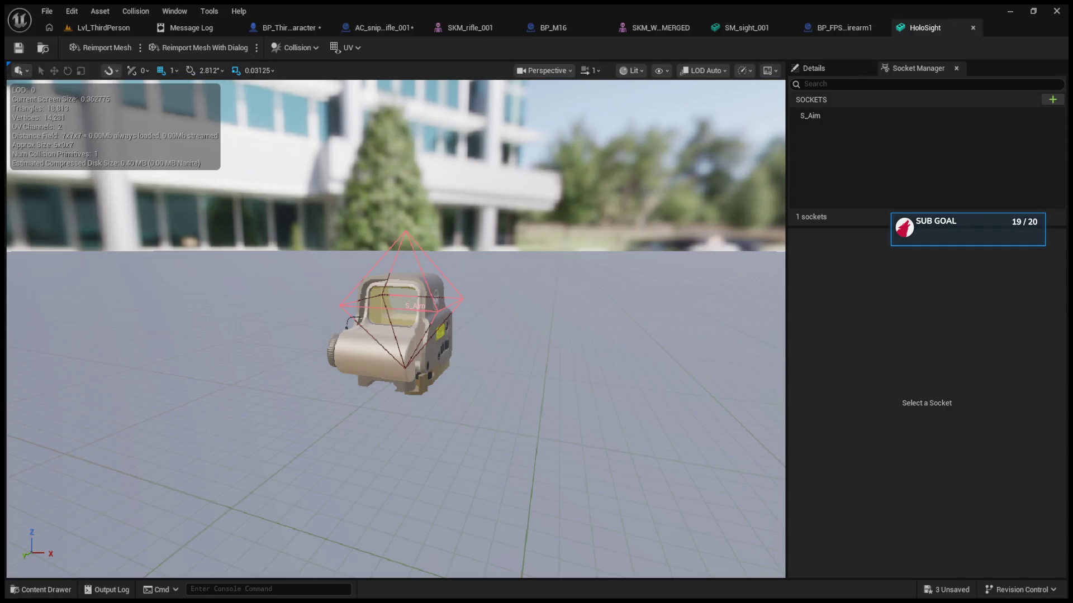
{"action": "left_click", "coordinate": [112, 29]}
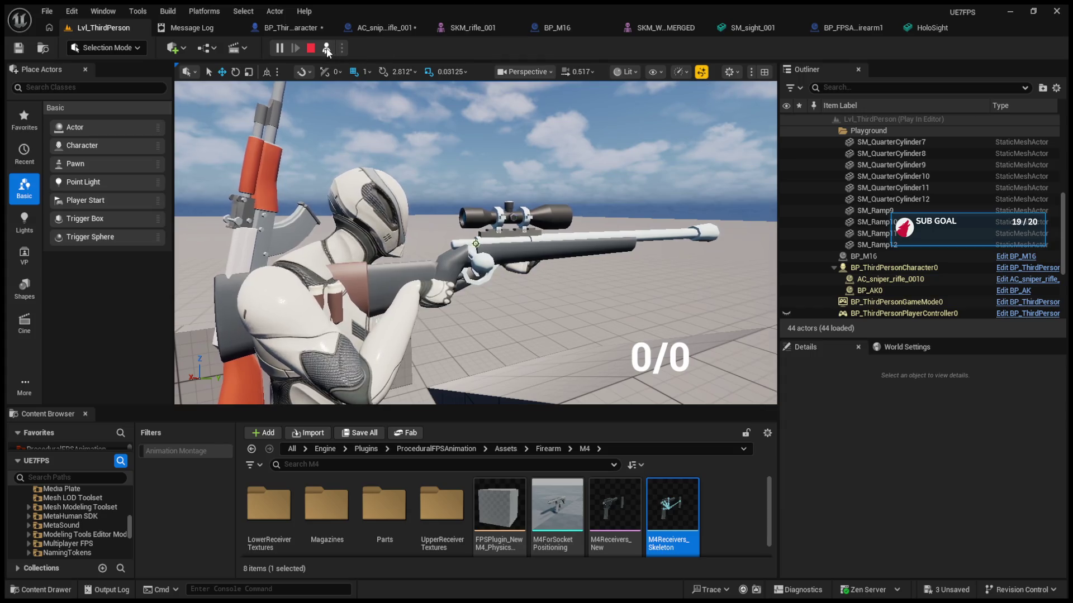
{"action": "right_click", "coordinate": [474, 243]}
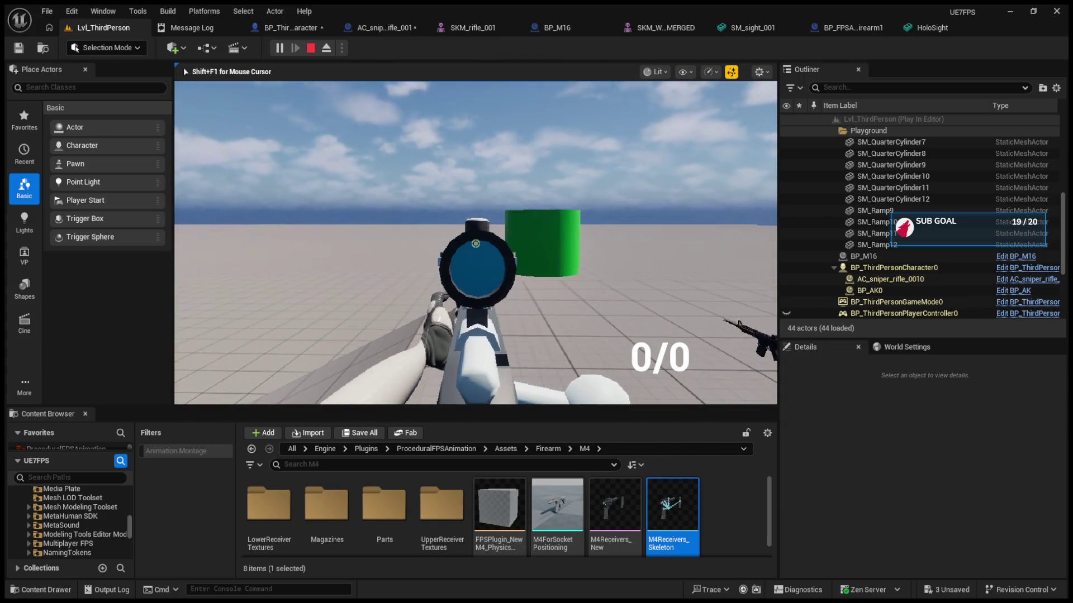
Eject with F8 to view the character's scoped rifle, then retake control and walk forward
{"action": "key", "text": "F8"}
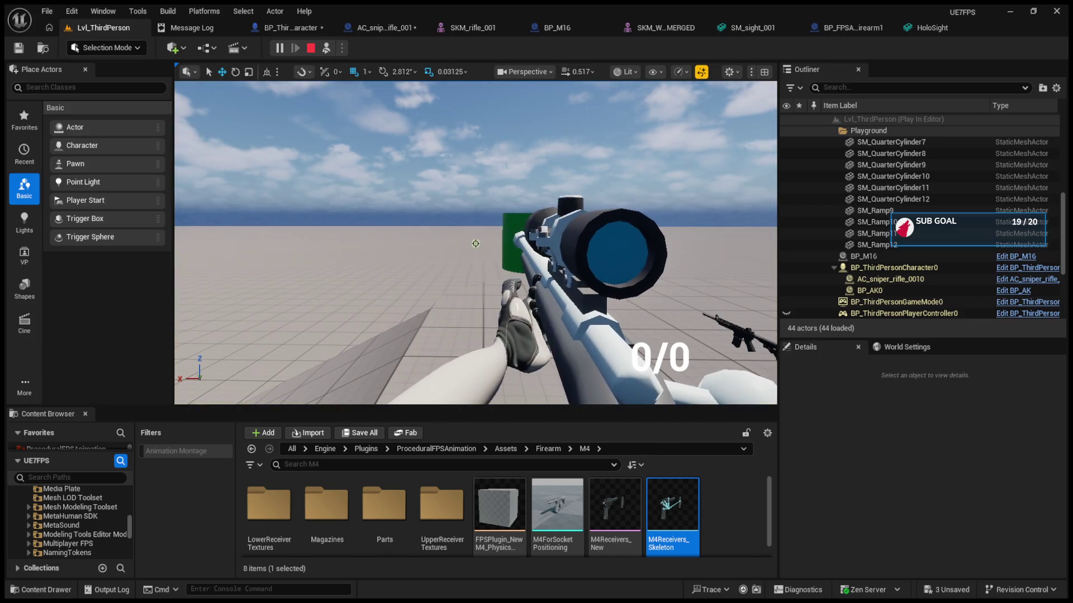
{"action": "left_click", "coordinate": [326, 48]}
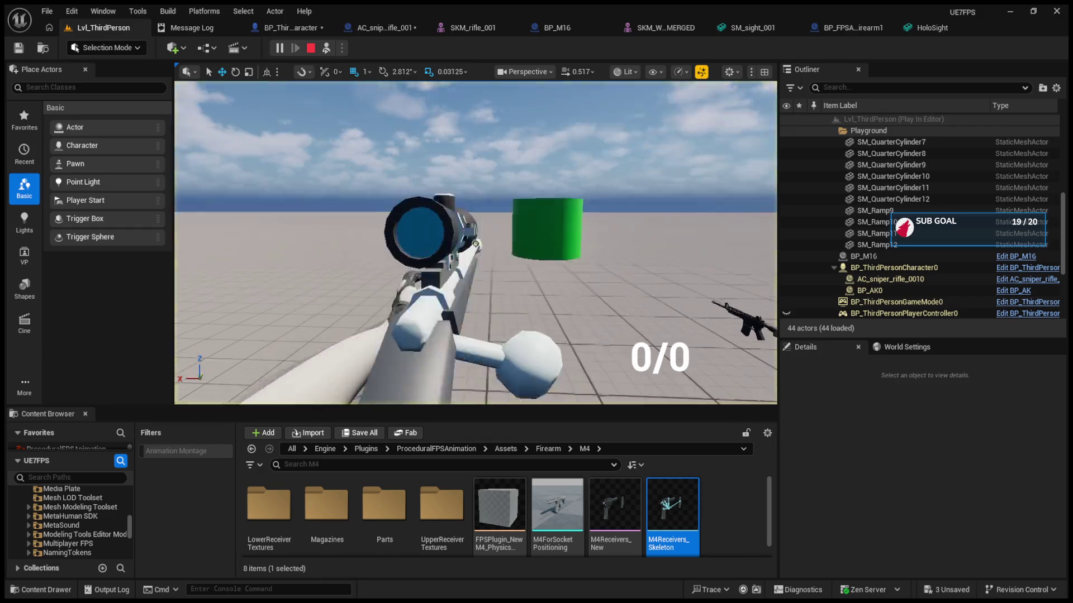
{"action": "key", "text": "F8"}
{"action": "scroll", "coordinate": [475, 243], "scroll_direction": "up", "scroll_amount": 4}
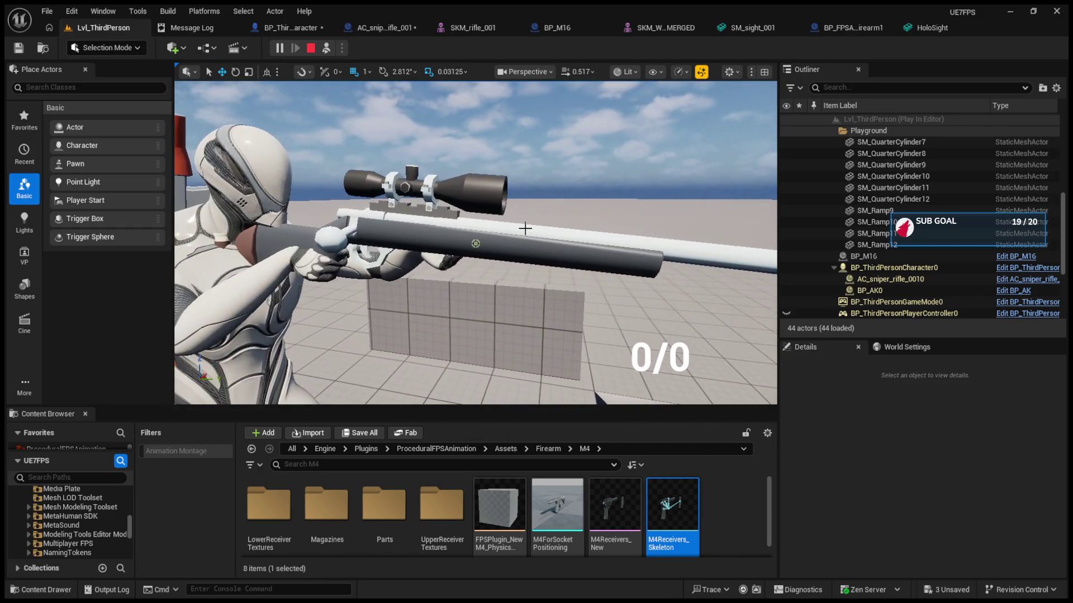
{"action": "scroll", "coordinate": [475, 243], "scroll_direction": "up", "scroll_amount": 2}
{"action": "scroll", "coordinate": [475, 242], "scroll_direction": "down", "scroll_amount": 5}
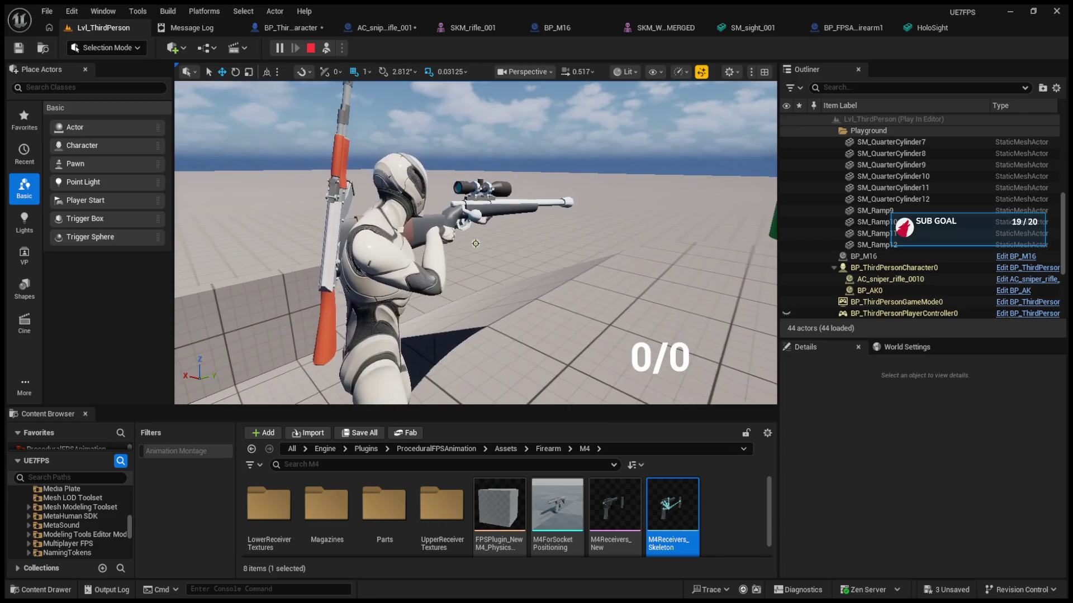
{"action": "left_click", "coordinate": [327, 50]}
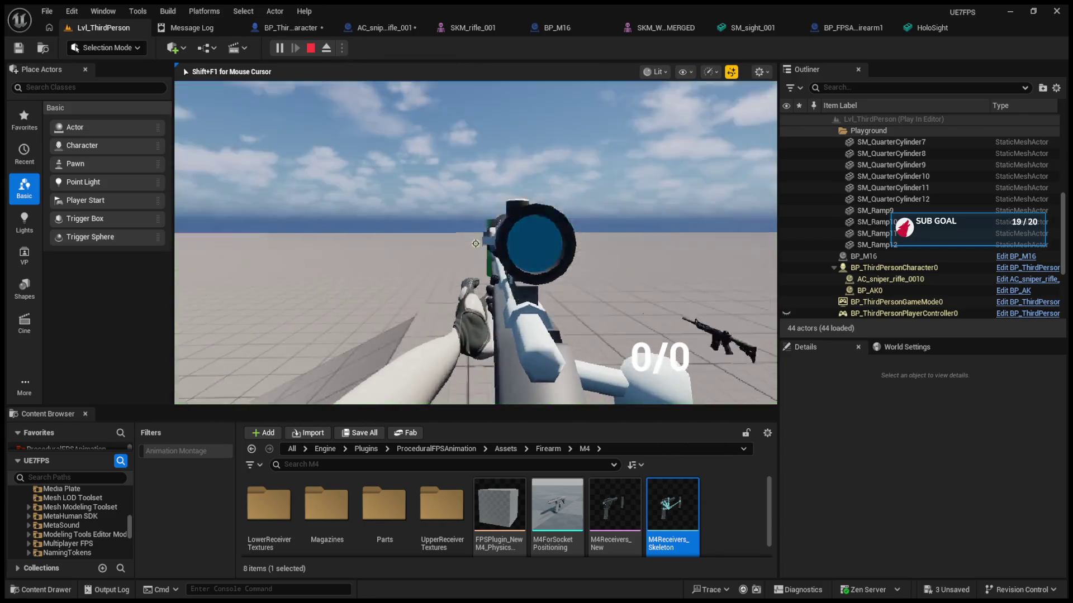
{"action": "key", "text": "w"}
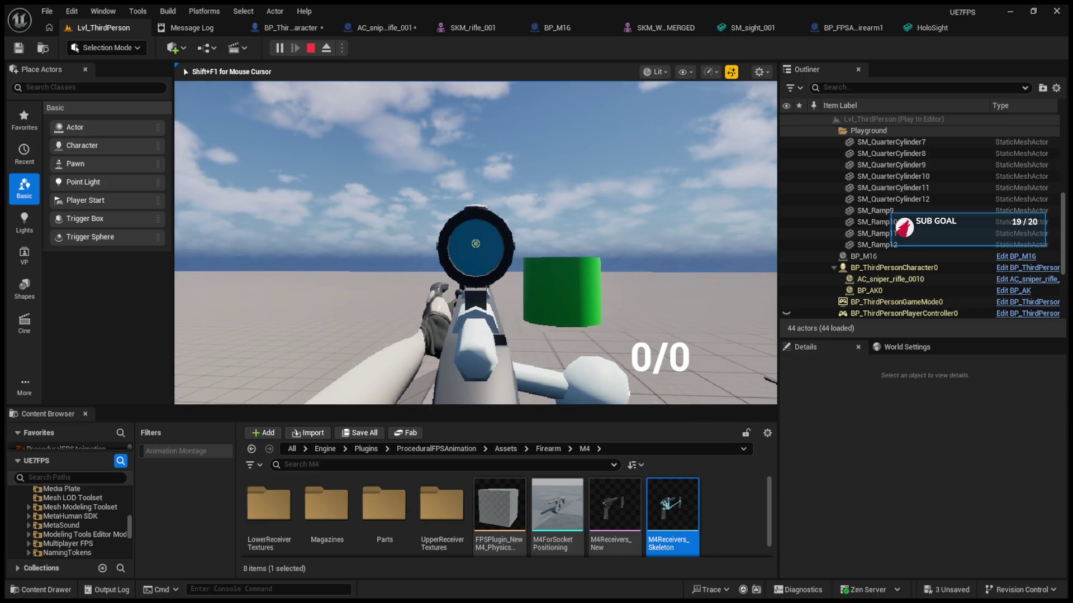
Test aiming down the sniper scope and lowering to the hip, ejecting once to inspect
{"action": "right_click", "coordinate": [475, 244]}
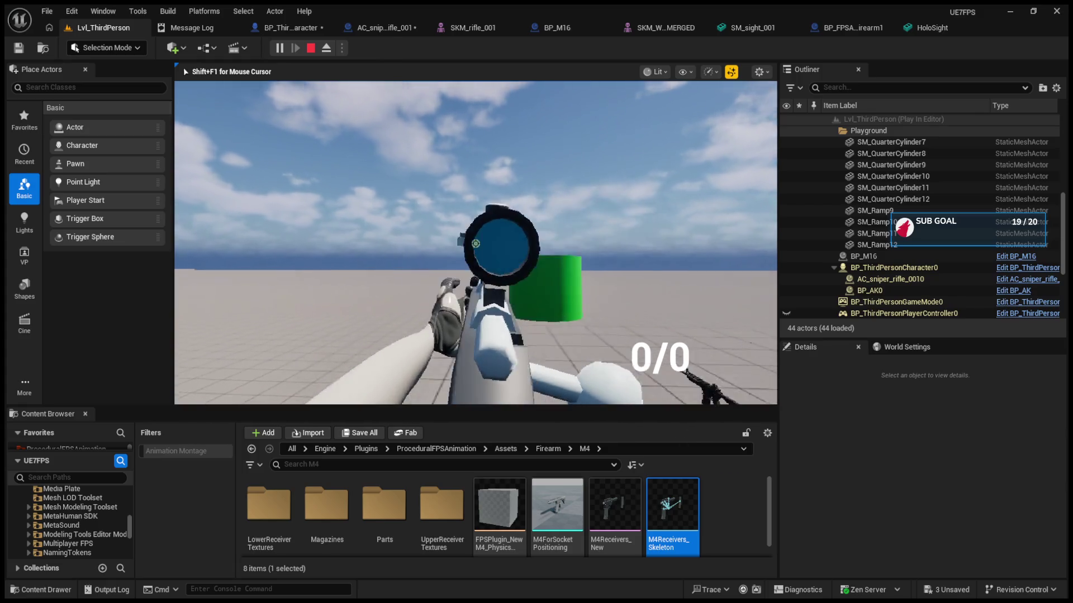
{"action": "mouse_move", "coordinate": [476, 243]}
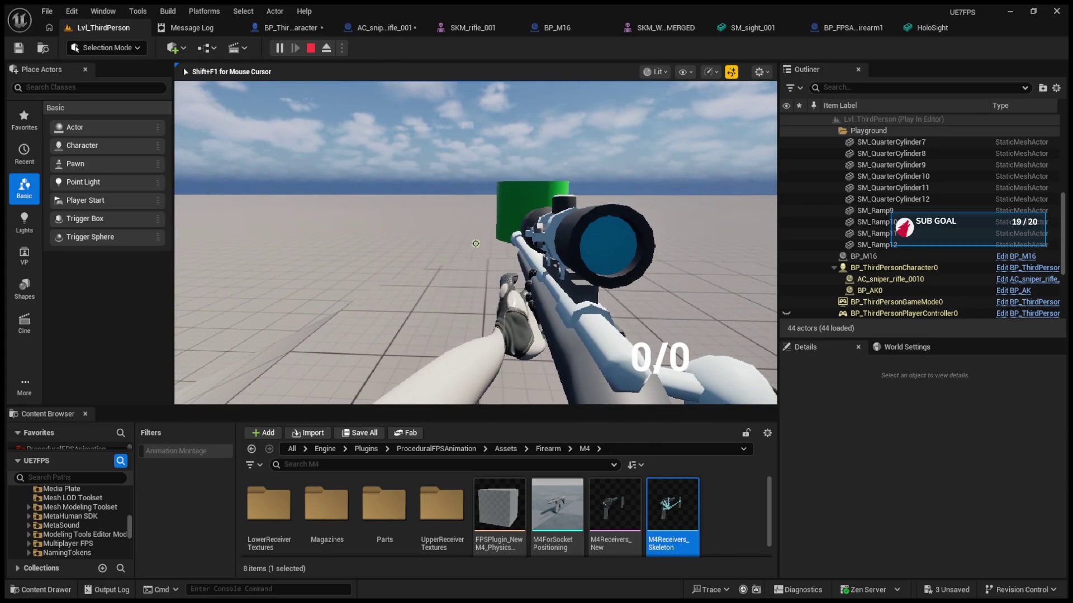
{"action": "key", "text": "F8"}
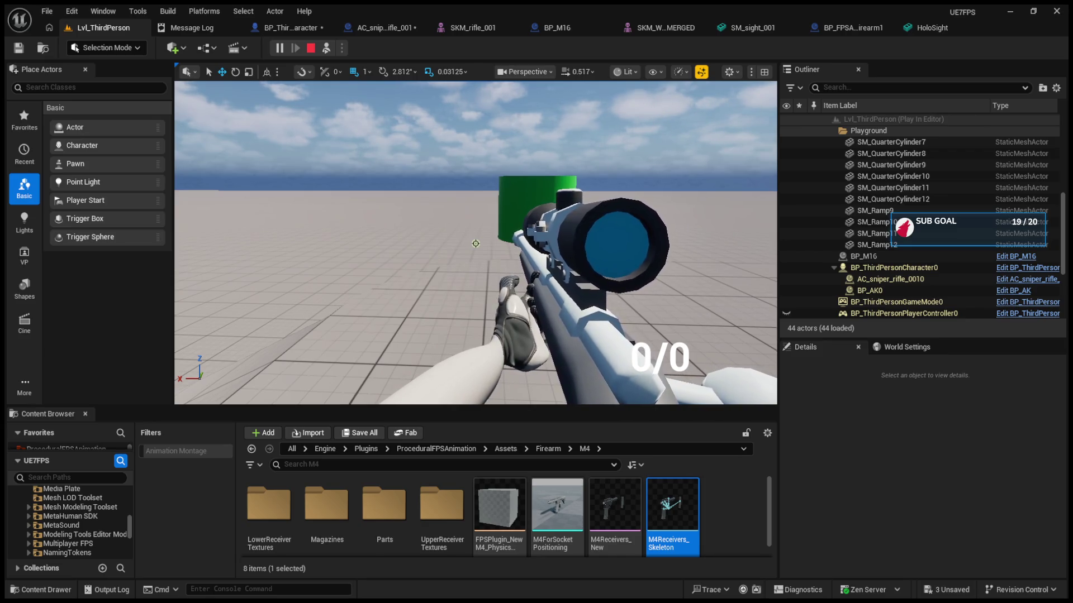
{"action": "left_click", "coordinate": [424, 235]}
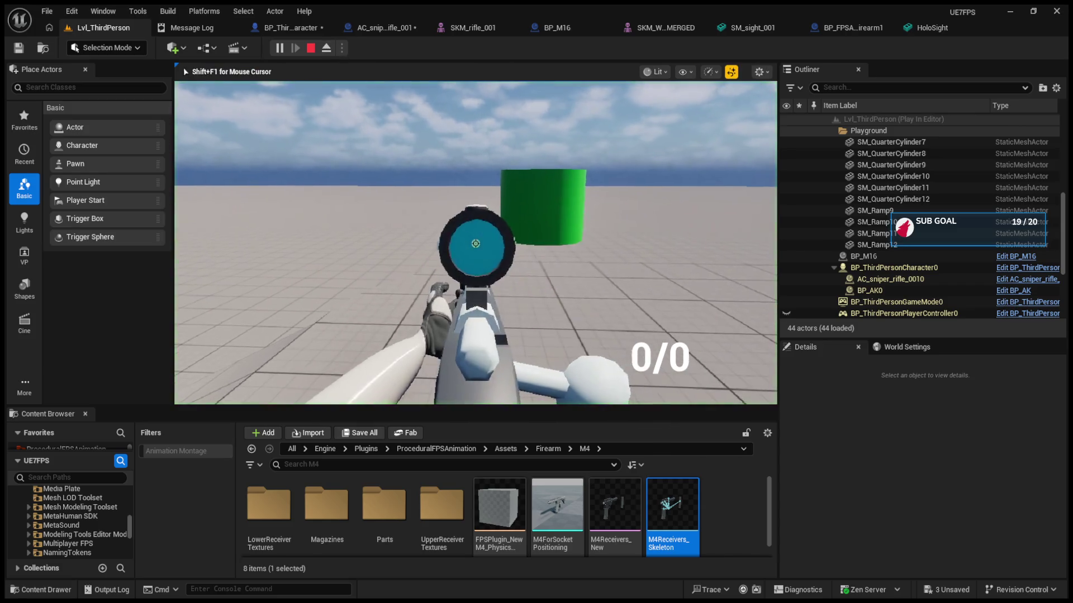
{"action": "right_click", "coordinate": [476, 243]}
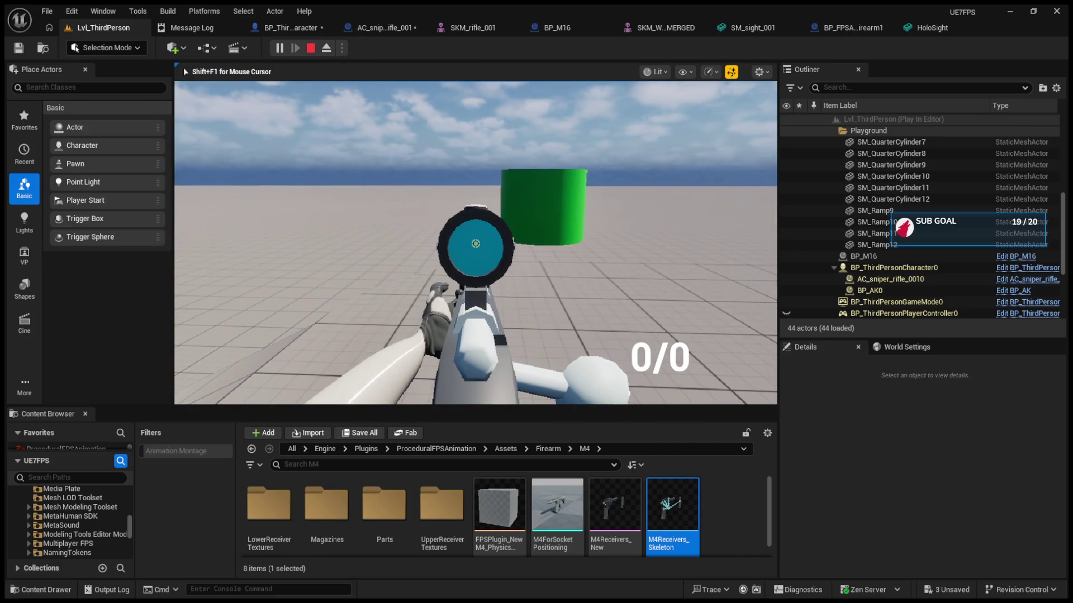
{"action": "right_click", "coordinate": [476, 244]}
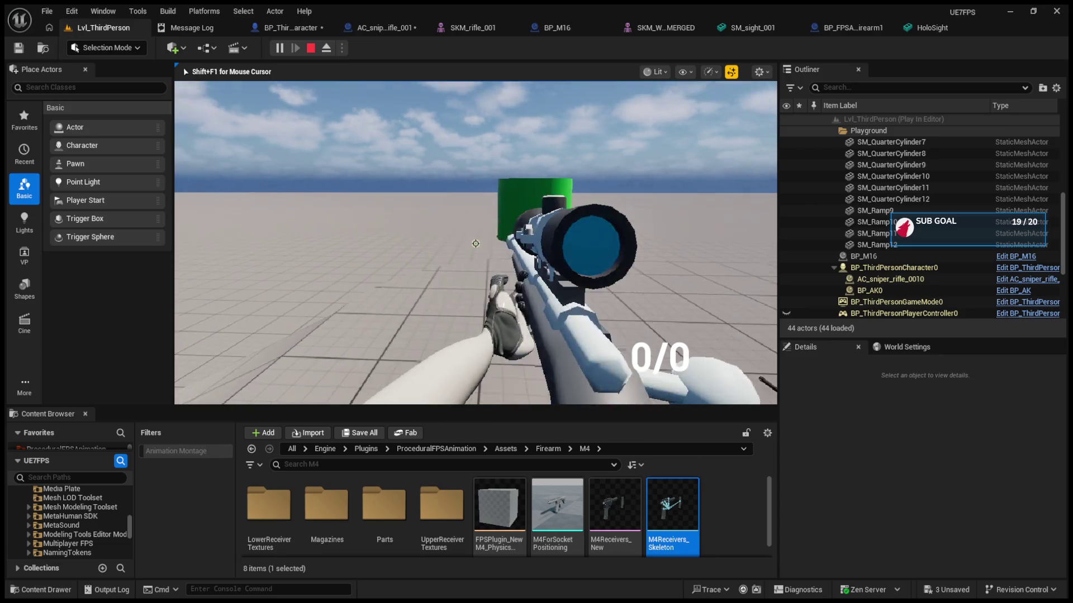
Stop and relaunch Play In Editor with Alt+P and Play, then stop the session
{"action": "key", "text": "Escape"}
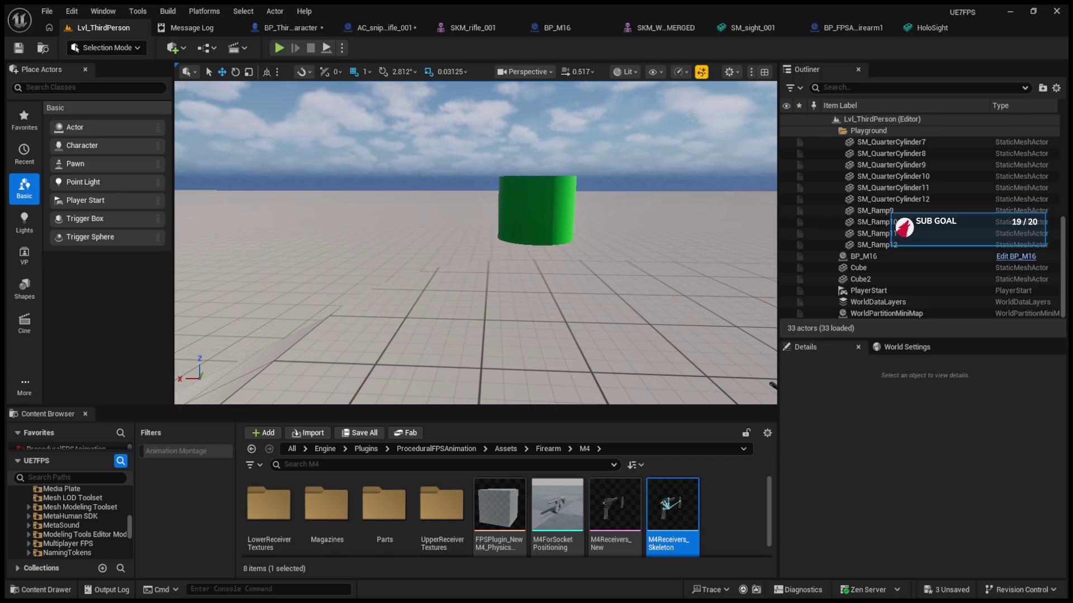
{"action": "key", "text": "alt+p"}
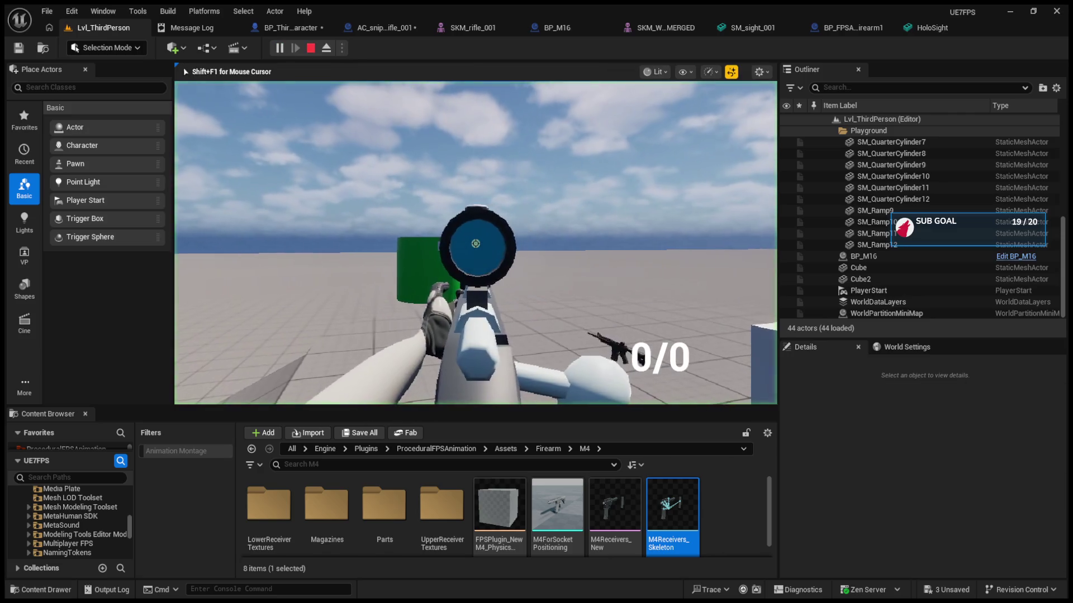
{"action": "key", "text": "Escape"}
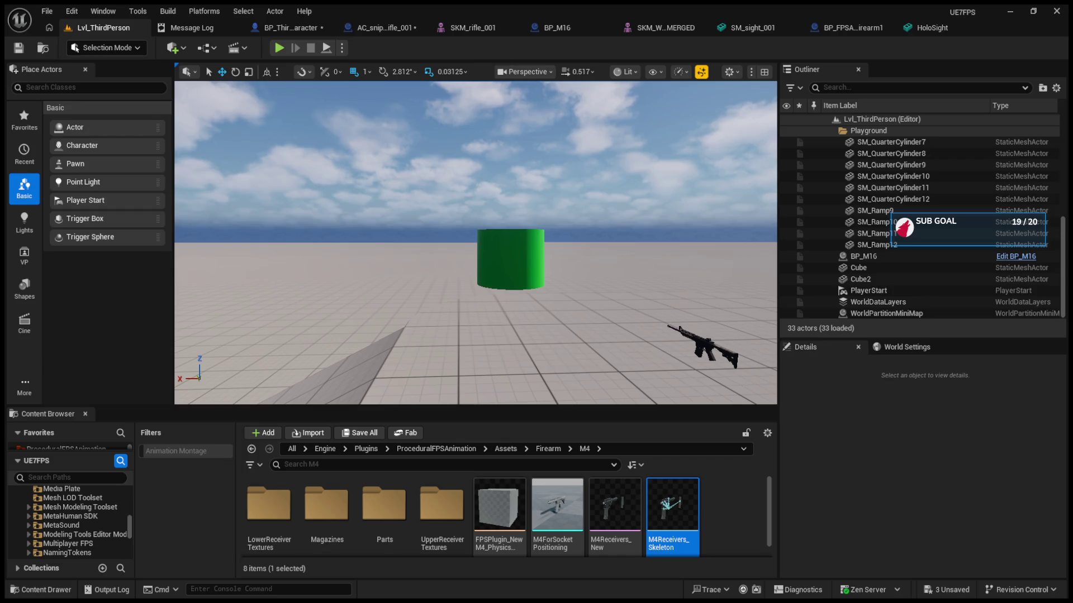
{"action": "left_click", "coordinate": [278, 48]}
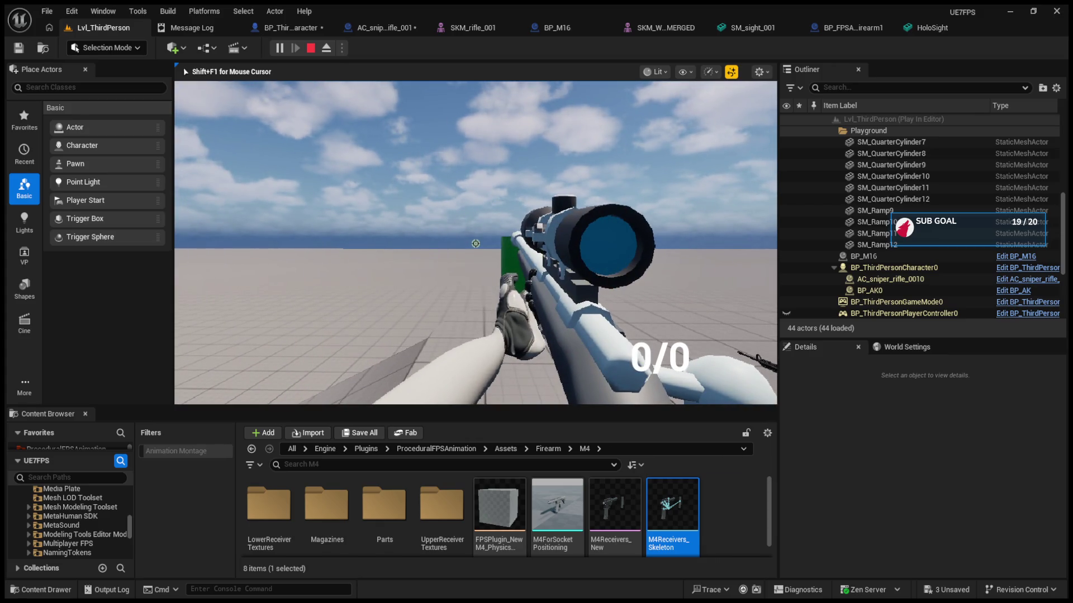
{"action": "key", "text": "Escape"}
Bring the AC_sniper_rifle_001 blueprint forward and select Self to show its class defaults
{"action": "left_click", "coordinate": [385, 28]}
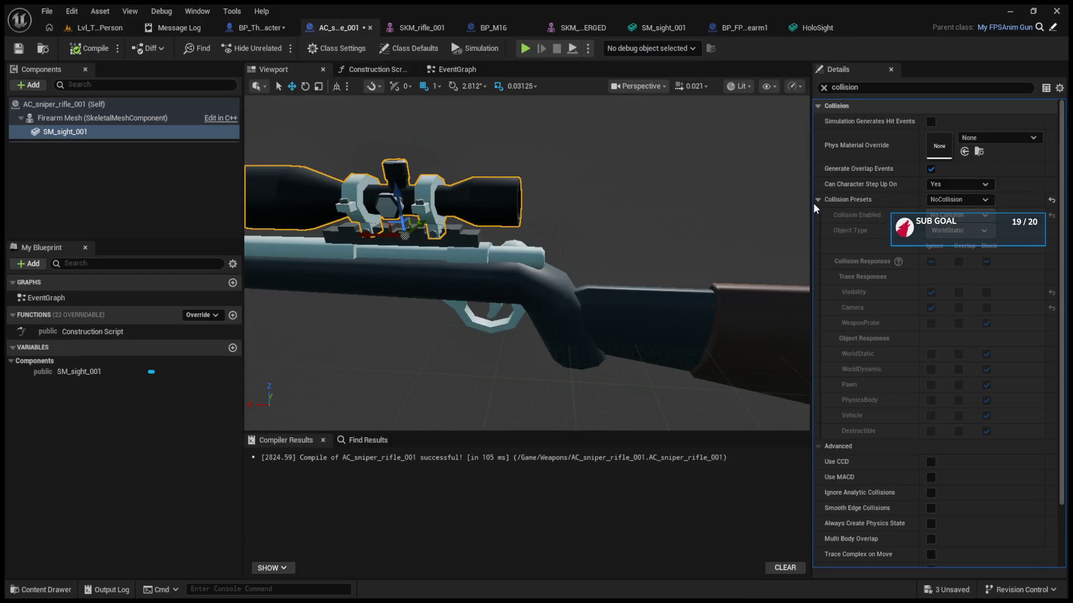
{"action": "left_click", "coordinate": [63, 116]}
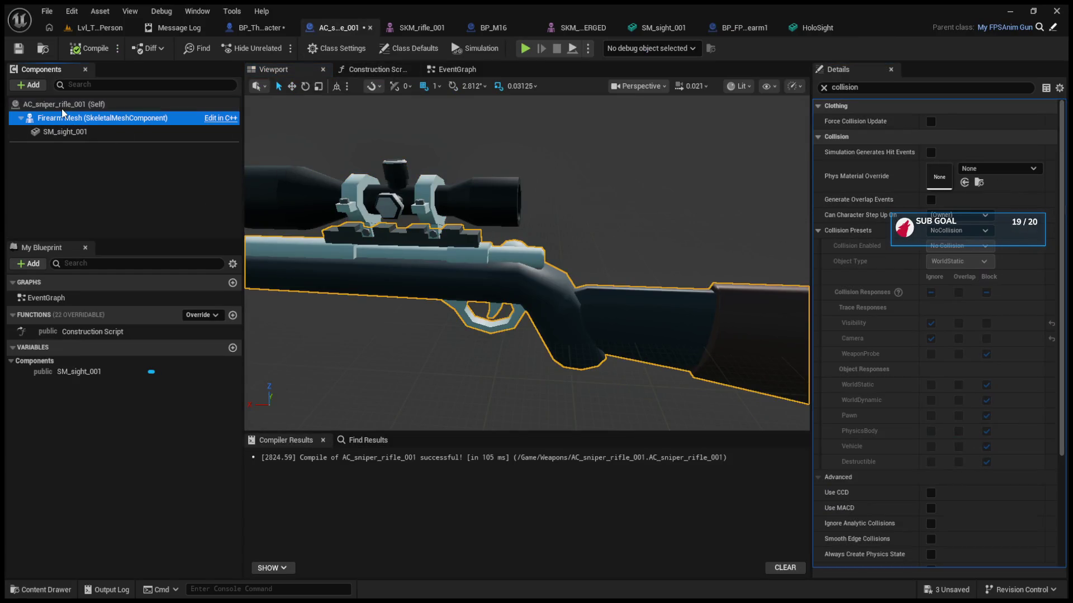
{"action": "left_click", "coordinate": [62, 106]}
{"action": "left_click", "coordinate": [62, 116]}
{"action": "left_click", "coordinate": [61, 106]}
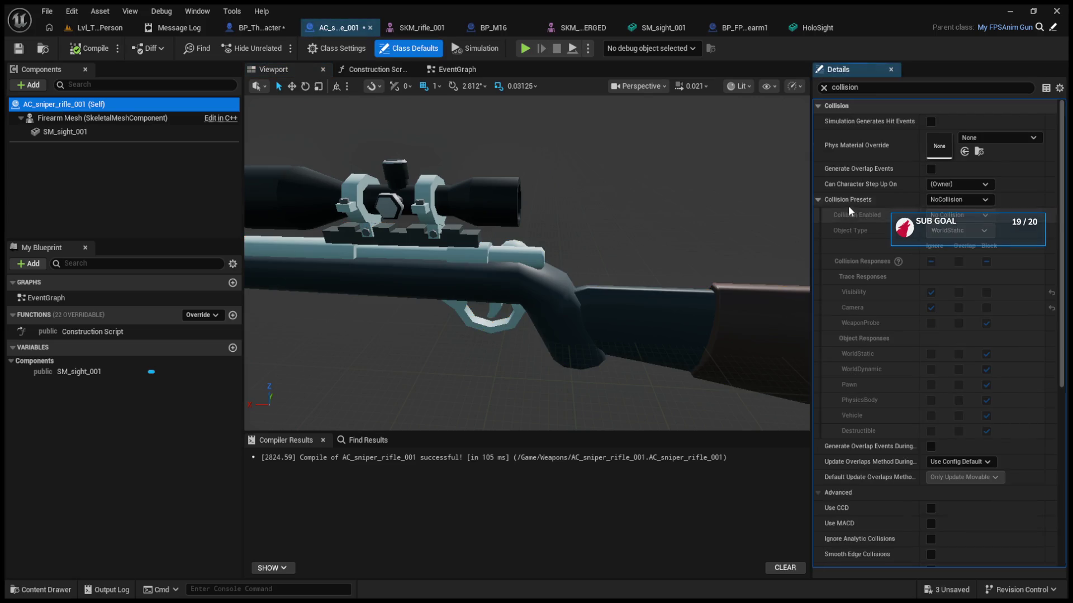
Review the NoCollision preset and advanced collision options, collapsing Clothing and Navigation
{"action": "left_click", "coordinate": [818, 200]}
{"action": "left_click", "coordinate": [818, 200]}
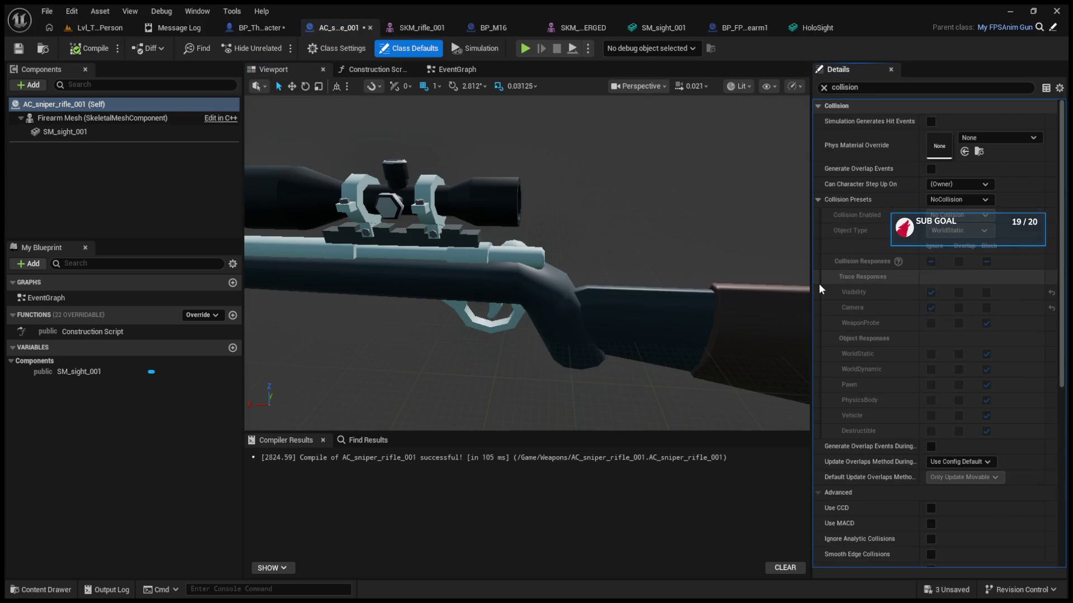
{"action": "left_click", "coordinate": [817, 200]}
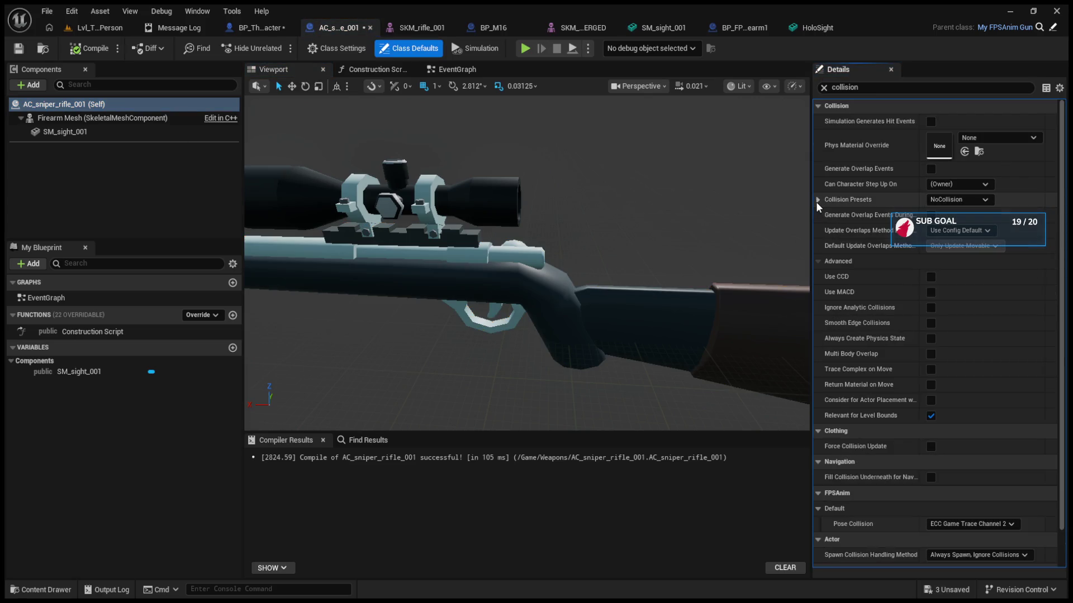
{"action": "left_click", "coordinate": [818, 261]}
{"action": "left_click", "coordinate": [818, 261]}
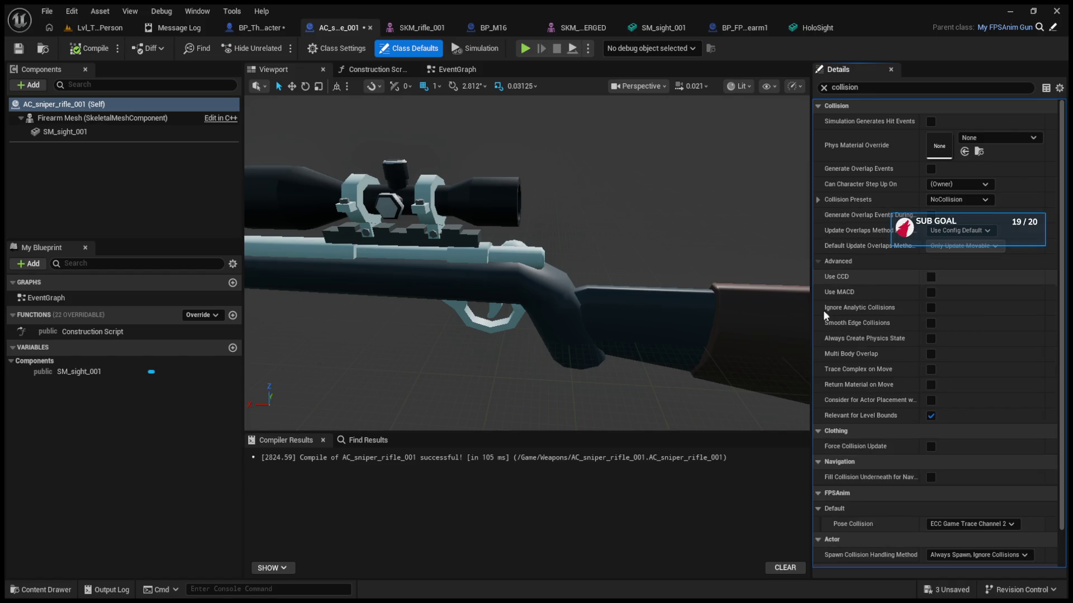
{"action": "left_click", "coordinate": [818, 431]}
{"action": "left_click", "coordinate": [819, 446]}
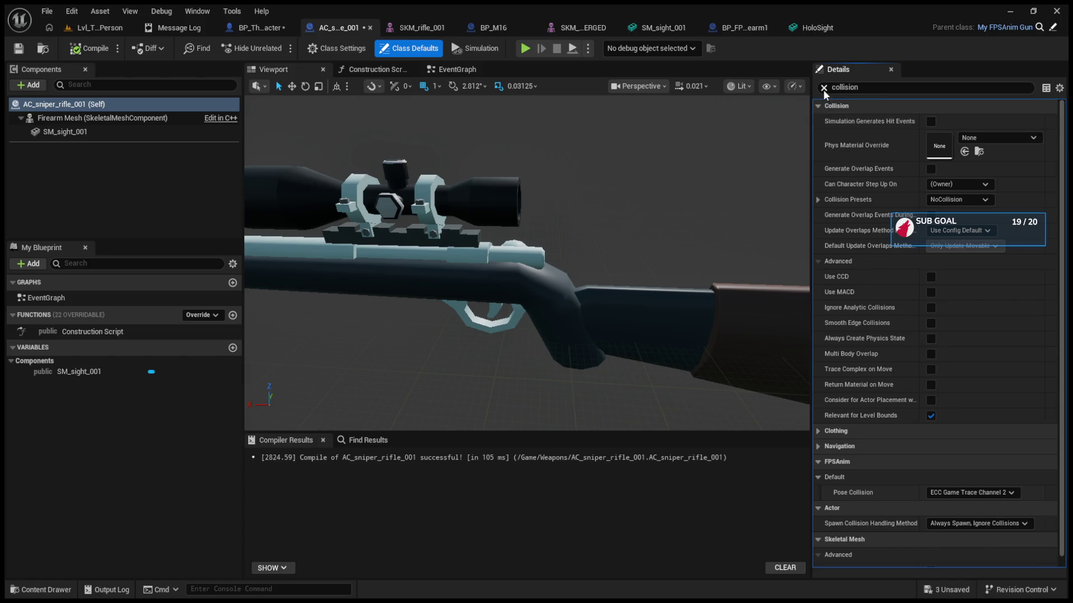
Clear the 'collision' Details search, collapse unrelated categories, and expand Ammo to edit Max Ammo
{"action": "left_click", "coordinate": [824, 87]}
{"action": "left_click", "coordinate": [817, 137]}
{"action": "left_click", "coordinate": [817, 152]}
{"action": "left_click", "coordinate": [818, 167]}
{"action": "left_click", "coordinate": [818, 183]}
{"action": "left_click", "coordinate": [817, 214]}
{"action": "left_click", "coordinate": [953, 231]}
Set Max Ammo and Mag Size to 5 in the rifle's Class Defaults
{"action": "type", "text": "5"}
{"action": "key", "text": "Tab"}
{"action": "type", "text": "5"}
{"action": "left_click", "coordinate": [962, 260]}
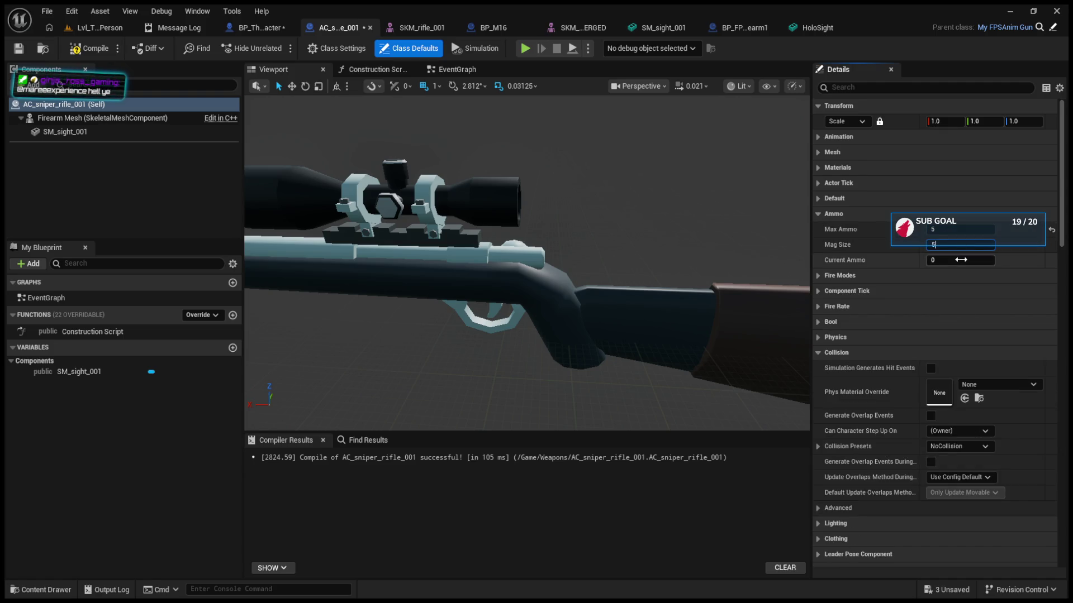
{"action": "left_click", "coordinate": [817, 216]}
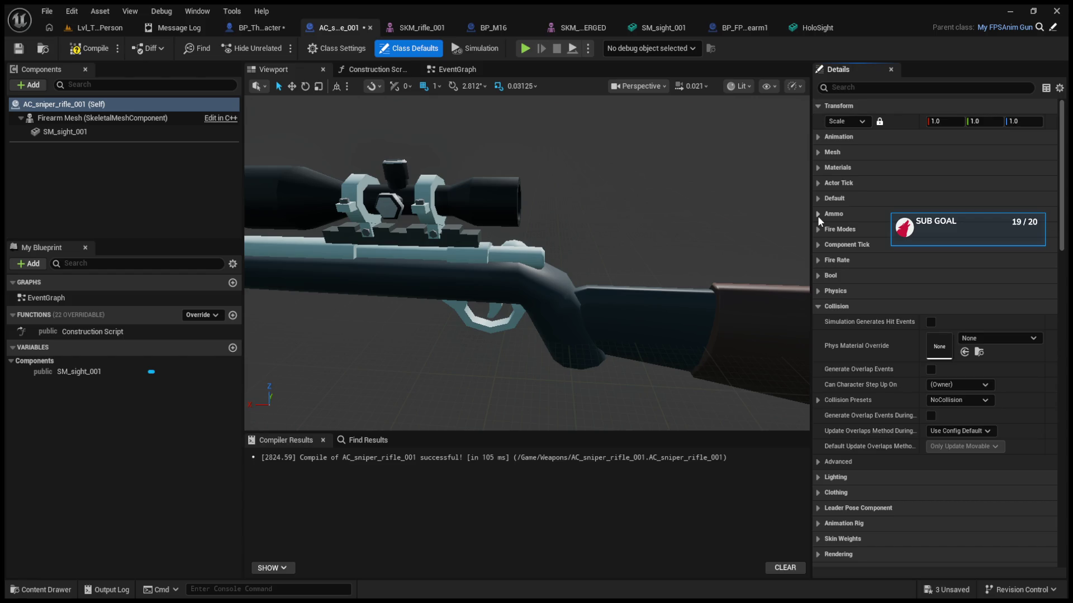
Expand Aiming and FPSAnim Sockets to check the S_Aim socket and grip offset values
{"action": "left_click", "coordinate": [818, 307]}
{"action": "scroll", "coordinate": [816, 350], "scroll_direction": "down", "scroll_amount": 3}
{"action": "left_click", "coordinate": [819, 451]}
{"action": "left_click", "coordinate": [818, 480]}
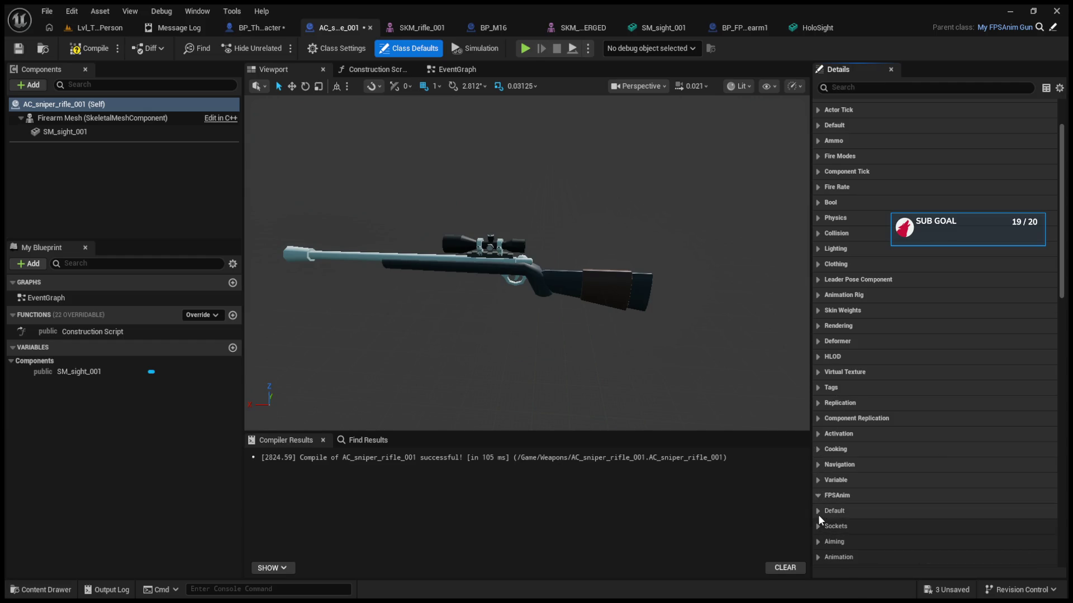
{"action": "left_click", "coordinate": [819, 540]}
{"action": "scroll", "coordinate": [830, 524], "scroll_direction": "down", "scroll_amount": 3}
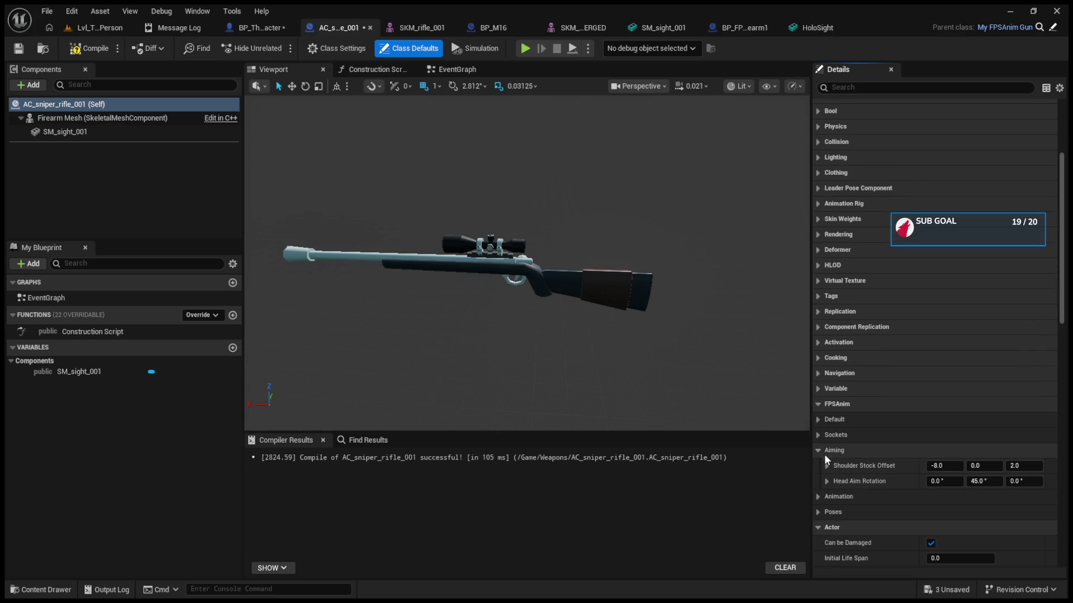
{"action": "left_click", "coordinate": [819, 435]}
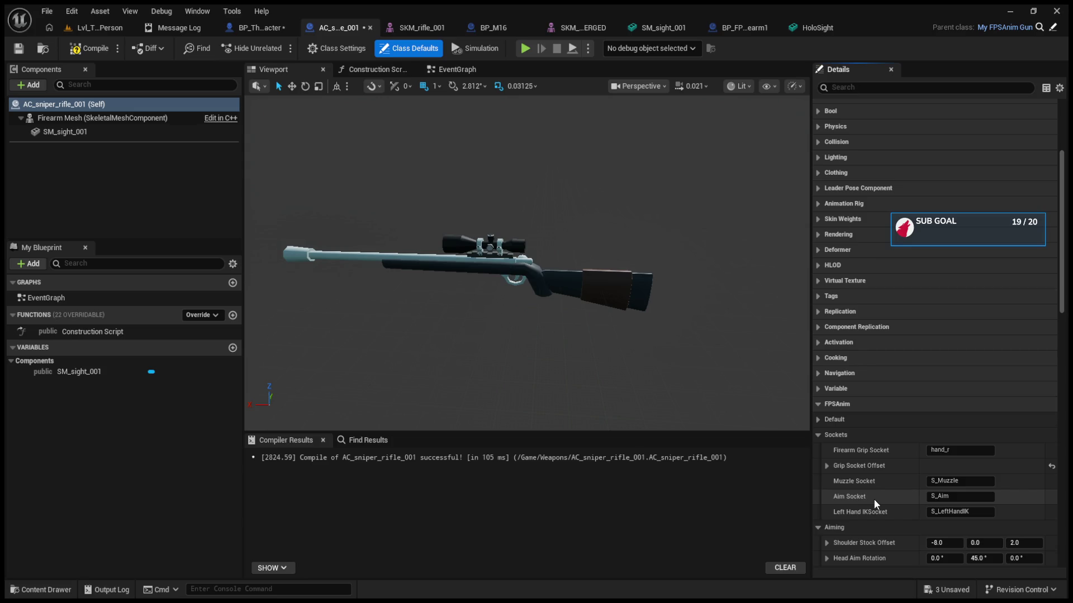
{"action": "left_click", "coordinate": [827, 465]}
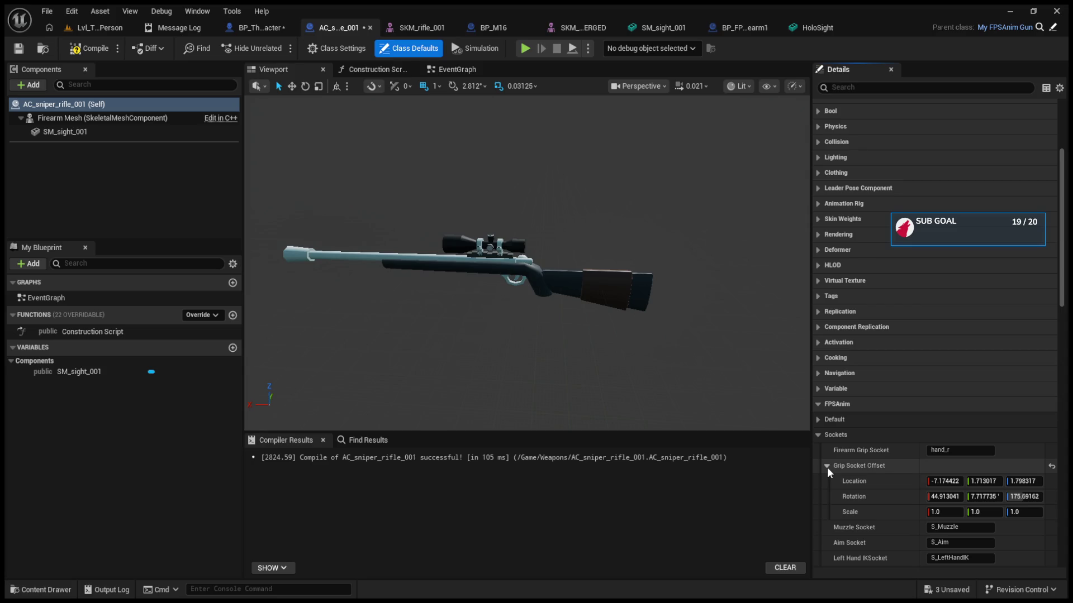
{"action": "left_click", "coordinate": [818, 434]}
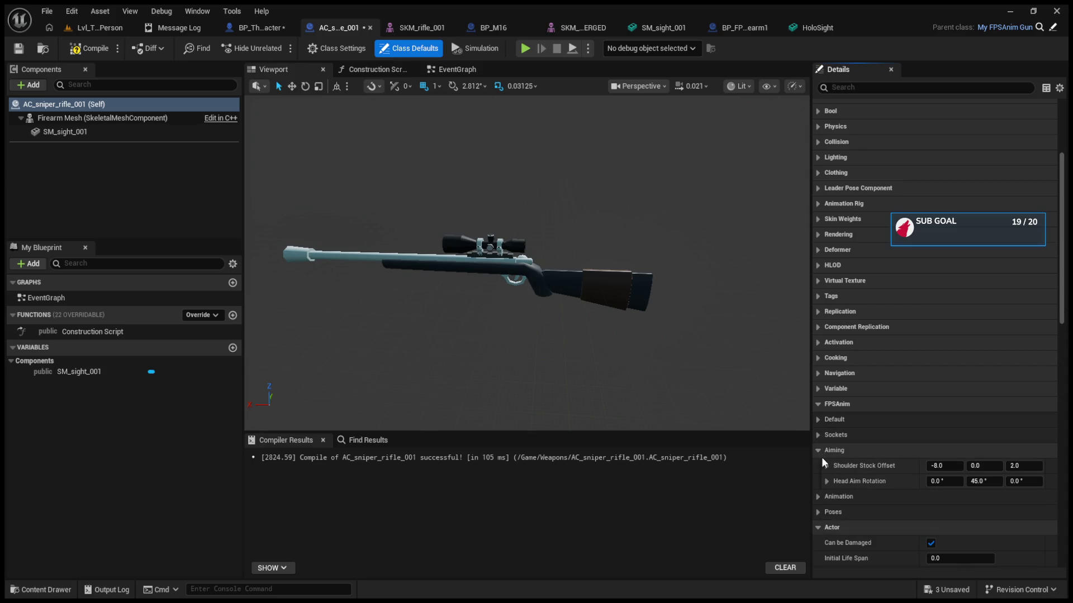
{"action": "left_click", "coordinate": [819, 450]}
Review the Animation Poses and Pose Settings values, then return to the Lvl_ThirdPerson level
{"action": "left_click", "coordinate": [817, 465]}
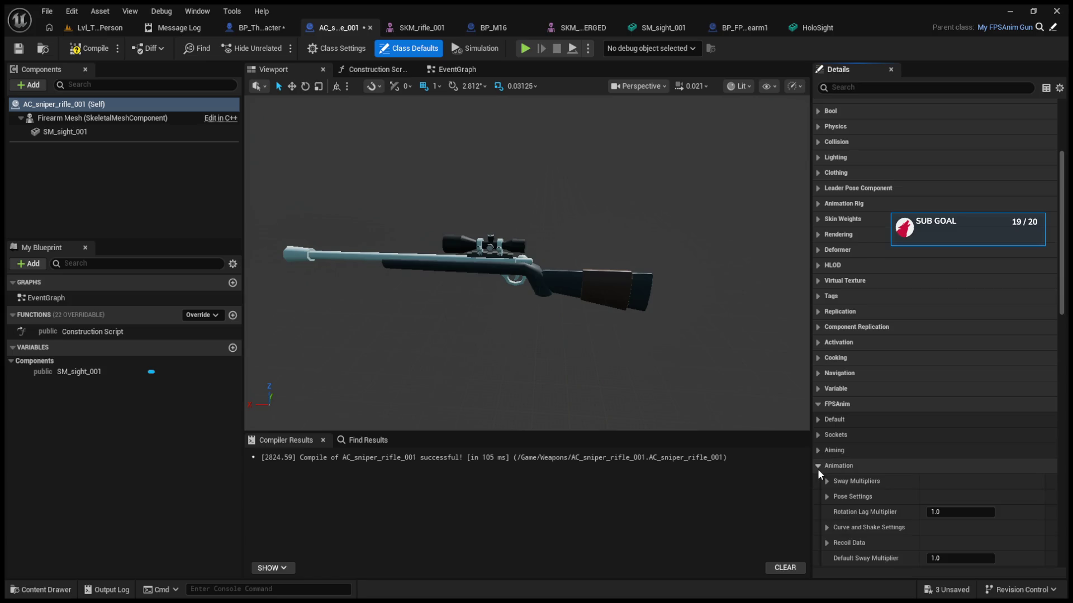
{"action": "scroll", "coordinate": [825, 490], "scroll_direction": "down", "scroll_amount": 3}
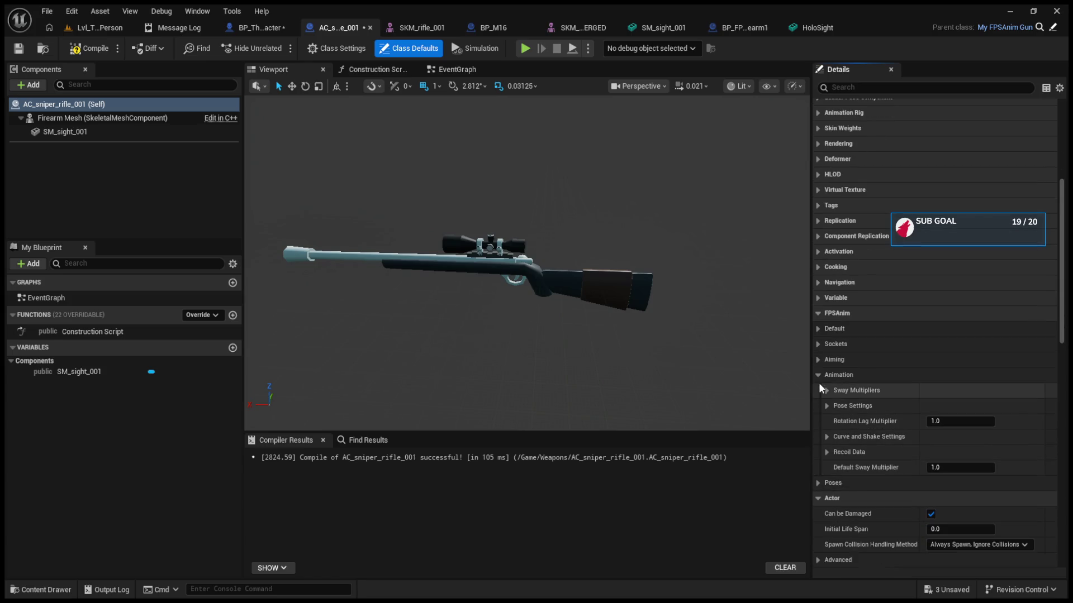
{"action": "left_click", "coordinate": [818, 377]}
{"action": "left_click", "coordinate": [815, 405]}
{"action": "left_click", "coordinate": [817, 391]}
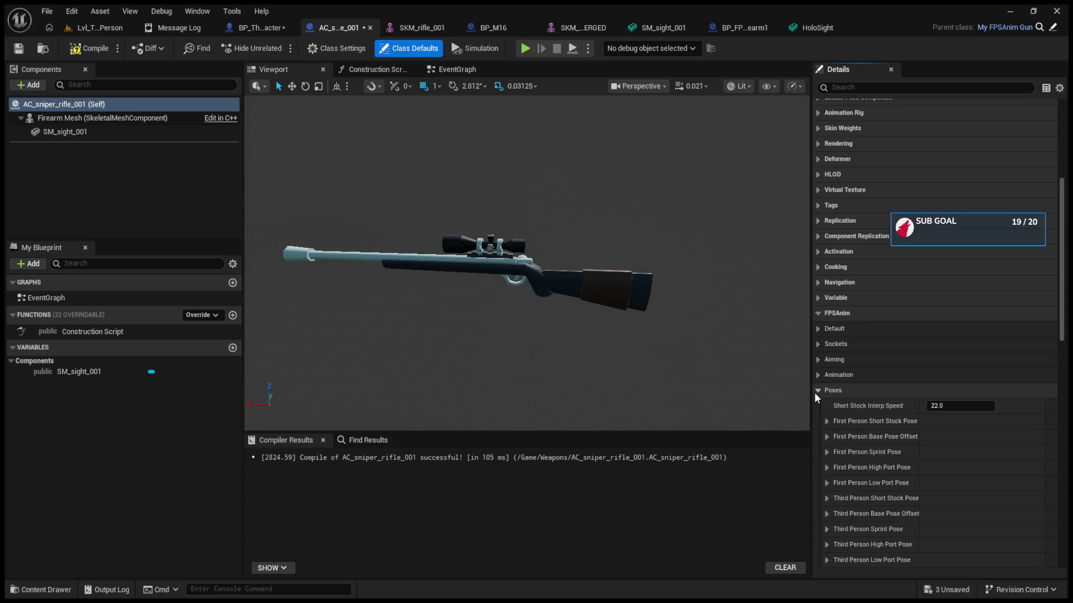
{"action": "left_click", "coordinate": [813, 392]}
{"action": "left_click", "coordinate": [815, 393]}
{"action": "left_click", "coordinate": [816, 377]}
{"action": "left_click", "coordinate": [826, 405]}
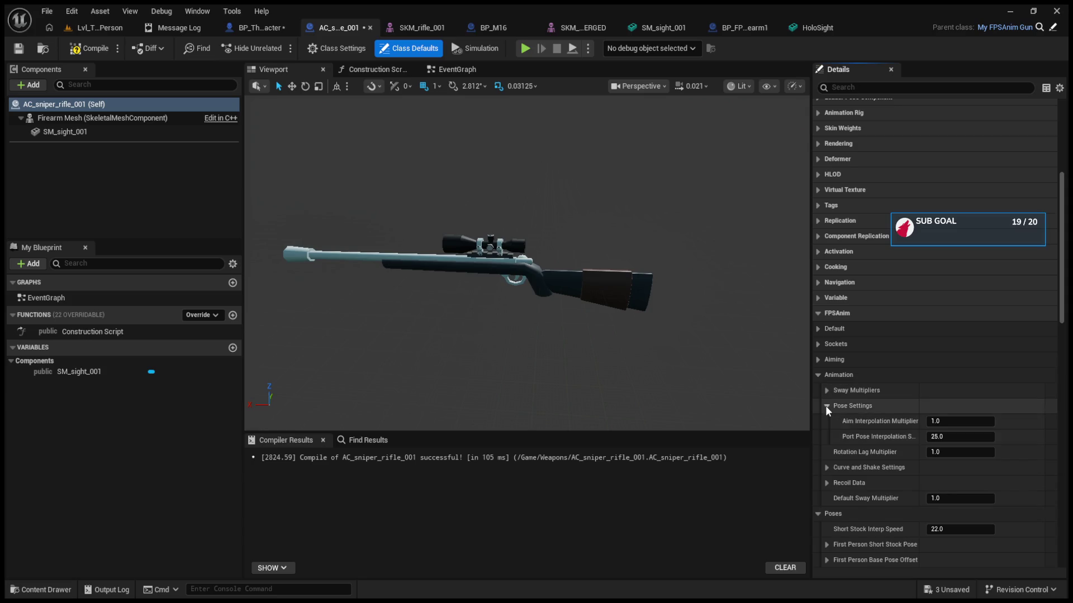
{"action": "left_click", "coordinate": [942, 426]}
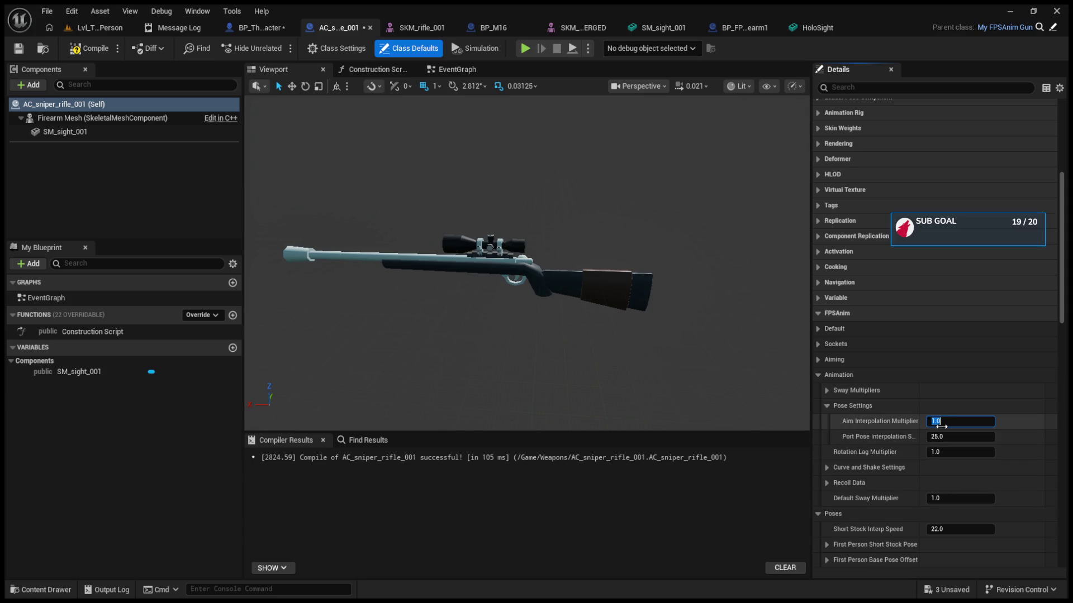
{"action": "type", "text": "5"}
{"action": "left_click", "coordinate": [105, 28]}
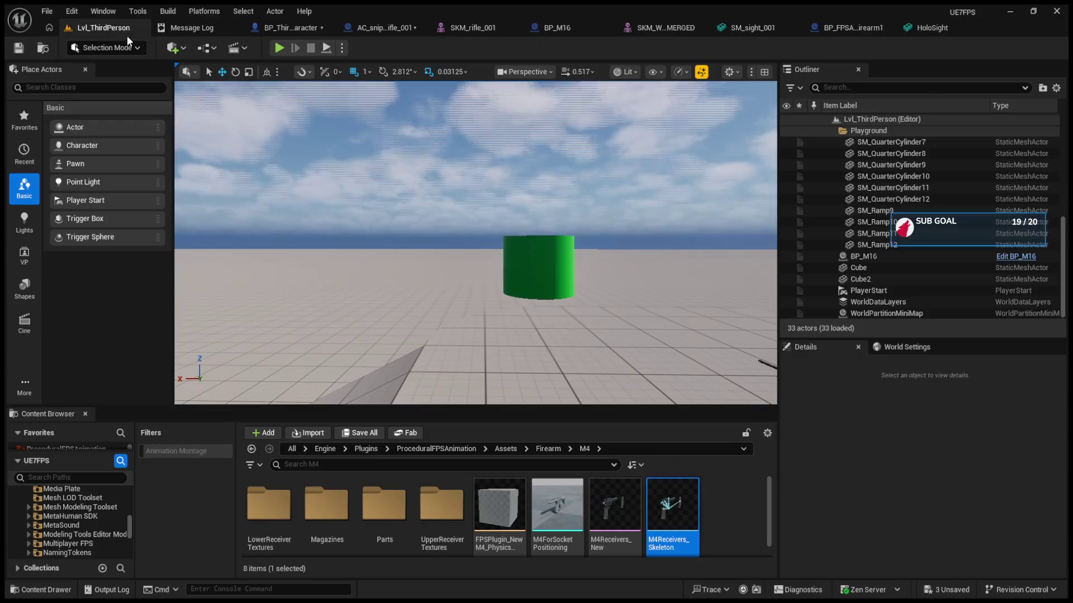
Play-test the sniper rifle at 15/5 ammo, ejecting with F8 to view the character aiming
{"action": "left_click", "coordinate": [277, 49]}
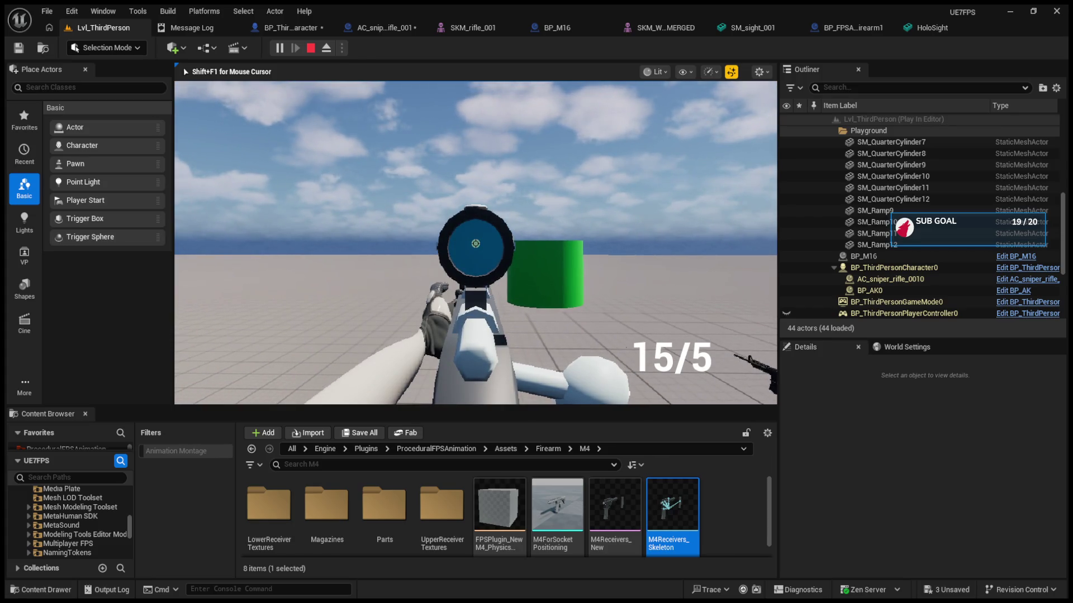
{"action": "key", "text": "Escape"}
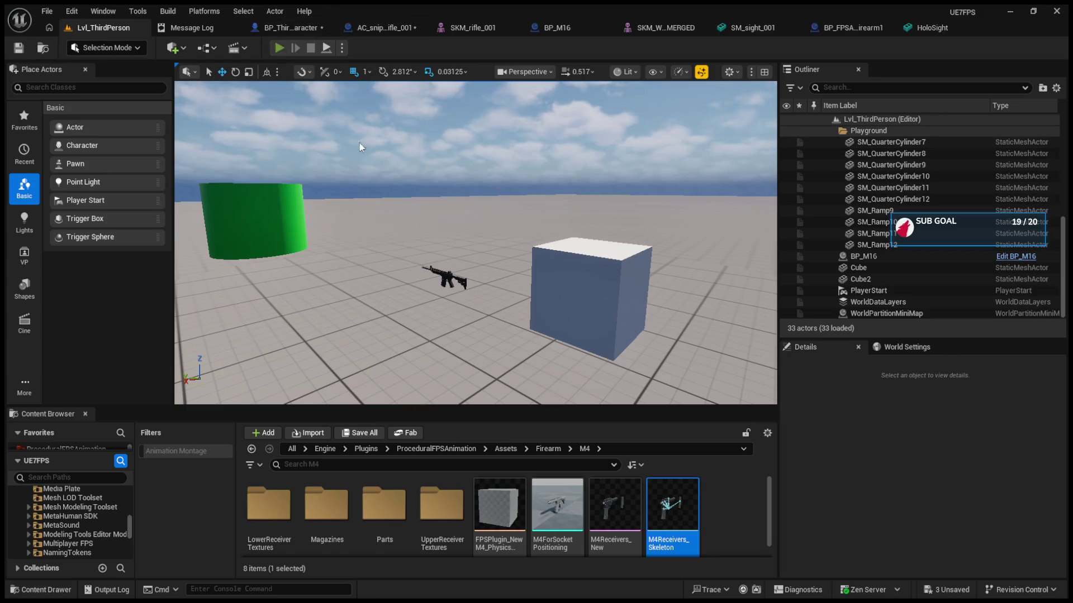
{"action": "key", "text": "alt+p"}
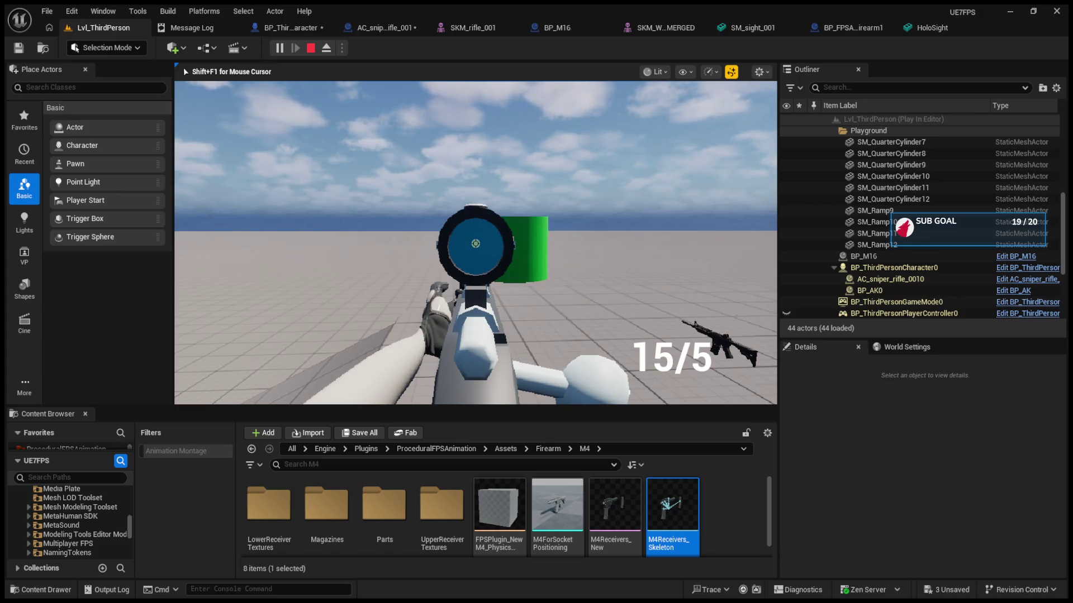
{"action": "key", "text": "F8"}
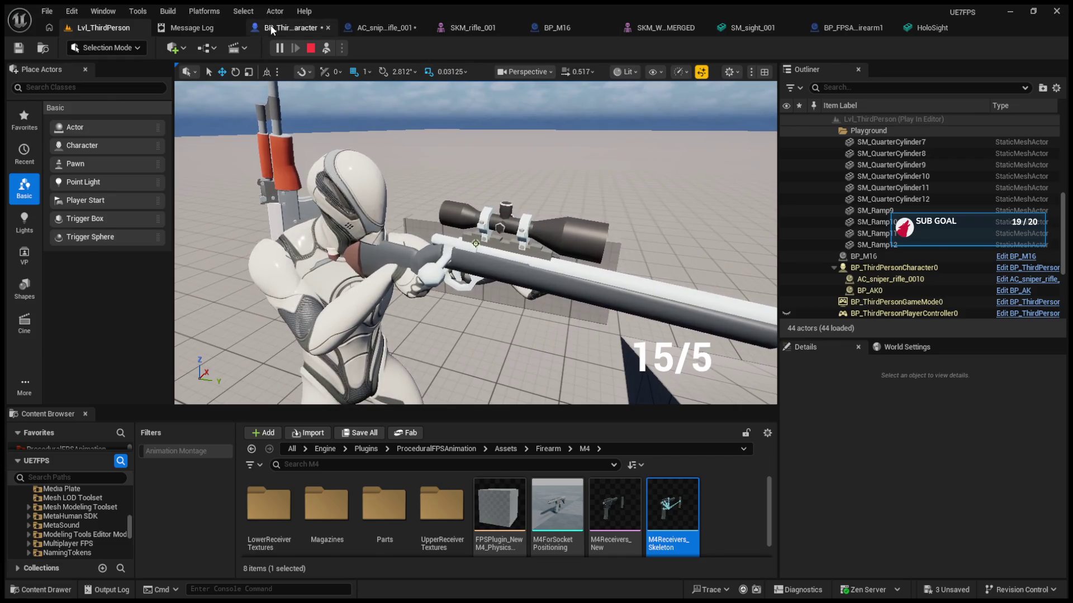
{"action": "left_click", "coordinate": [271, 27]}
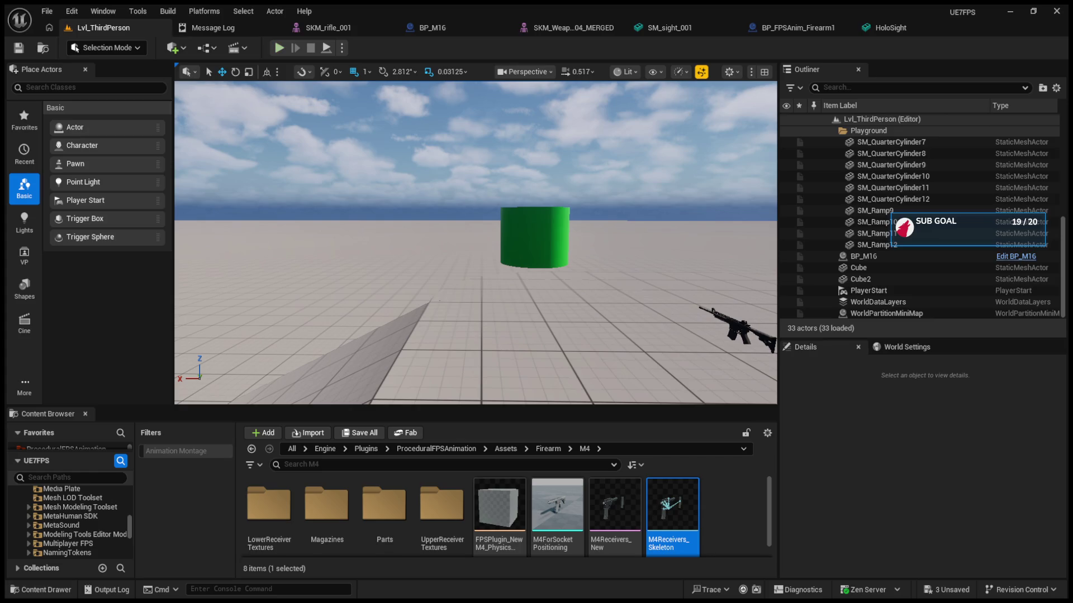
Play-test the level twice, stopping each run with Esc
{"action": "left_click", "coordinate": [276, 49]}
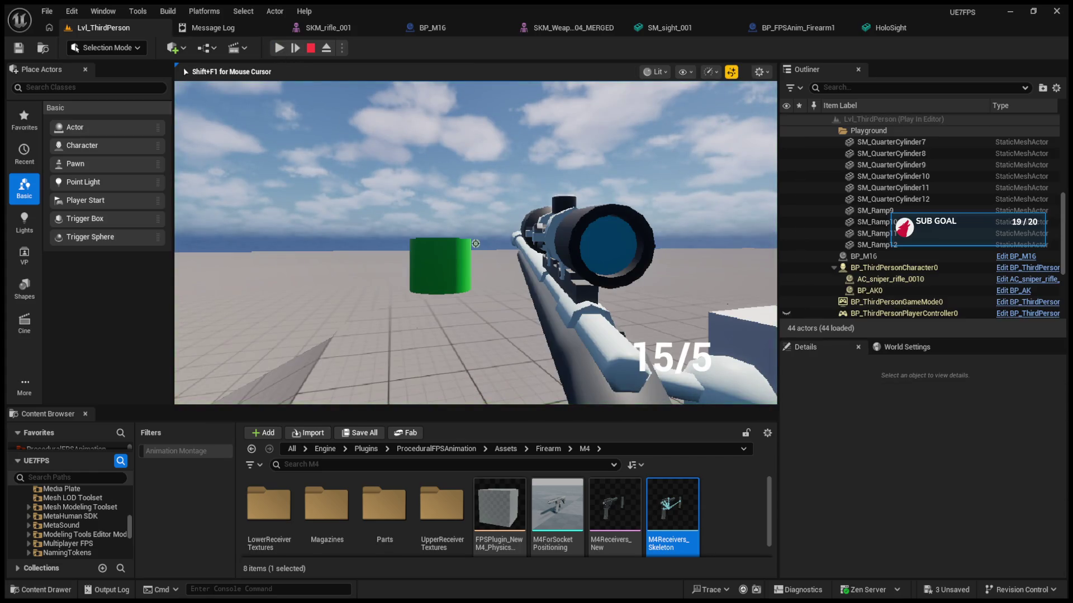
{"action": "key", "text": "Escape"}
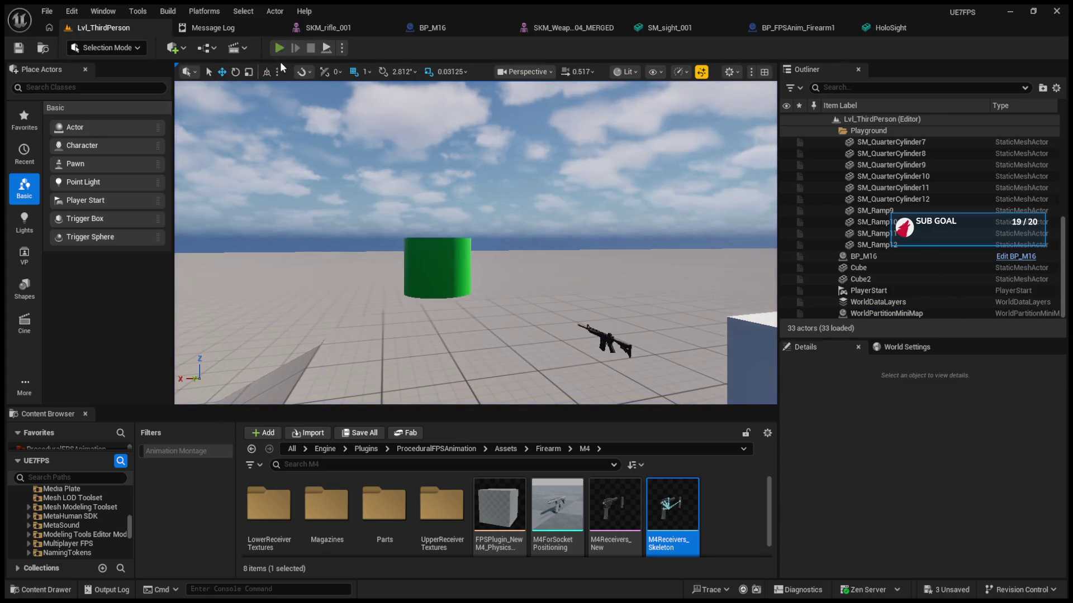
{"action": "left_click", "coordinate": [279, 48]}
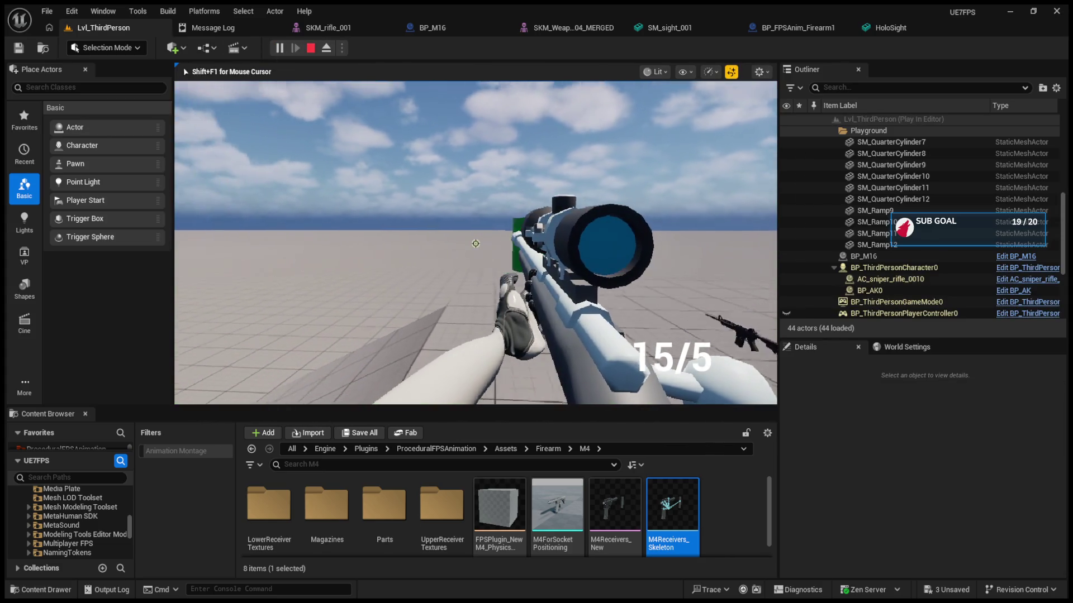
{"action": "key", "text": "Escape"}
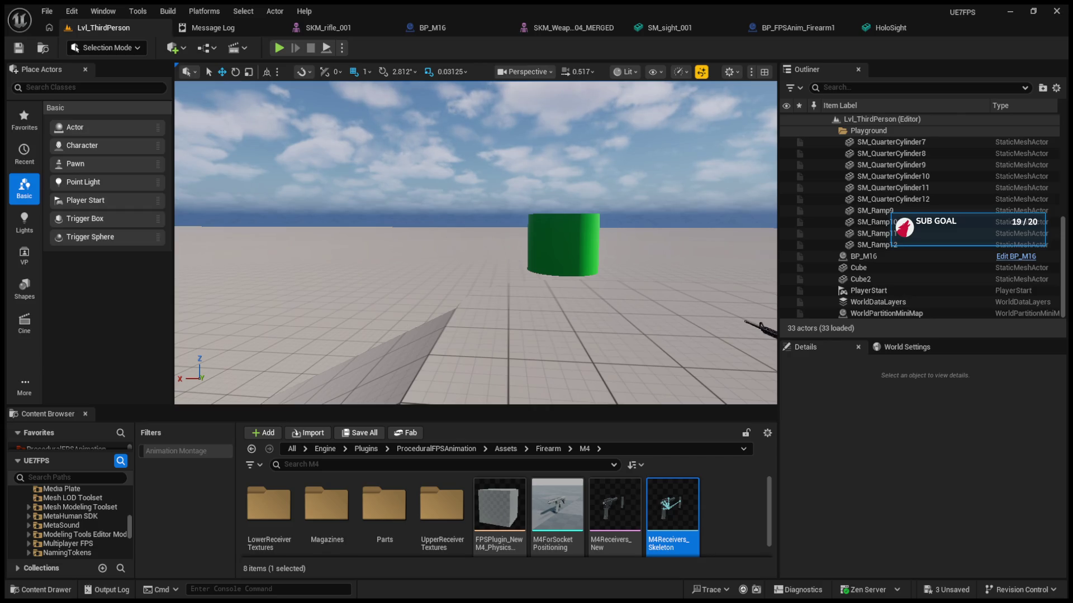
Play-test once more, toggle the rifle's scoped aim, and eject to a free camera
{"action": "left_click", "coordinate": [279, 48]}
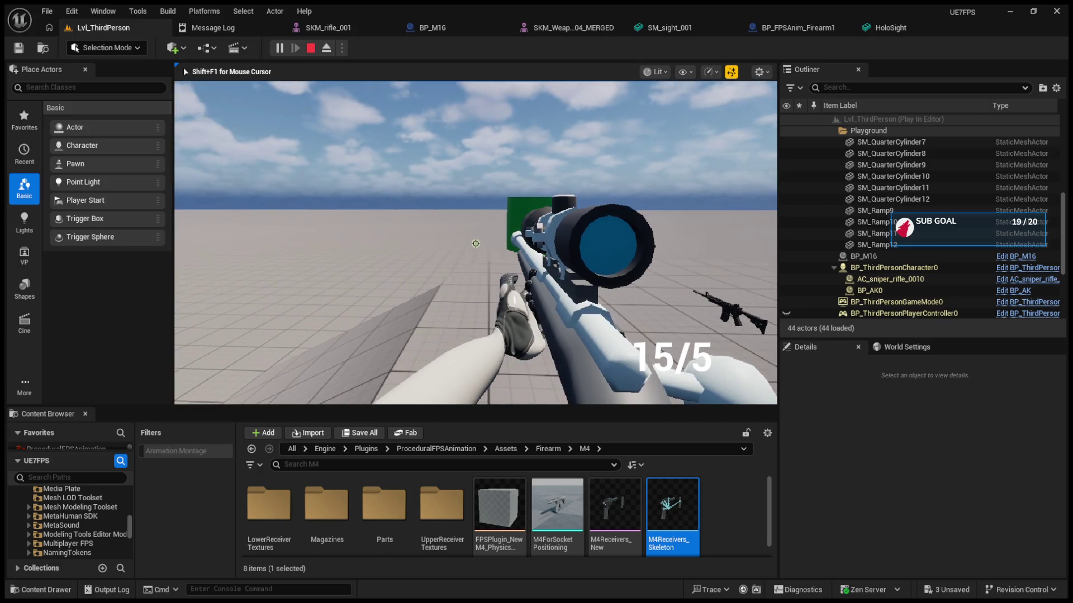
{"action": "key", "text": "F8"}
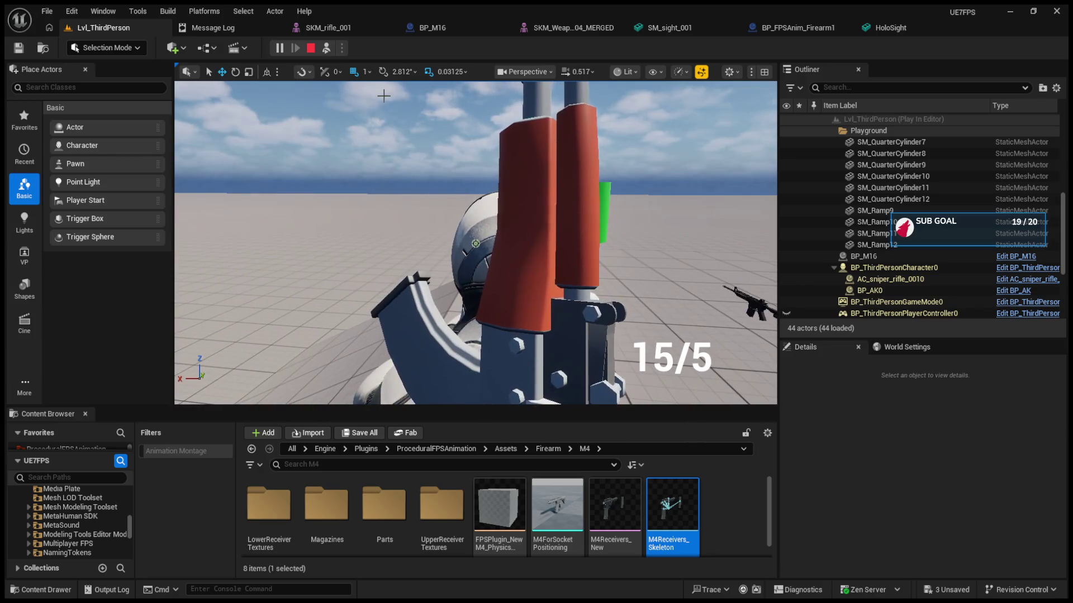
{"action": "key", "text": "F8"}
{"action": "right_click", "coordinate": [476, 243]}
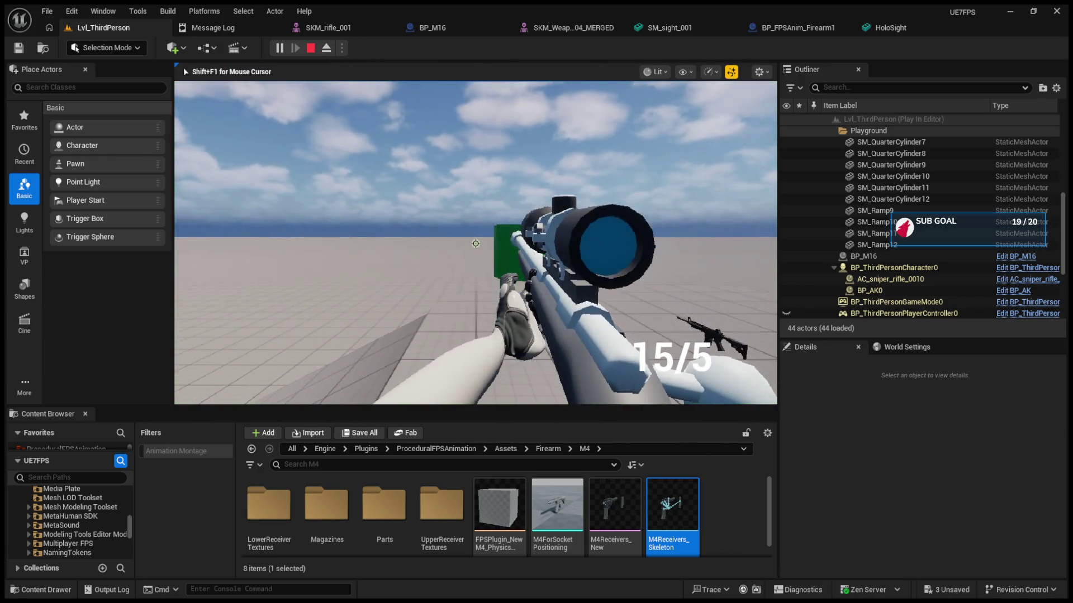
{"action": "key", "text": "F8"}
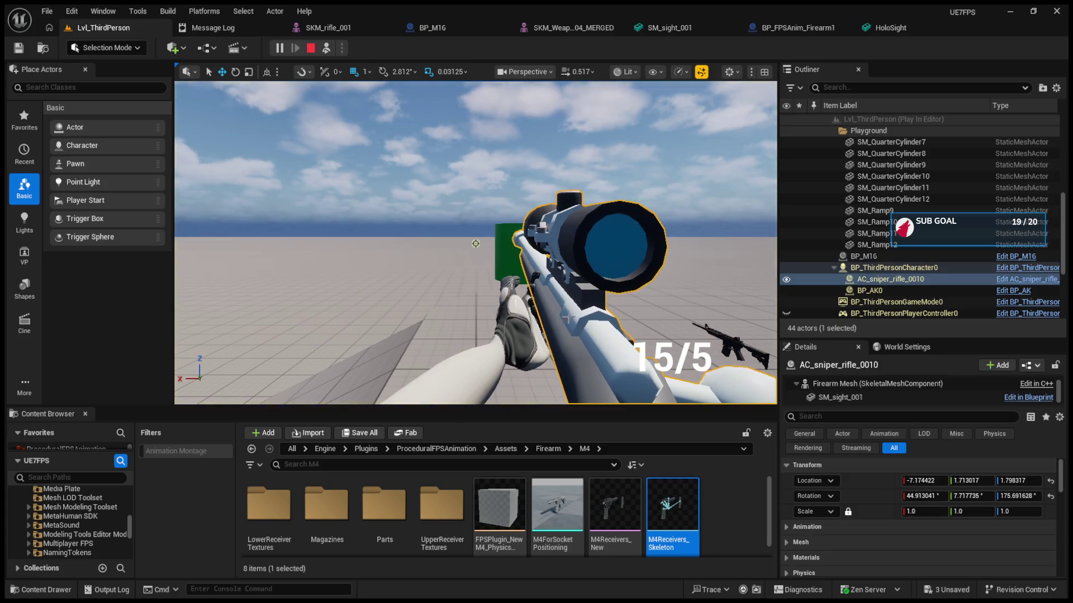
Set the spawned rifle's Firearm Mesh Rotation Z to 170, then possess the player again
{"action": "left_click", "coordinate": [873, 402]}
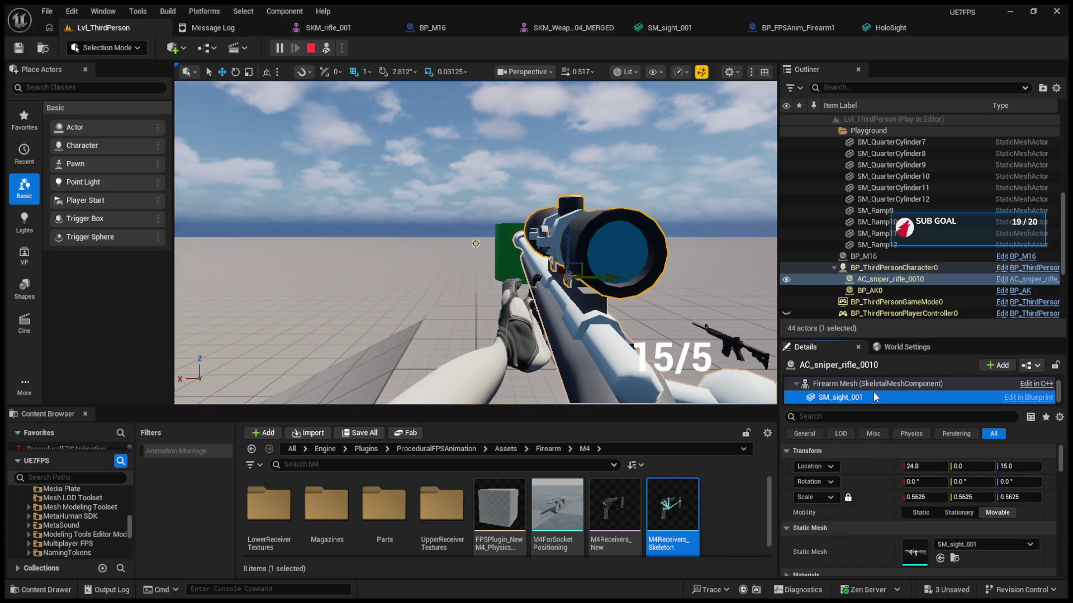
{"action": "left_click", "coordinate": [866, 394]}
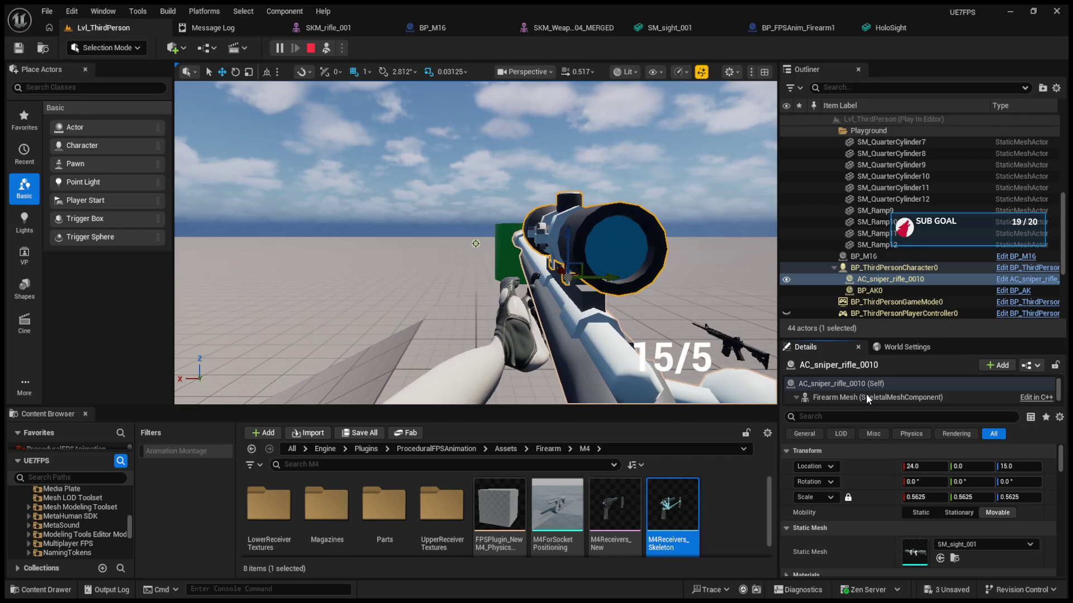
{"action": "left_click", "coordinate": [787, 450]}
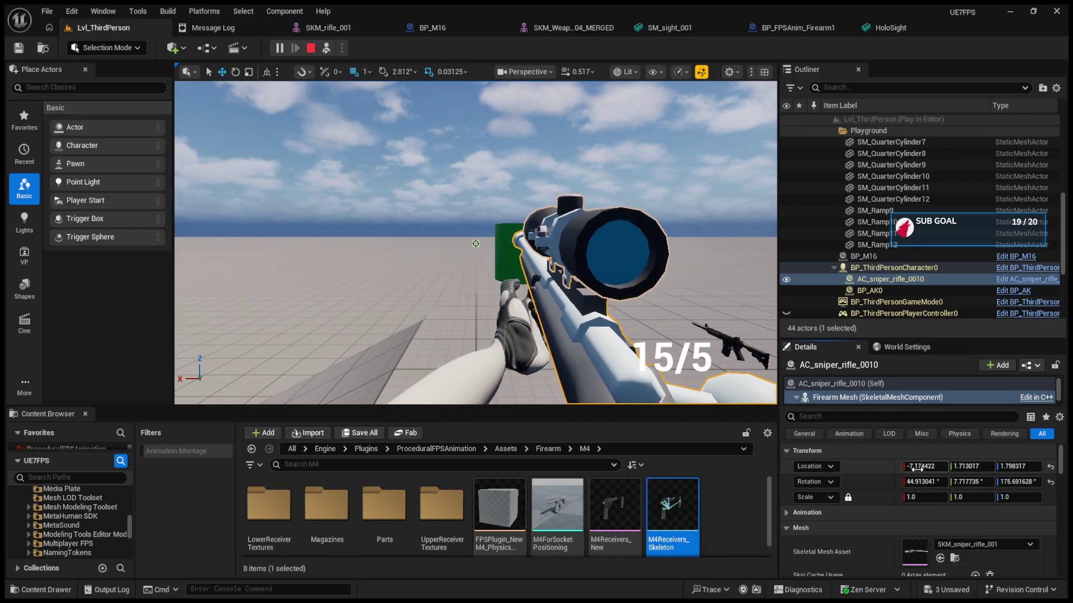
{"action": "left_click_drag", "start_coordinate": [916, 481], "coordinate": [914, 481]}
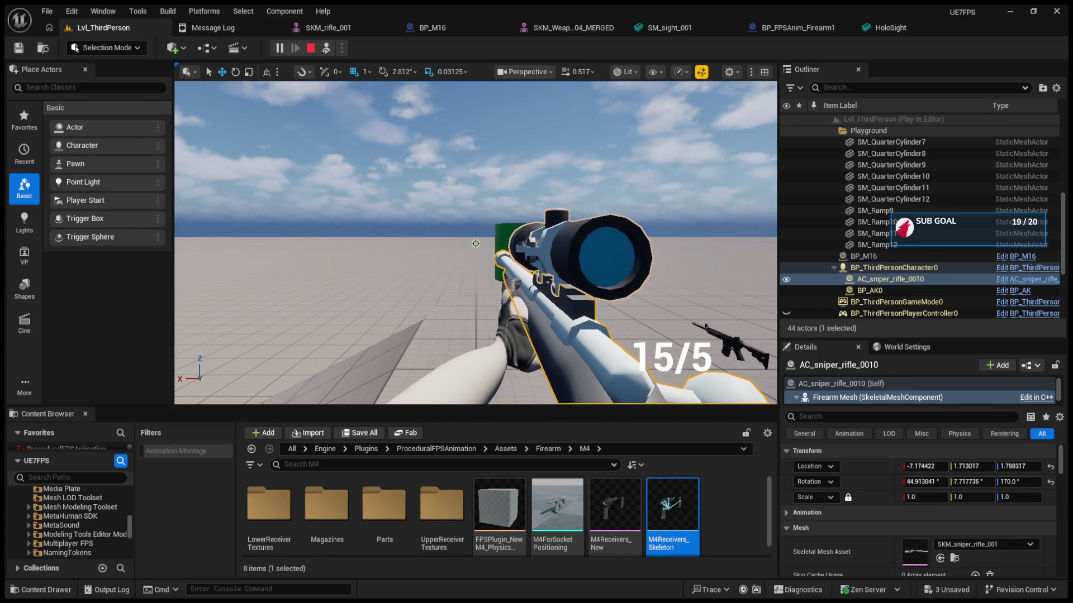
{"action": "left_click", "coordinate": [841, 384]}
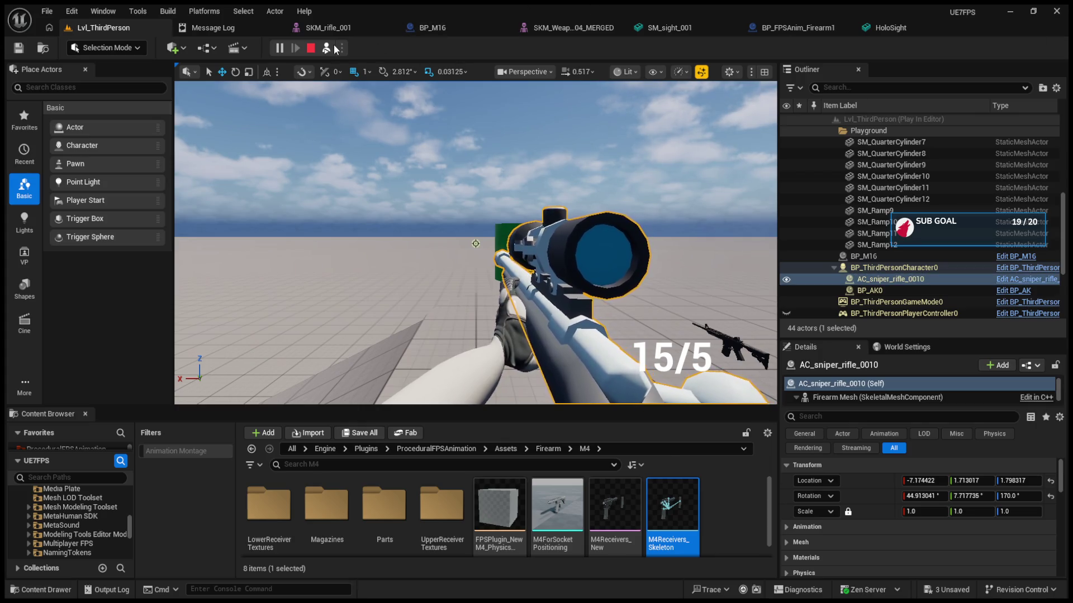
{"action": "left_click", "coordinate": [334, 48]}
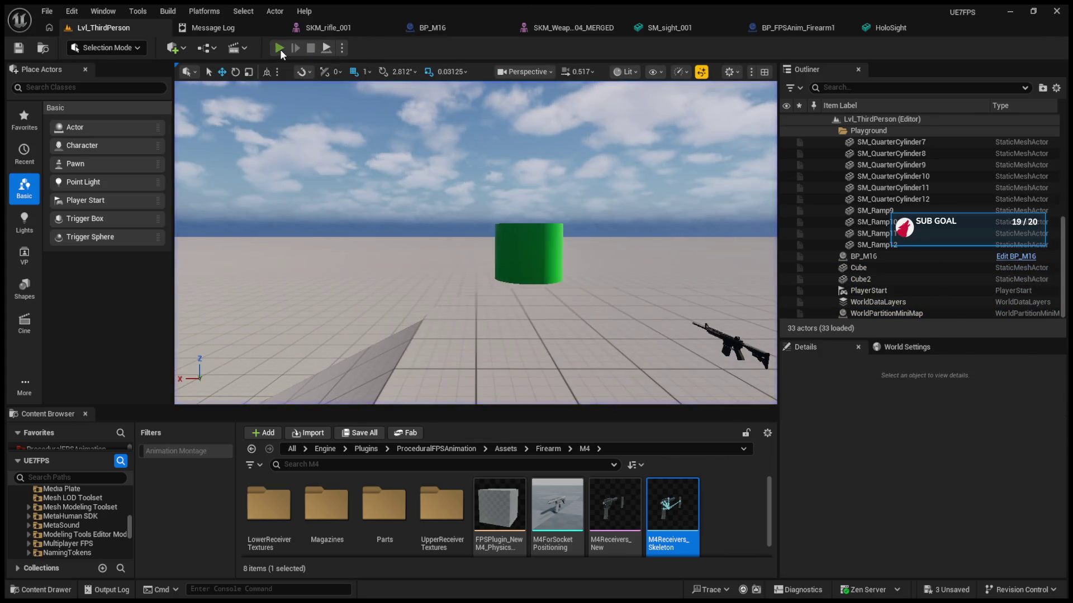
Take control in the game view and toggle aiming down the rifle scope several times
{"action": "left_click", "coordinate": [280, 168]}
{"action": "right_click", "coordinate": [476, 244]}
{"action": "right_click", "coordinate": [476, 244]}
{"action": "right_click", "coordinate": [476, 244]}
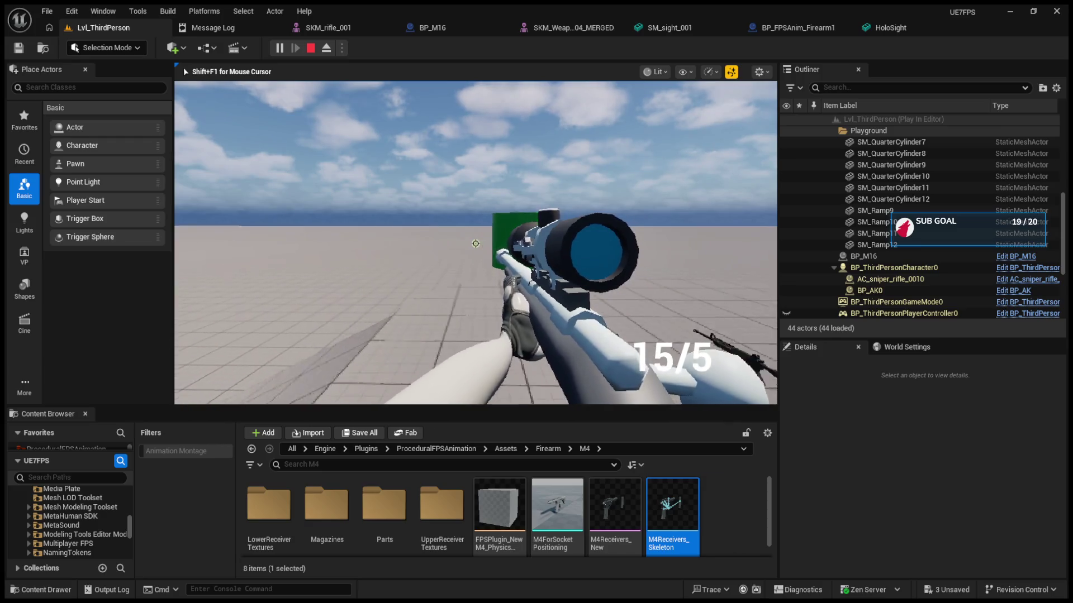
{"action": "right_click", "coordinate": [475, 243]}
Eject to a free camera, fly around the aiming character, and select the rifle
{"action": "key", "text": "F8"}
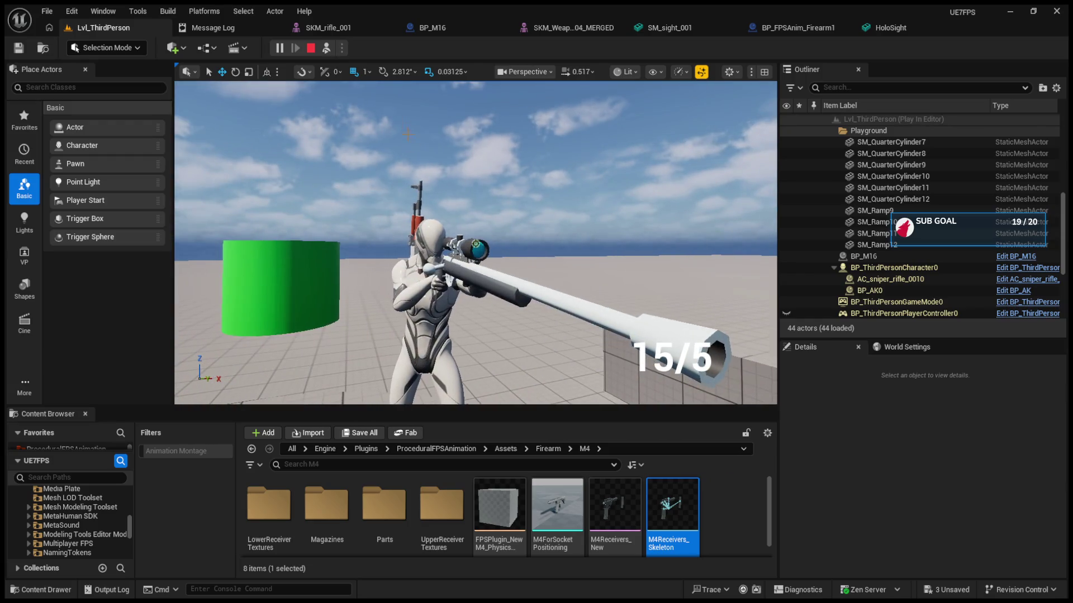
{"action": "left_click_drag", "start_coordinate": [360, 135], "coordinate": [369, 96]}
{"action": "left_click_drag", "start_coordinate": [475, 244], "coordinate": [419, 240]}
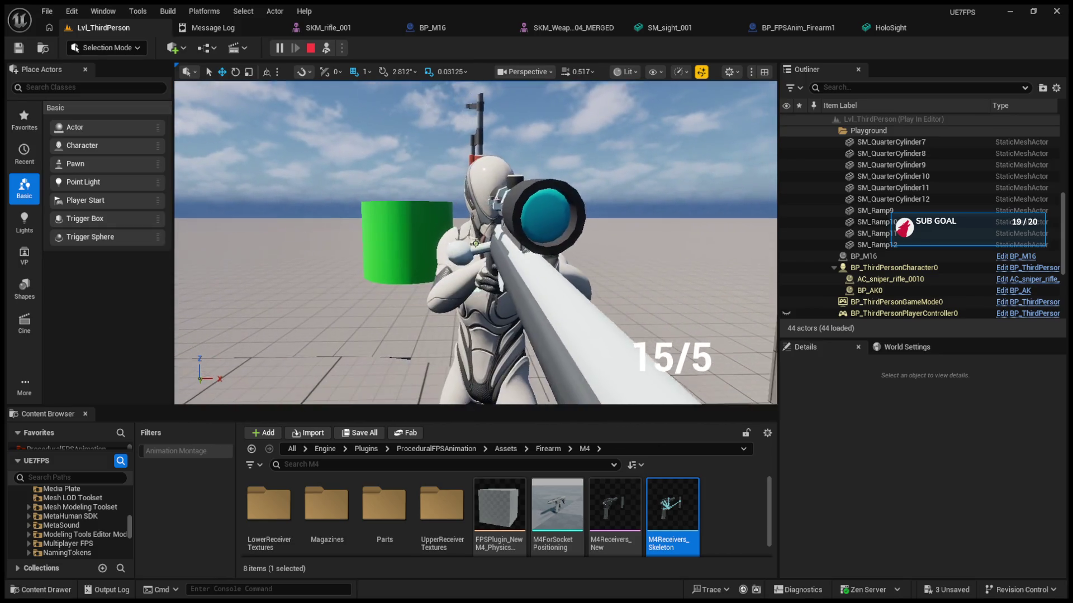
{"action": "left_click", "coordinate": [475, 244]}
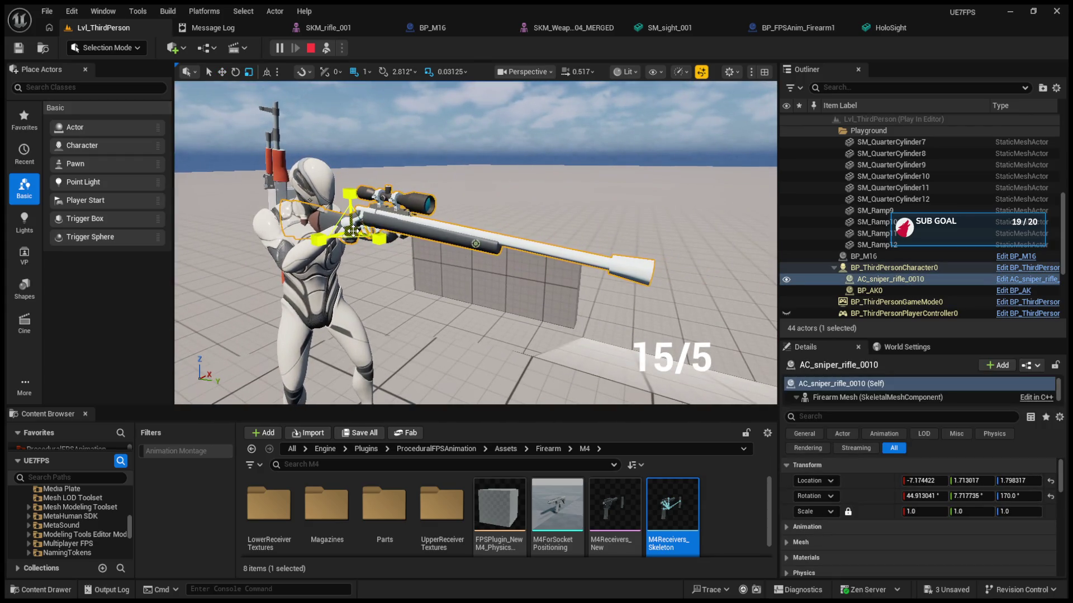
Scale the spawned rifle to 0.8125, check the scoped aim, then eject and frame the rifle
{"action": "left_click_drag", "start_coordinate": [352, 230], "coordinate": [483, 242]}
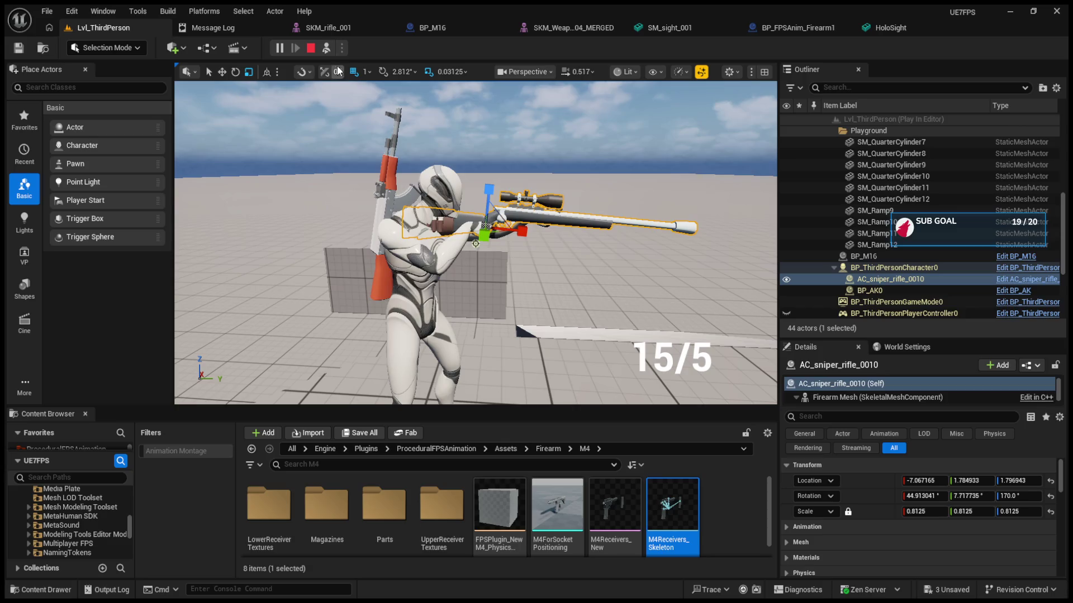
{"action": "key", "text": "F8"}
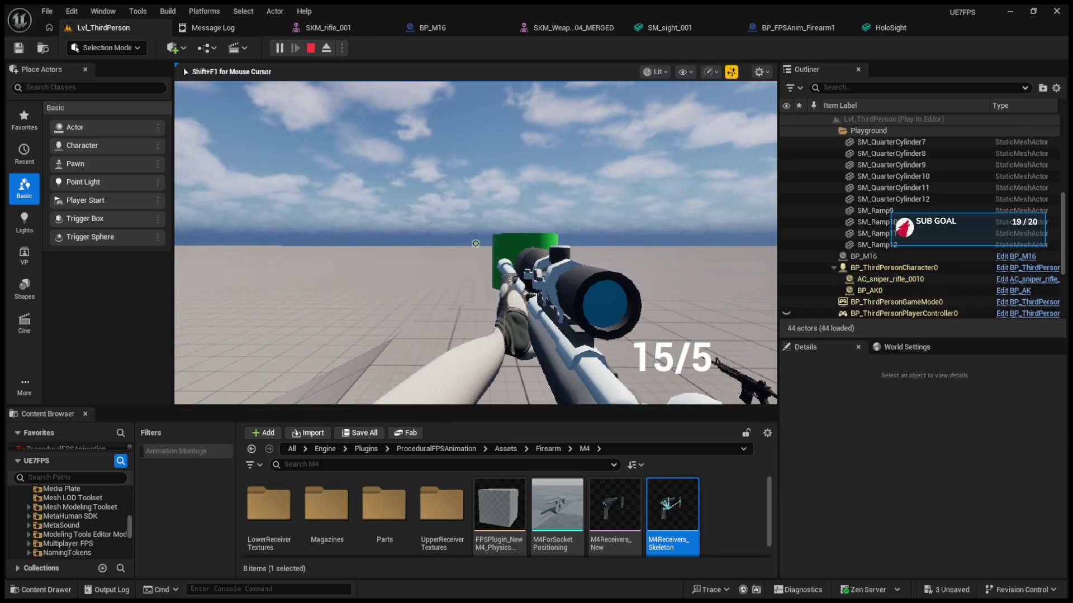
{"action": "right_click", "coordinate": [476, 243]}
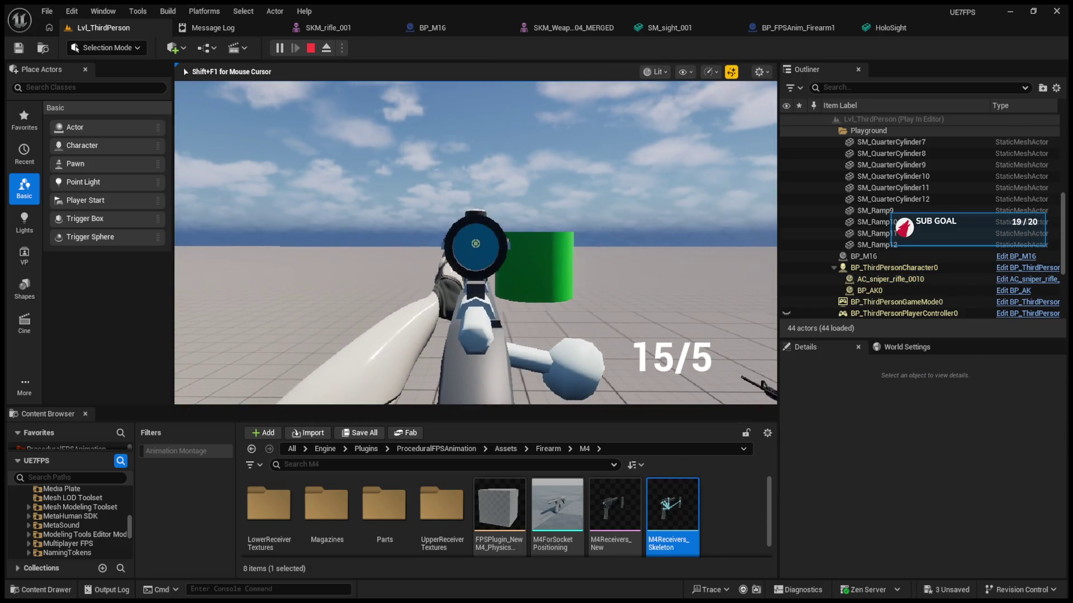
{"action": "key", "text": "F8"}
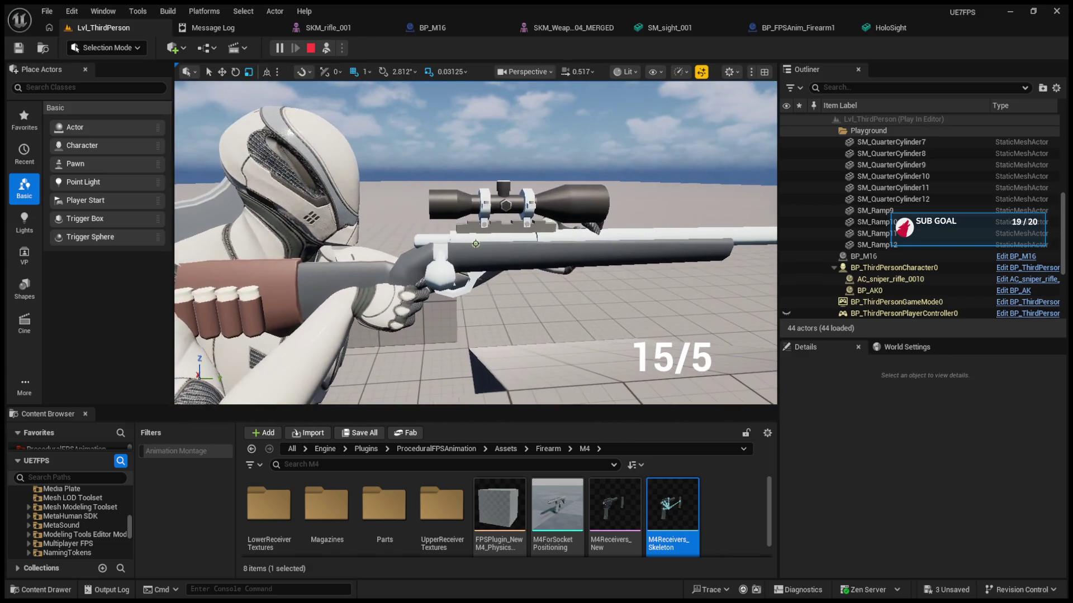
{"action": "left_click", "coordinate": [589, 259]}
{"action": "key", "text": "f"}
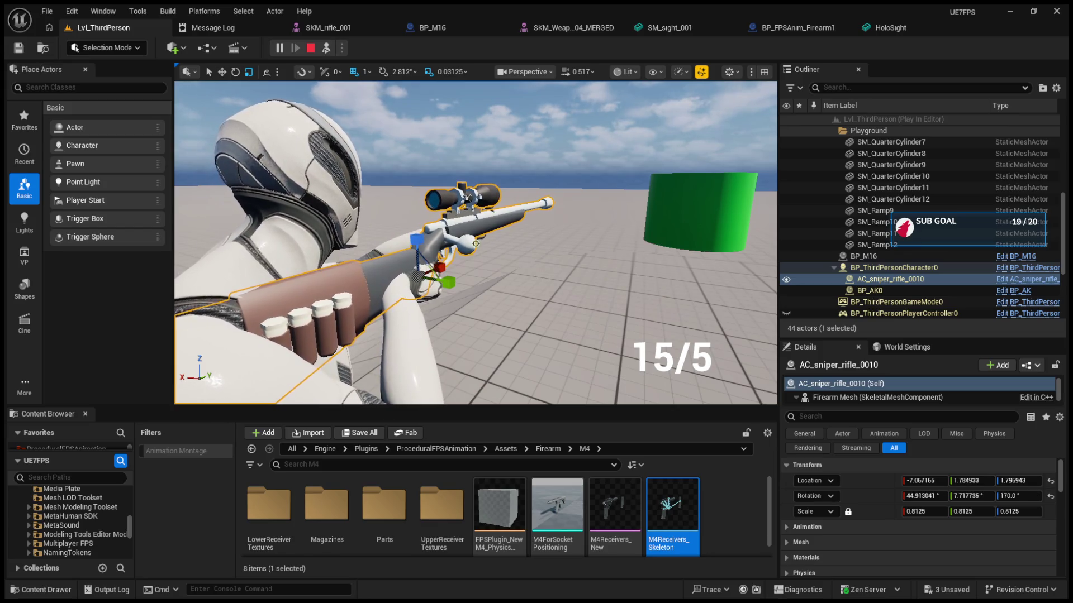
Restart the play-test, eject, select and frame the rifle, and enlarge it slightly
{"action": "left_click", "coordinate": [326, 49]}
{"action": "left_click", "coordinate": [313, 49]}
{"action": "left_click", "coordinate": [279, 48]}
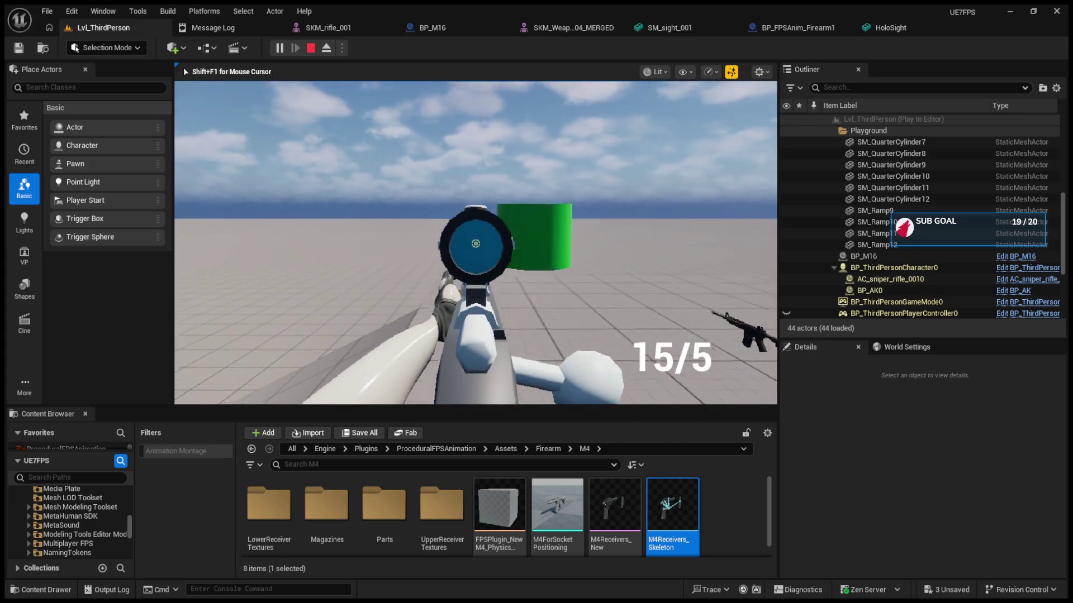
{"action": "key", "text": "F8"}
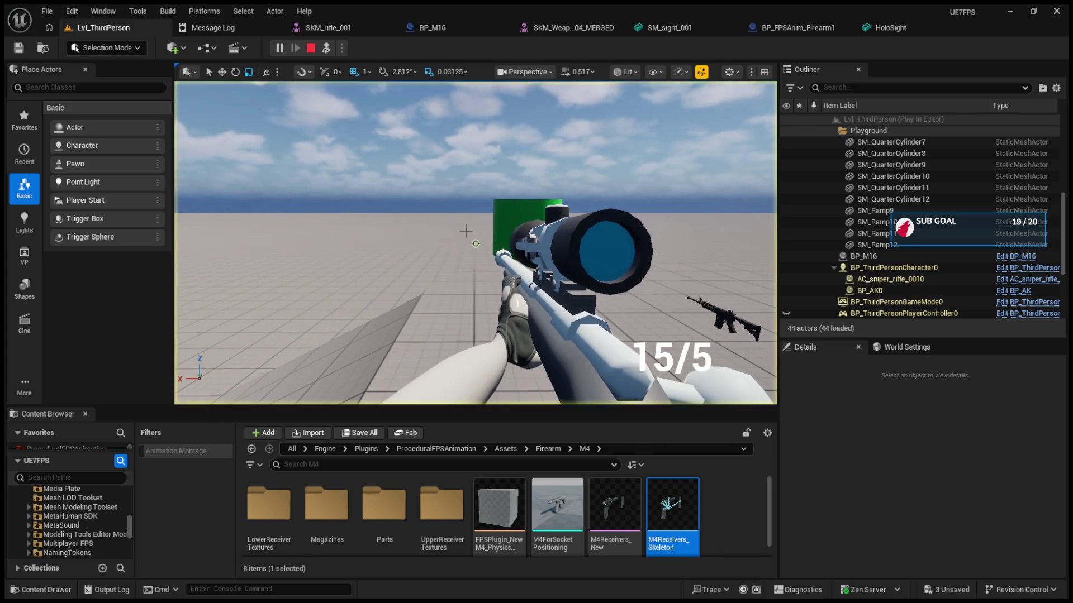
{"action": "key", "text": "s"}
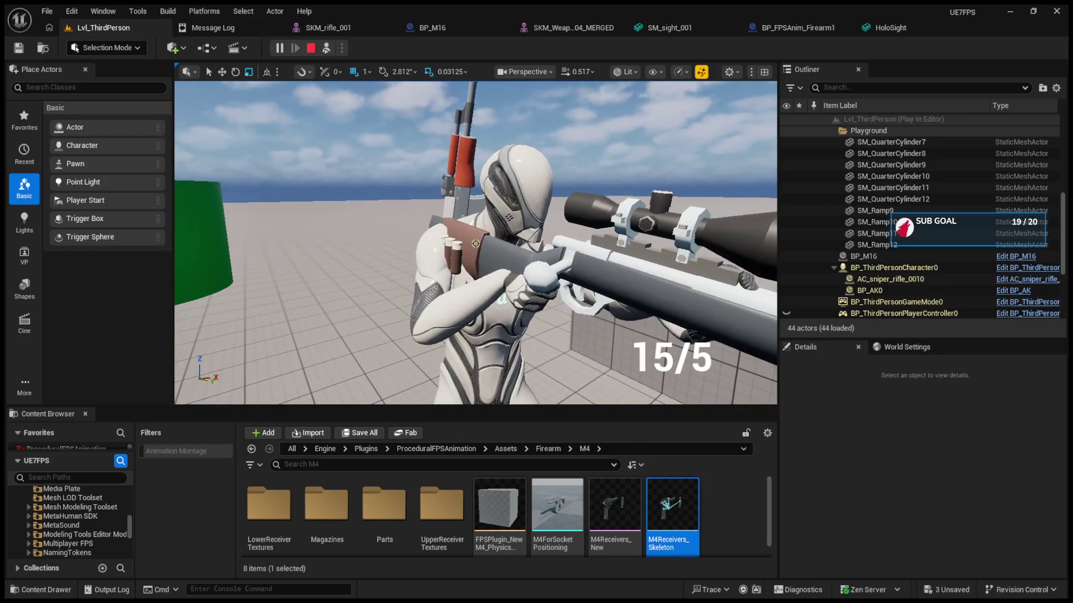
{"action": "left_click", "coordinate": [472, 249]}
{"action": "key", "text": "f"}
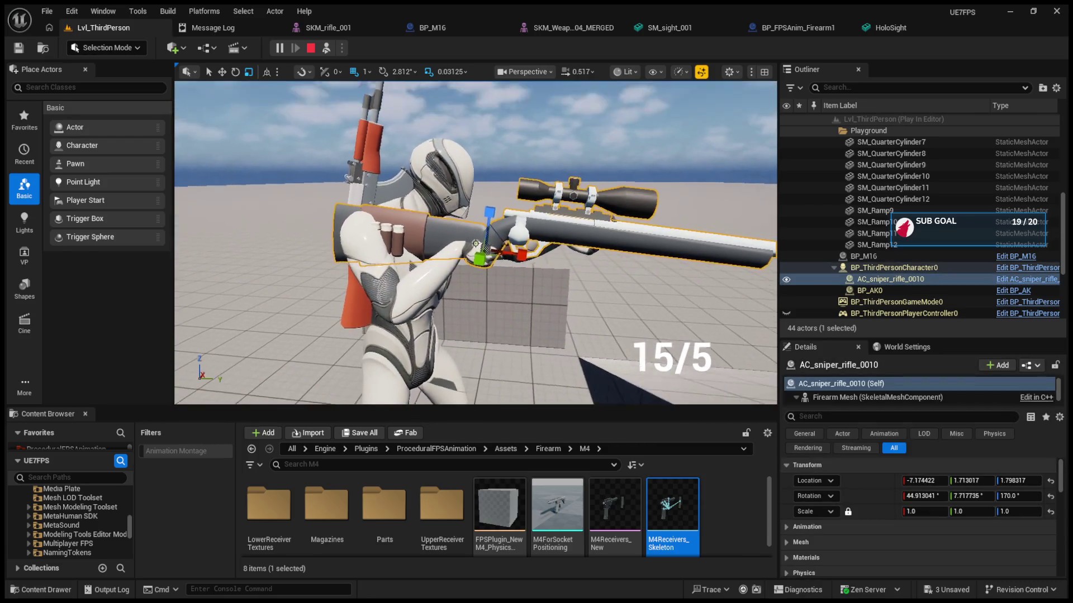
{"action": "mouse_move", "coordinate": [485, 252]}
{"action": "left_mouse_down"}
{"action": "mouse_move", "coordinate": [533, 291]}
{"action": "mouse_move", "coordinate": [498, 247]}
{"action": "left_mouse_up"}
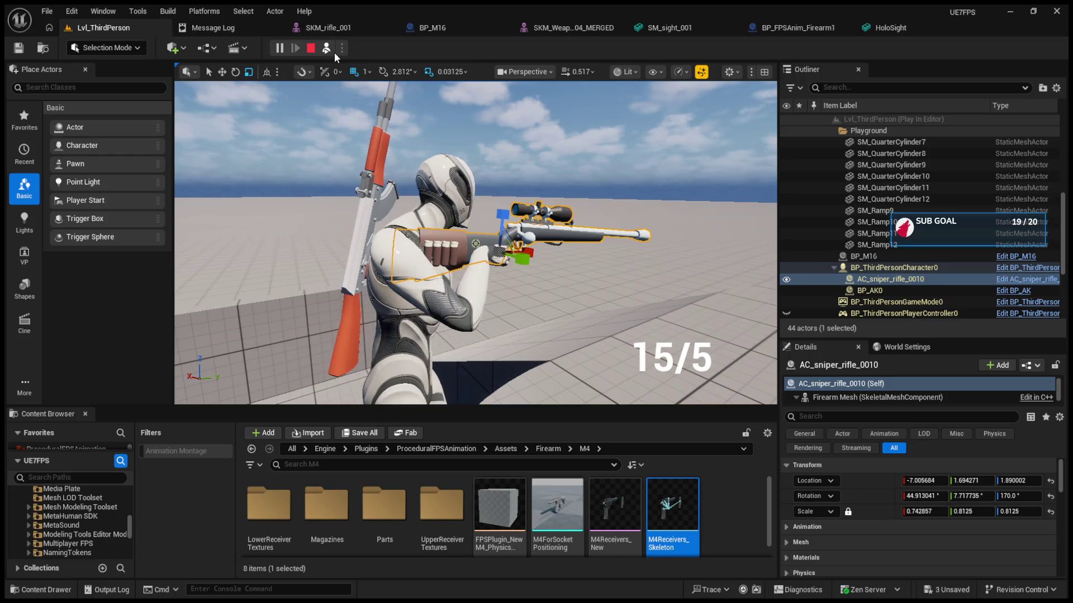
Possess the player, eject again to select the held rifle, then stop the play session
{"action": "left_click", "coordinate": [327, 49]}
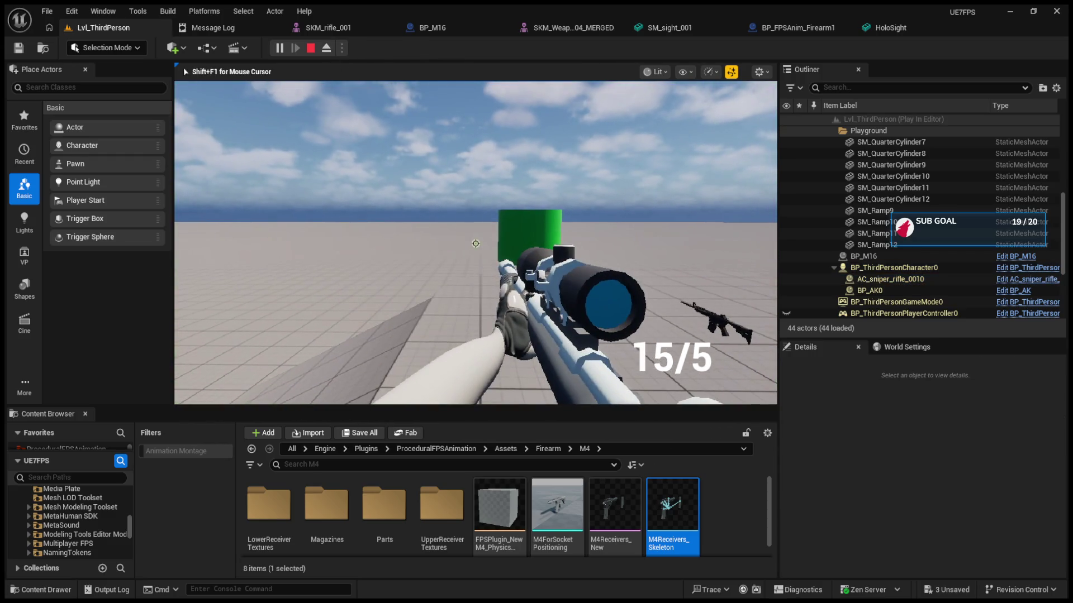
{"action": "key", "text": "F8"}
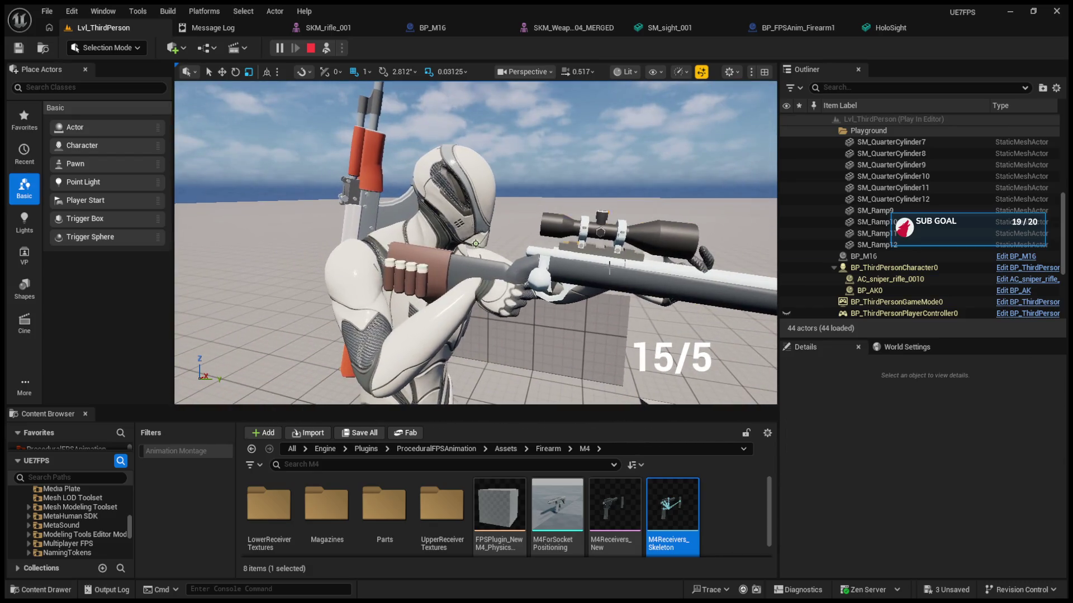
{"action": "left_click", "coordinate": [642, 287]}
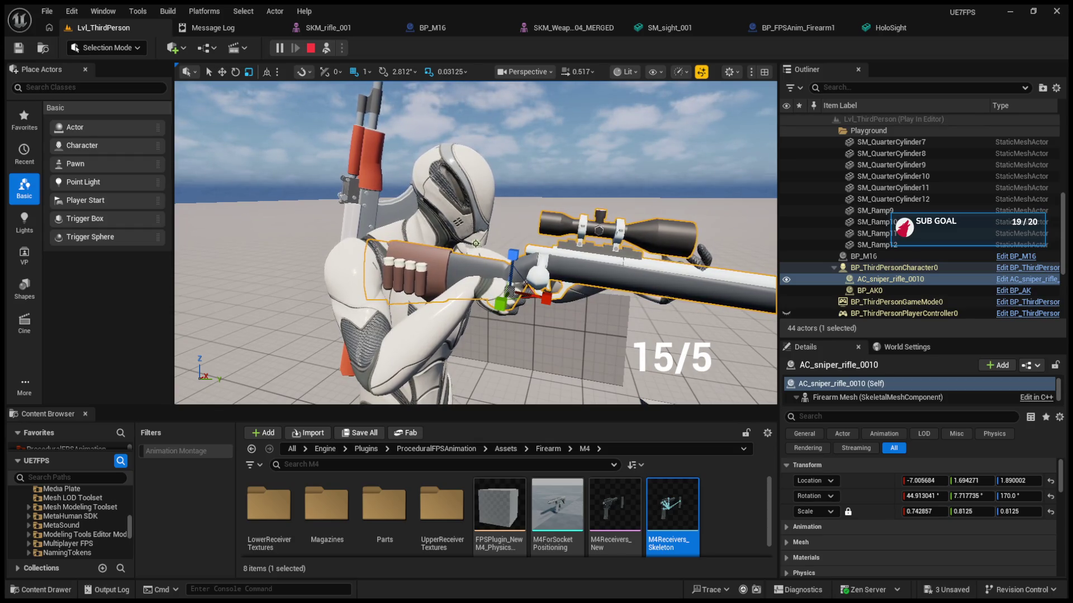
{"action": "key", "text": "Escape"}
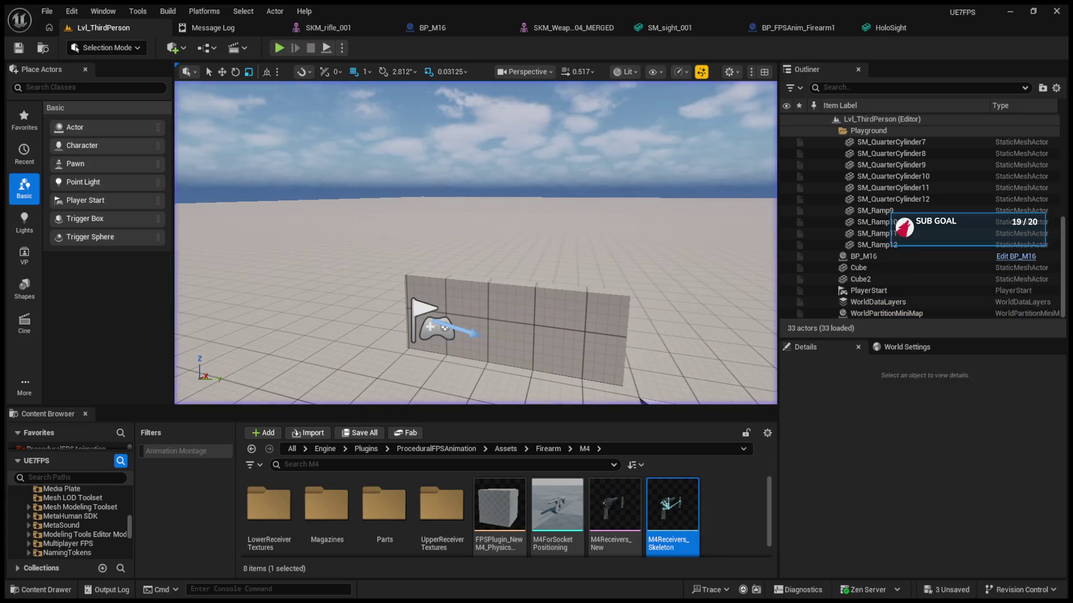
Start a new play session, lower the scope, then eject and frame the sniper rifle
{"action": "left_click", "coordinate": [279, 48]}
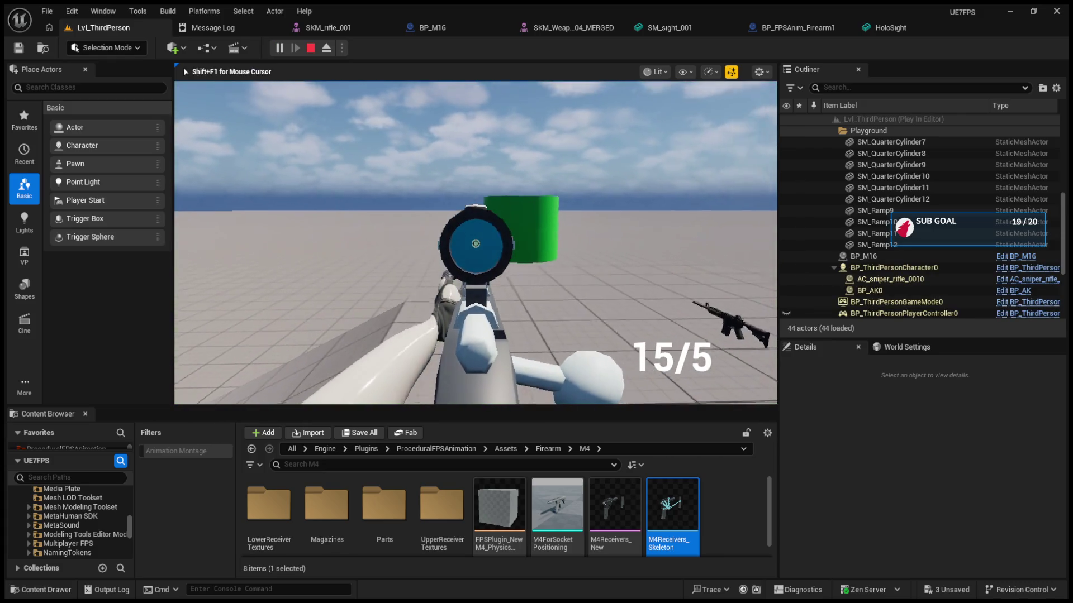
{"action": "key", "text": "F8"}
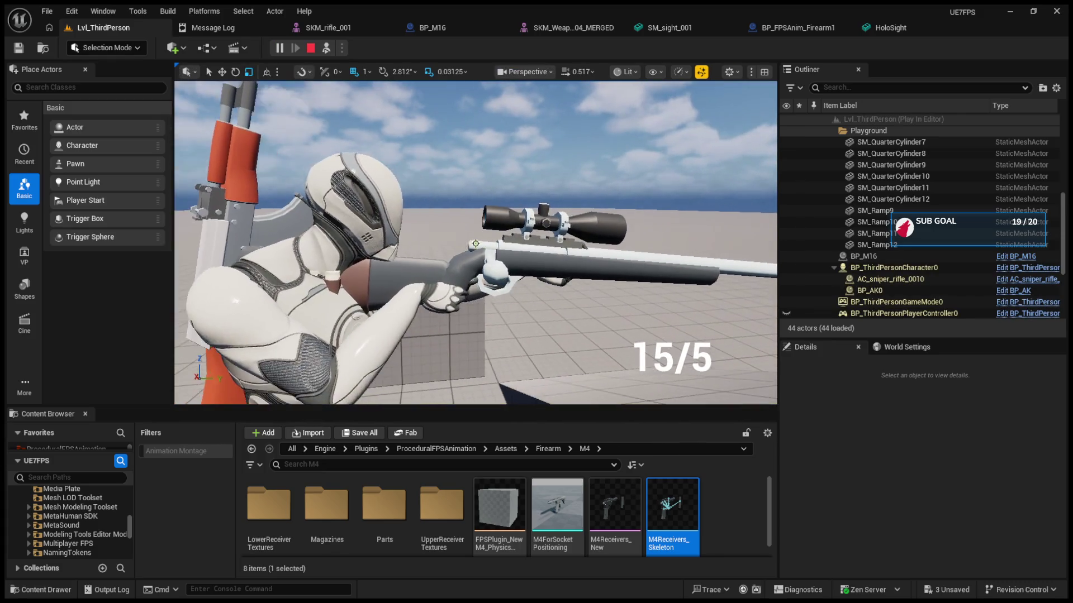
{"action": "left_click", "coordinate": [326, 48]}
{"action": "right_click", "coordinate": [475, 244]}
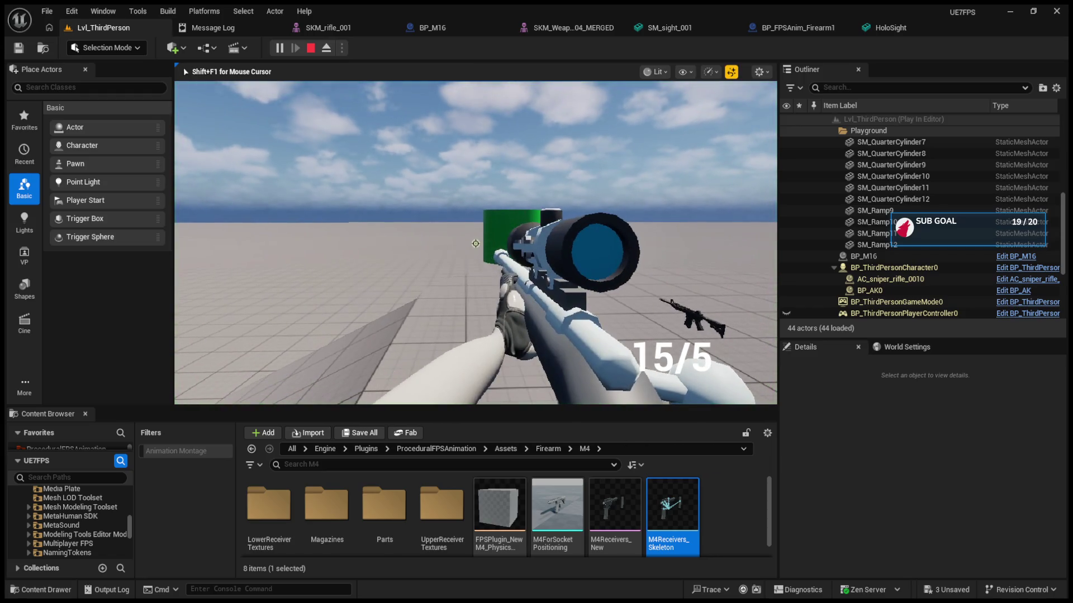
{"action": "key", "text": "F8"}
{"action": "left_click", "coordinate": [889, 279]}
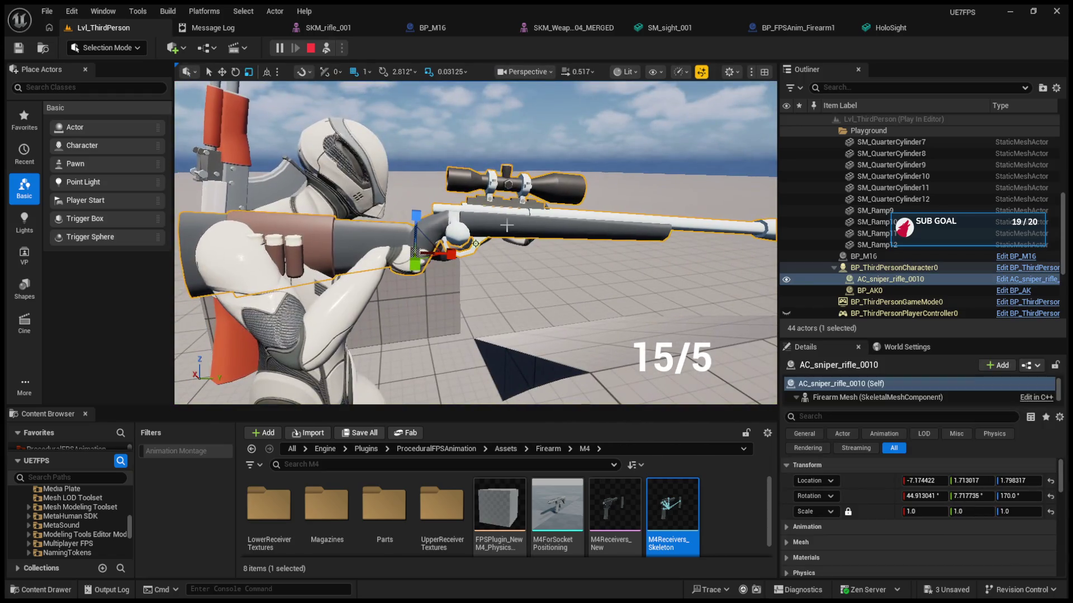
{"action": "key", "text": "f"}
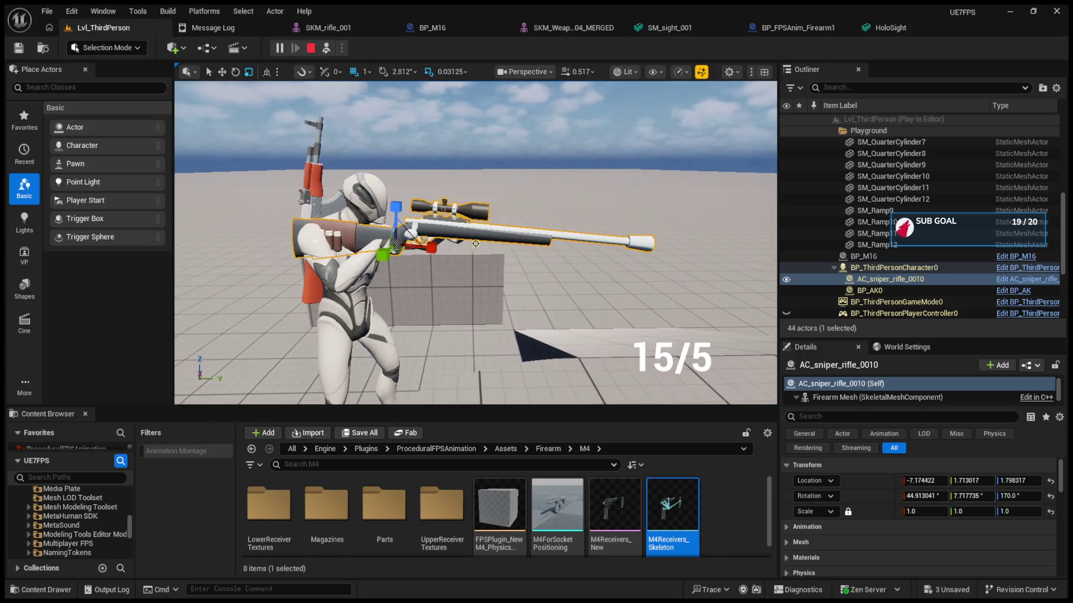
Scale the rifle uniformly down to 0.71875, then check the scoped aim and eject
{"action": "key", "text": "r"}
{"action": "left_click_drag", "start_coordinate": [398, 242], "coordinate": [384, 251]}
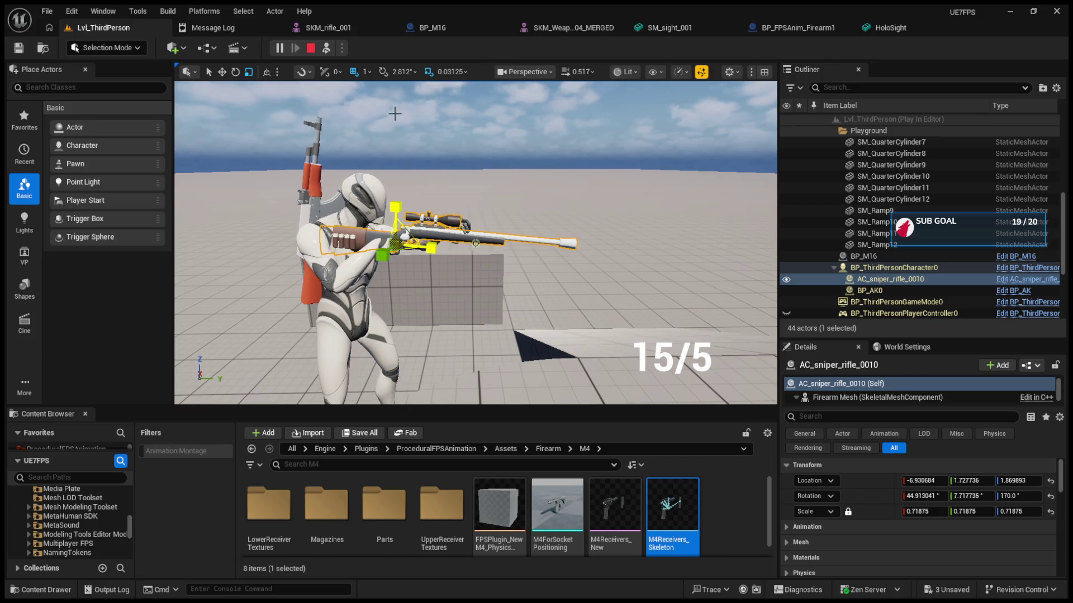
{"action": "key", "text": "w"}
{"action": "scroll", "coordinate": [447, 248], "scroll_direction": "up", "scroll_amount": 5}
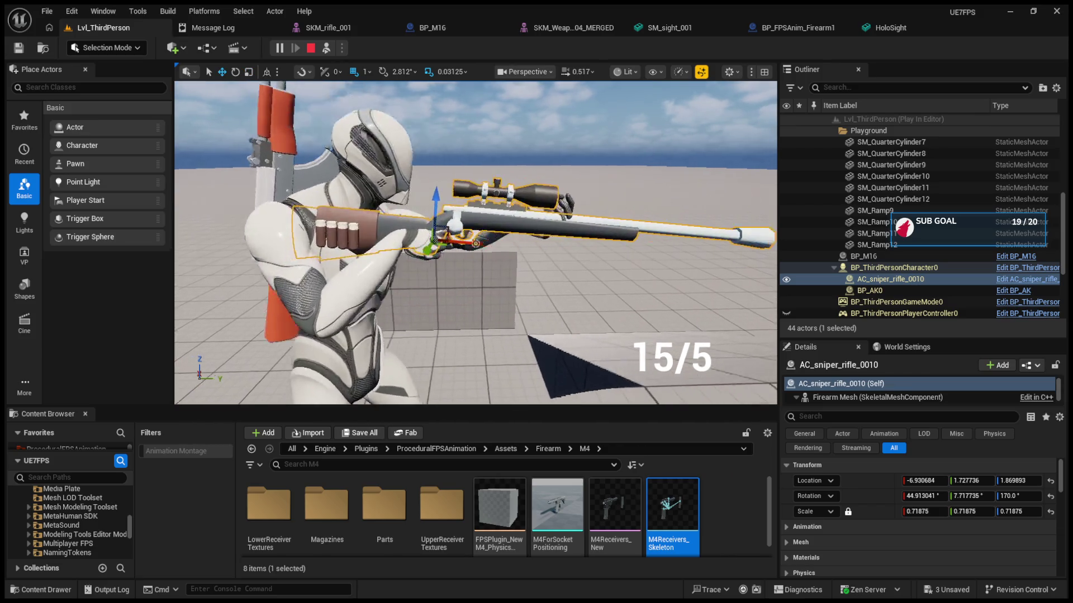
{"action": "left_click", "coordinate": [326, 48]}
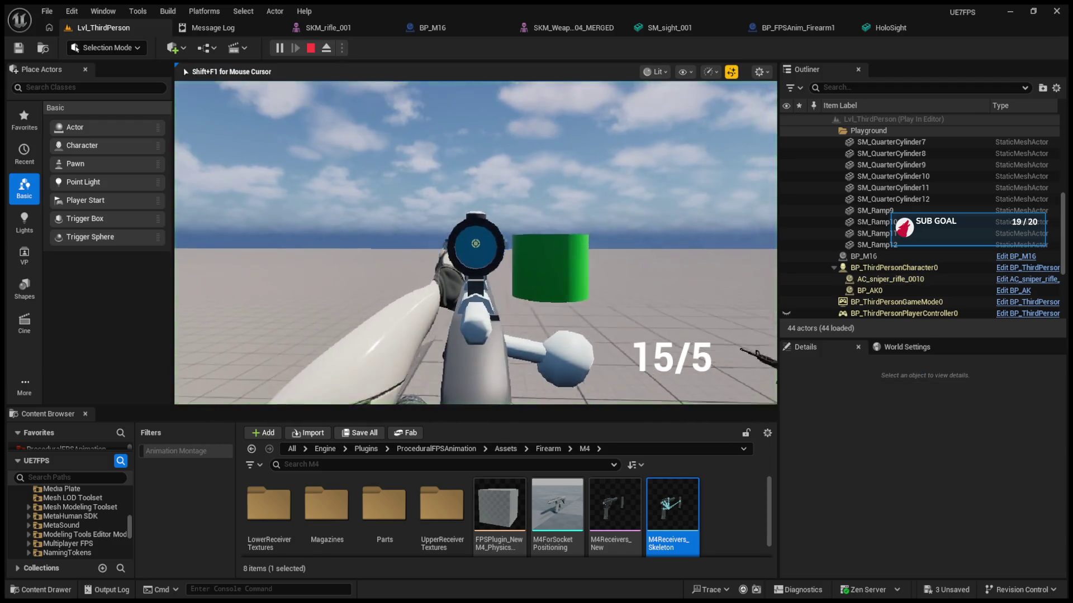
{"action": "right_click", "coordinate": [476, 243]}
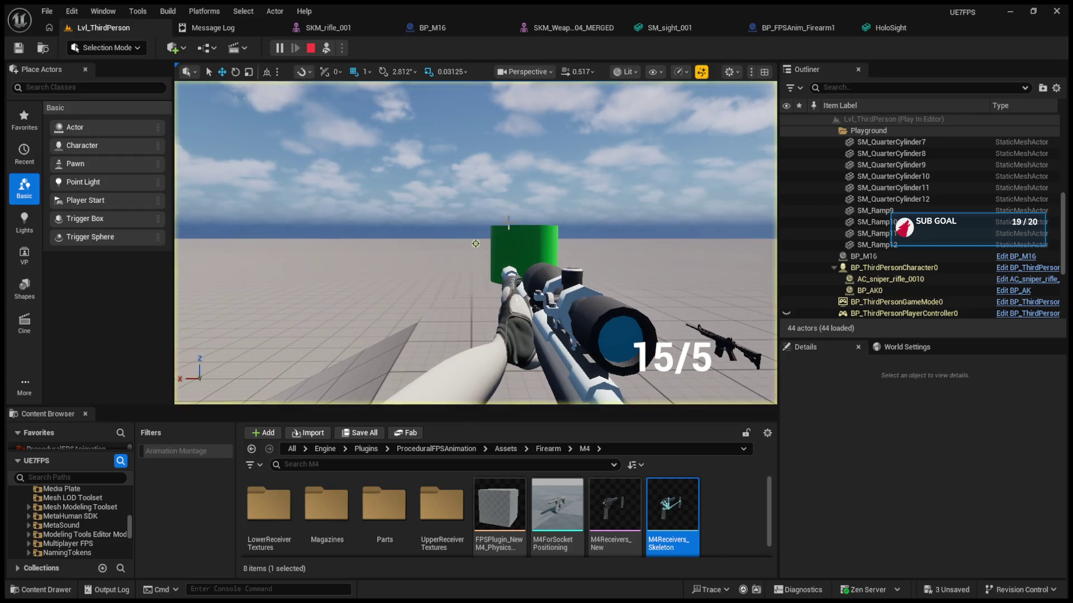
{"action": "key", "text": "F8"}
Tilt the rifle's pitch upward with the rotate gizmo and check it in first-person view
{"action": "key", "text": "e"}
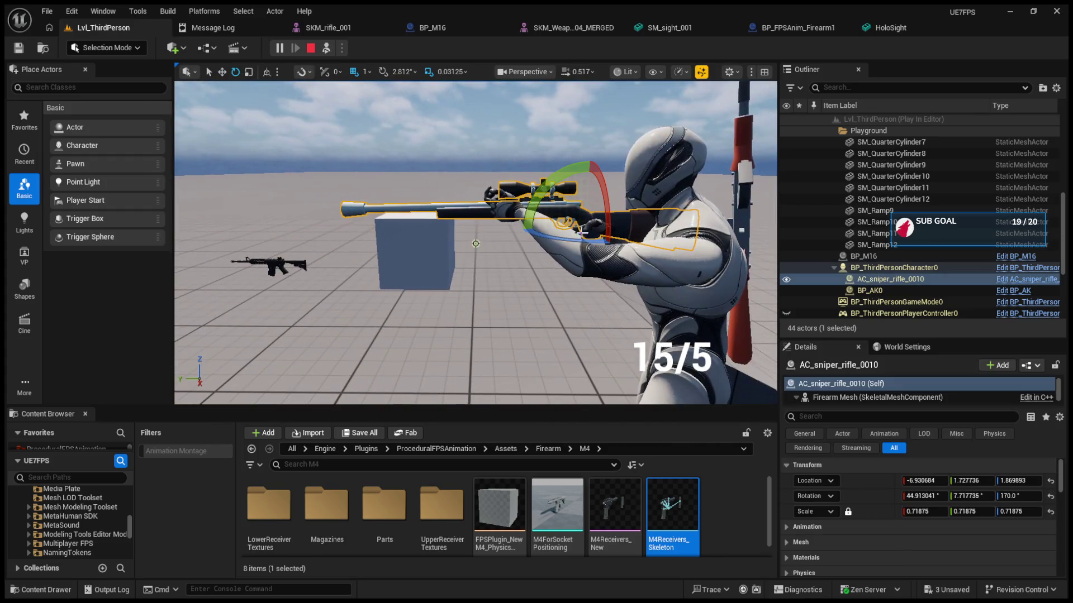
{"action": "left_click_drag", "start_coordinate": [960, 490], "coordinate": [982, 491]}
{"action": "key", "text": "F8"}
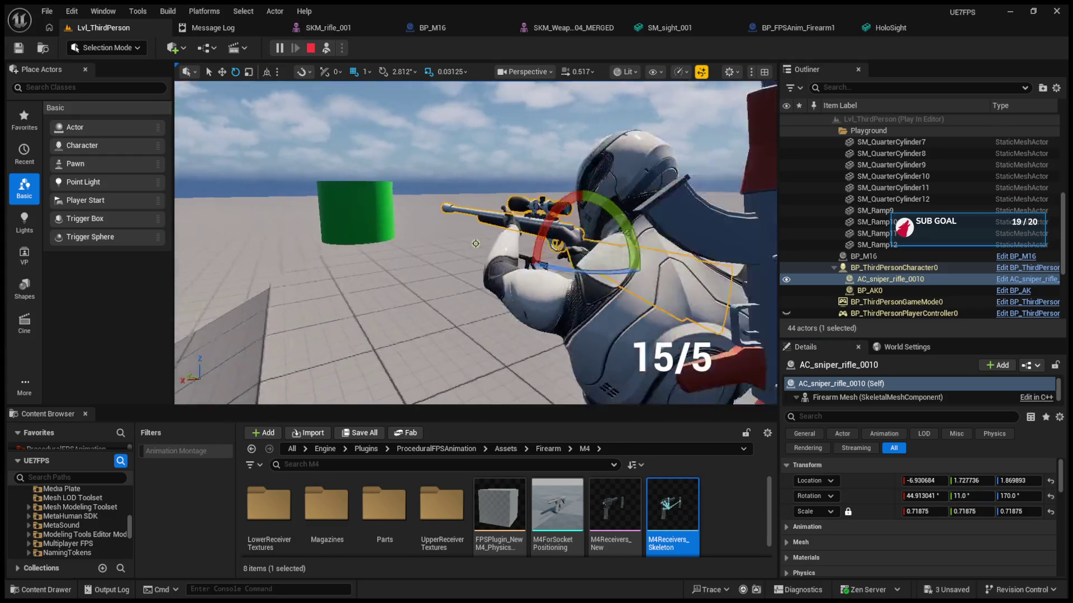
{"action": "key", "text": "F8"}
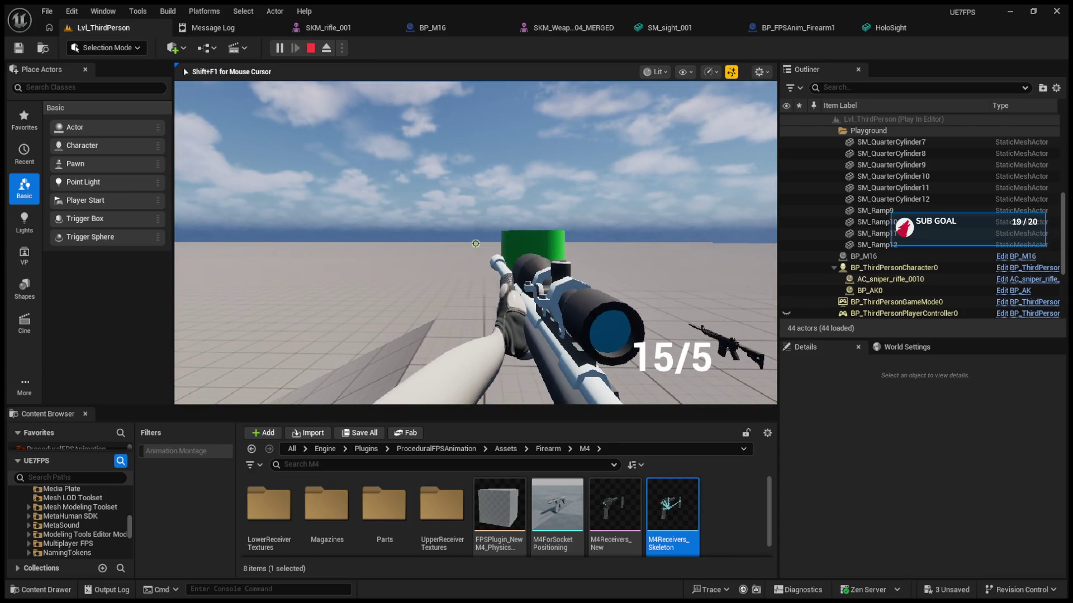
Inspect the held rifle from a wide side view, then eject and reselect it
{"action": "key", "text": "F8"}
{"action": "mouse_move", "coordinate": [569, 278]}
{"action": "left_mouse_down"}
{"action": "mouse_move", "coordinate": [559, 276]}
{"action": "mouse_move", "coordinate": [570, 274]}
{"action": "left_mouse_up"}
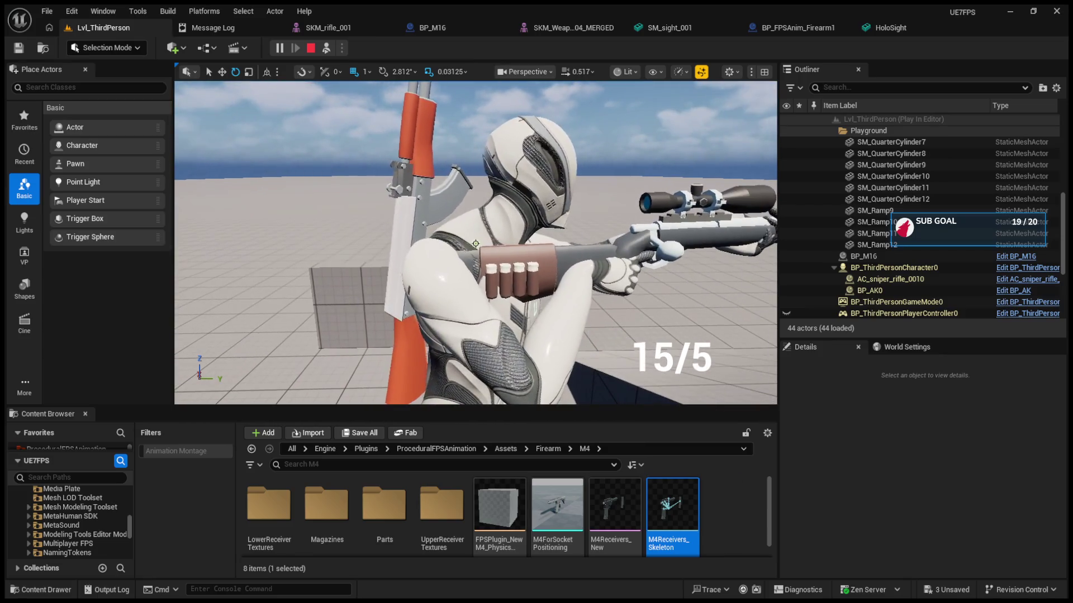
{"action": "double_click", "coordinate": [890, 279]}
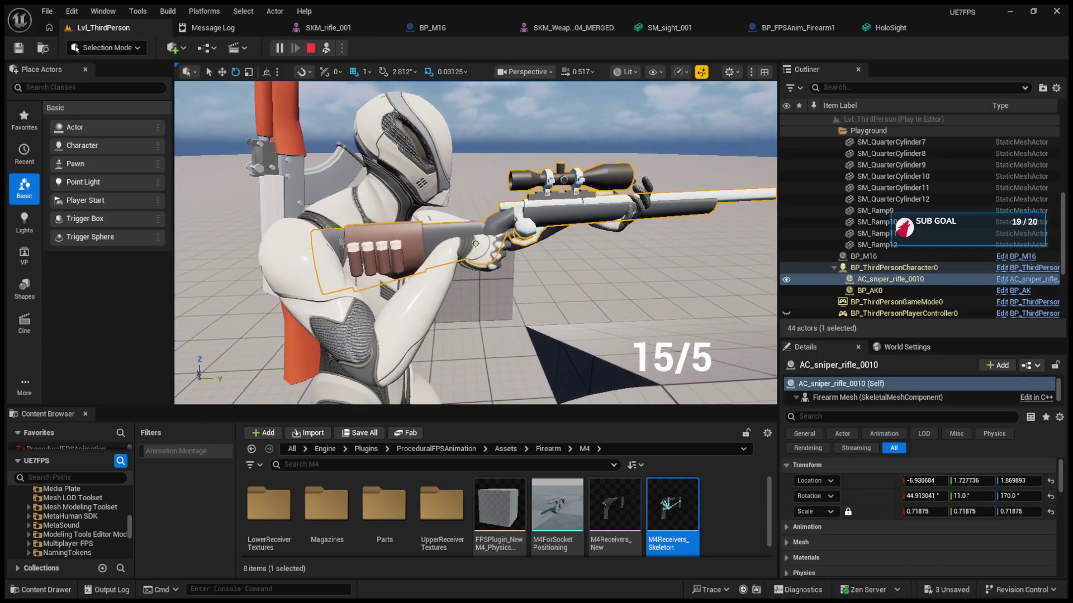
{"action": "left_click_drag", "start_coordinate": [494, 335], "coordinate": [515, 346]}
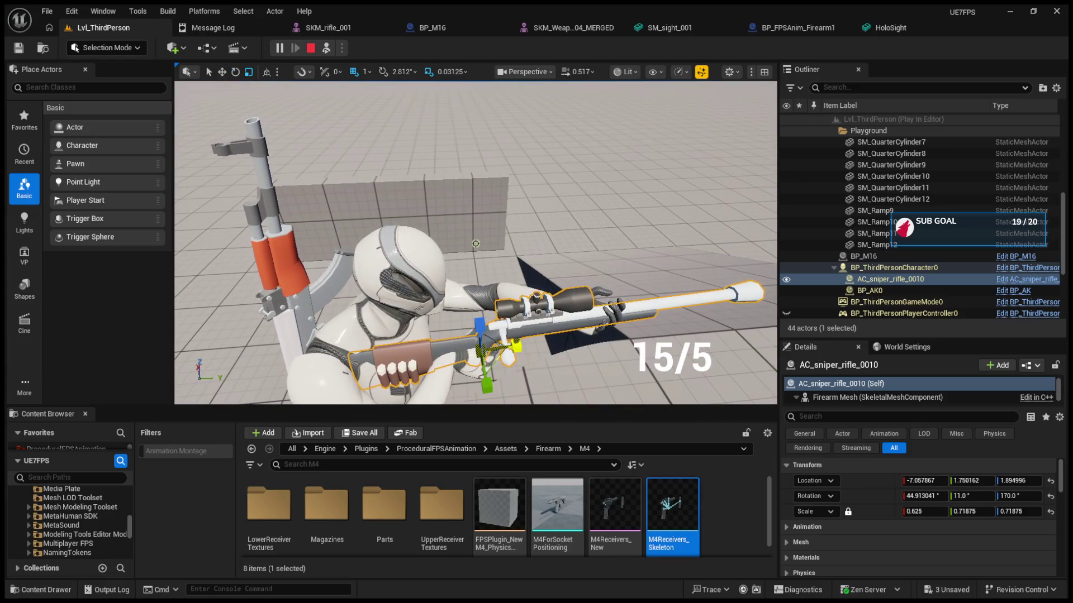
{"action": "left_click_drag", "start_coordinate": [476, 244], "coordinate": [327, 122]}
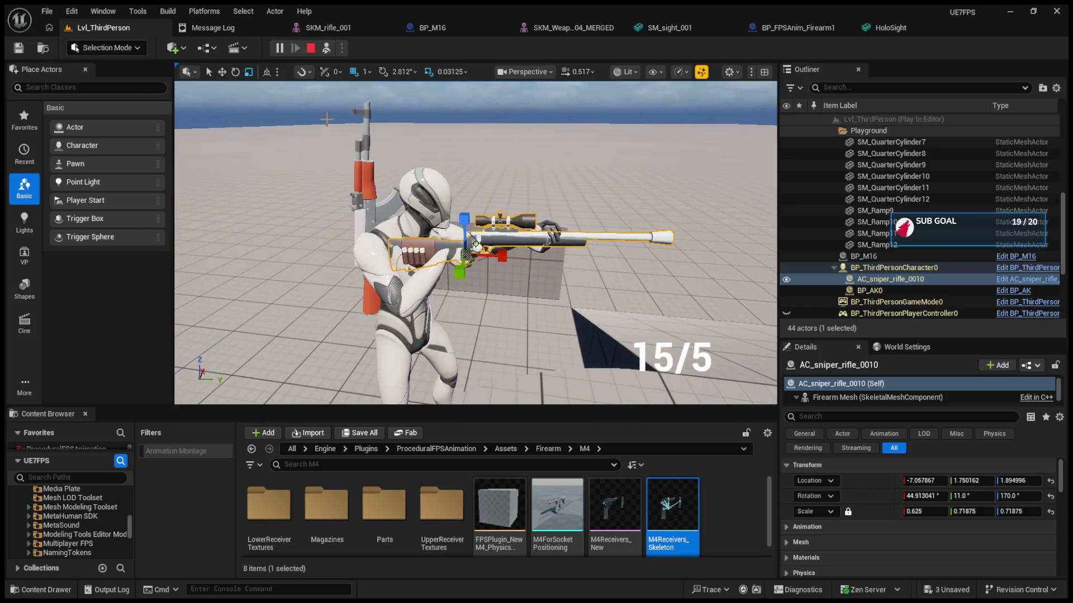
{"action": "left_click", "coordinate": [330, 51]}
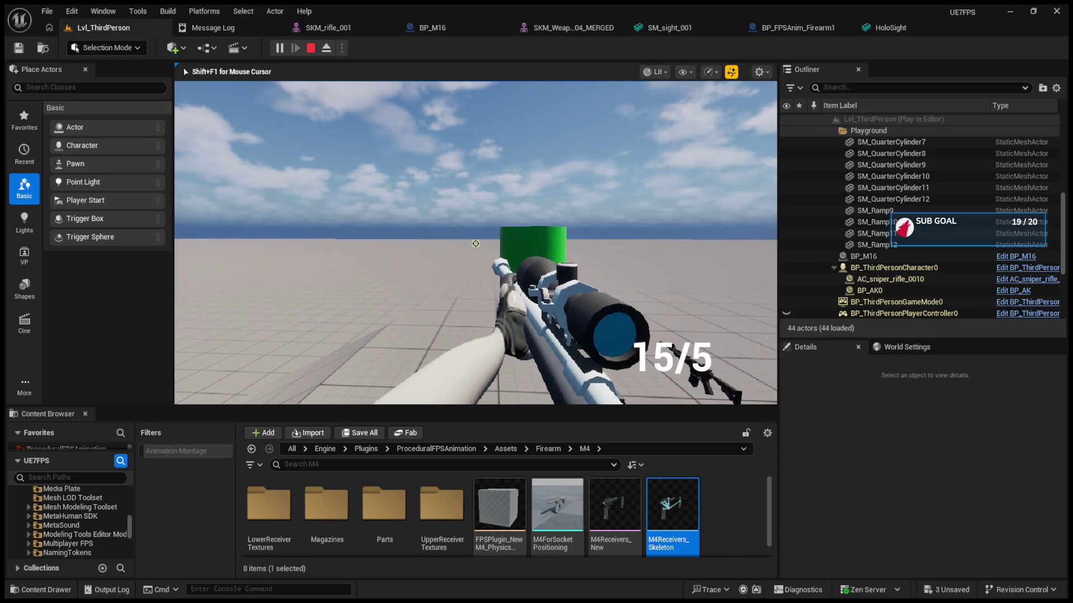
{"action": "key", "text": "F8"}
{"action": "left_click", "coordinate": [603, 352]}
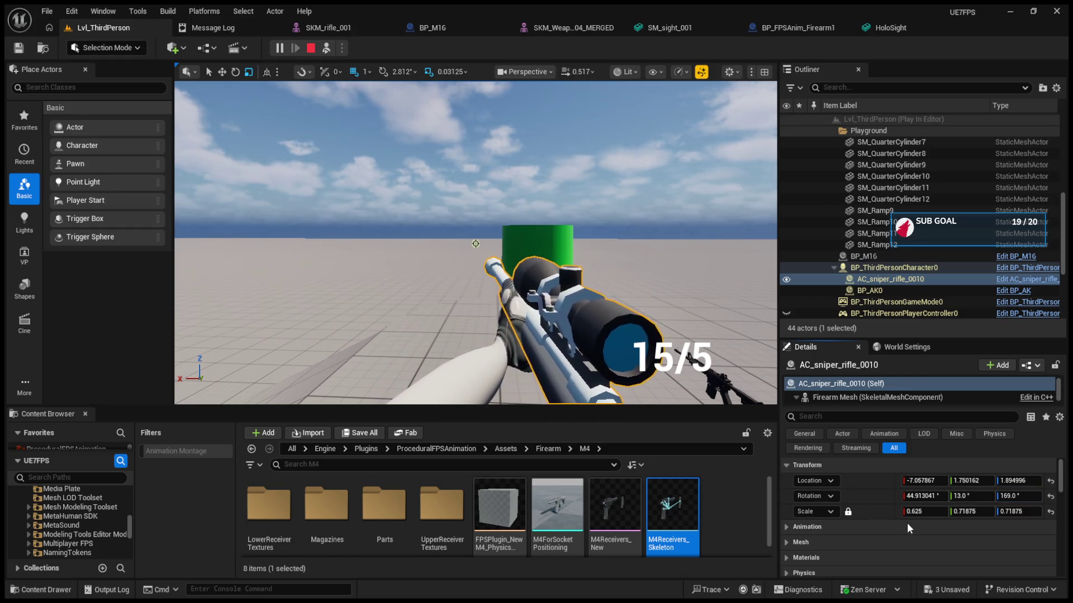
Move the camera close beside the adjusted rifle, then possess the player to aim down its scope
{"action": "left_click_drag", "start_coordinate": [571, 350], "coordinate": [561, 330]}
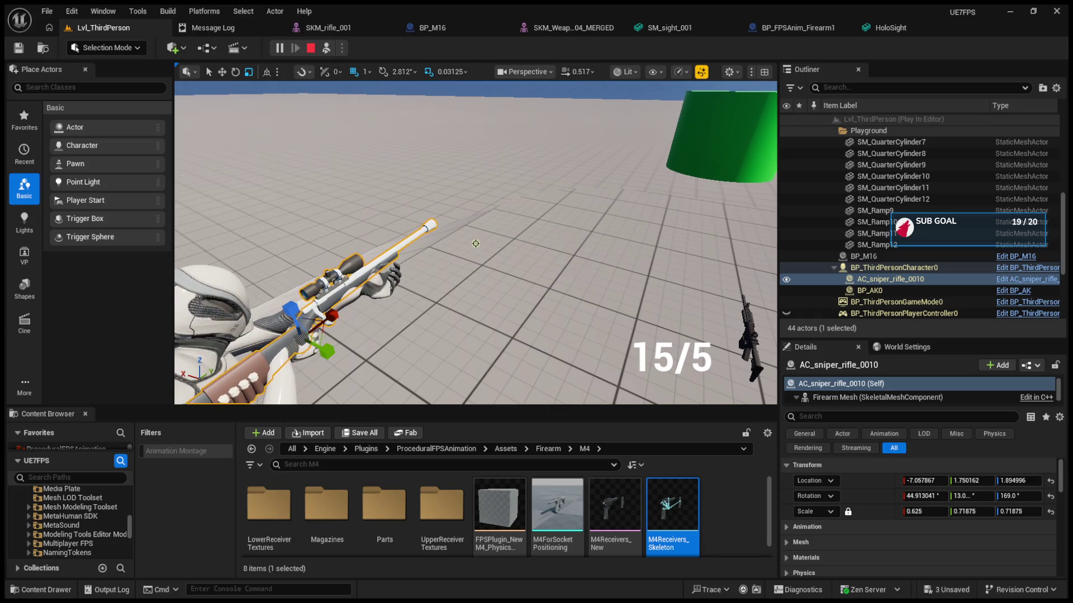
{"action": "key", "text": "F8"}
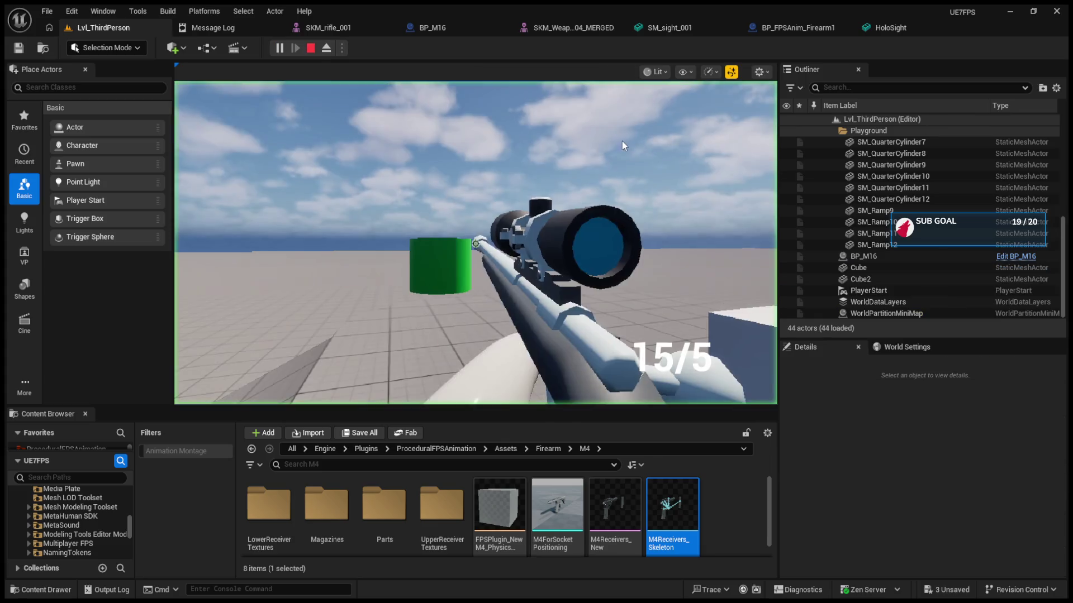
Stop the session, start a fresh play-test, eject, and select the character's held rifle
{"action": "right_click", "coordinate": [476, 243]}
{"action": "key", "text": "Escape"}
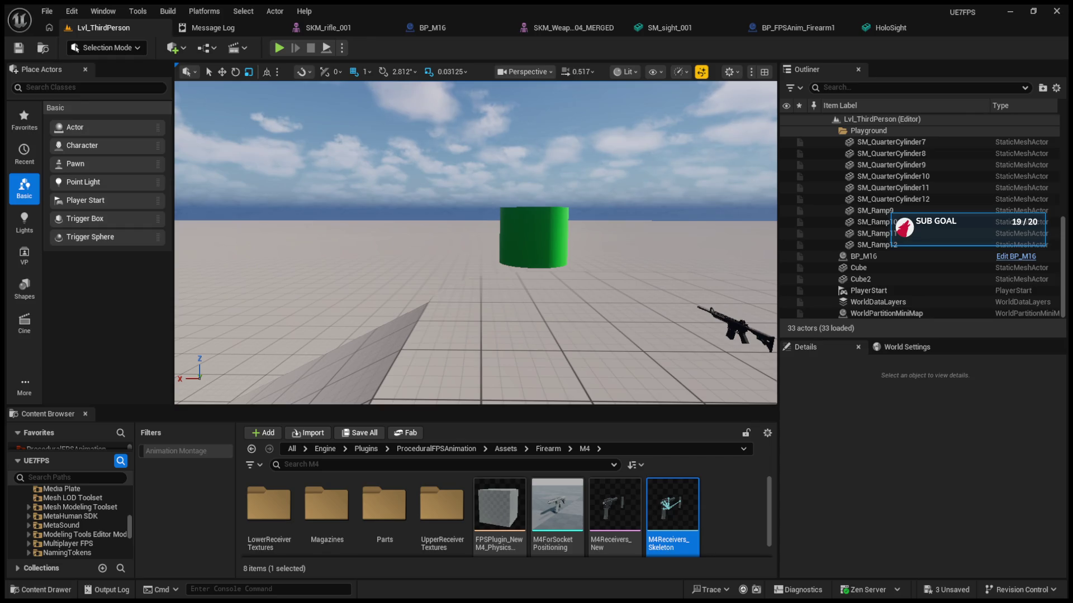
{"action": "left_click", "coordinate": [278, 48]}
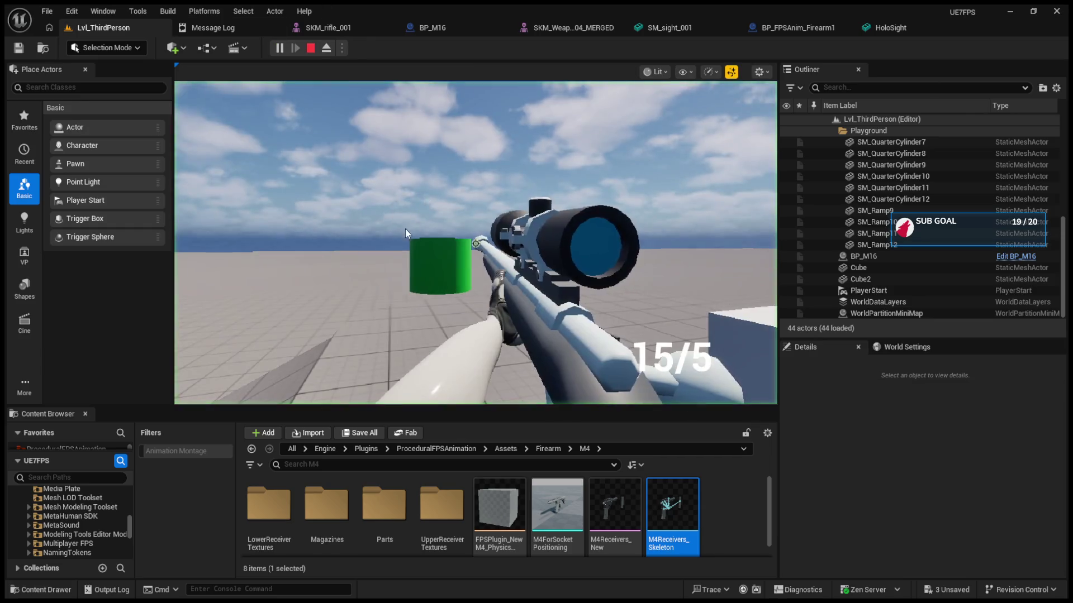
{"action": "left_click", "coordinate": [405, 231]}
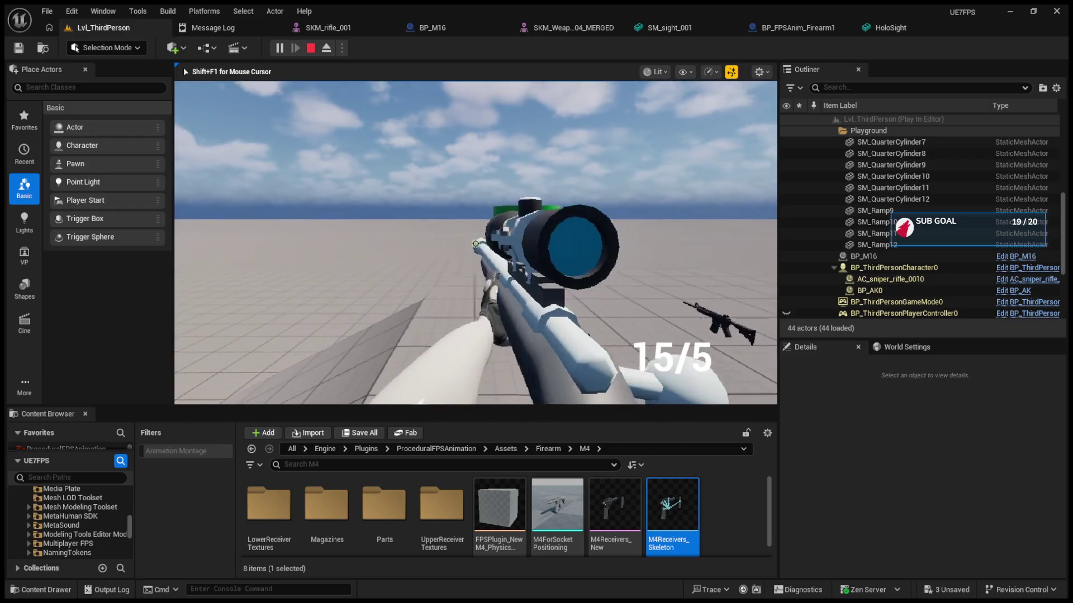
{"action": "key", "text": "F8"}
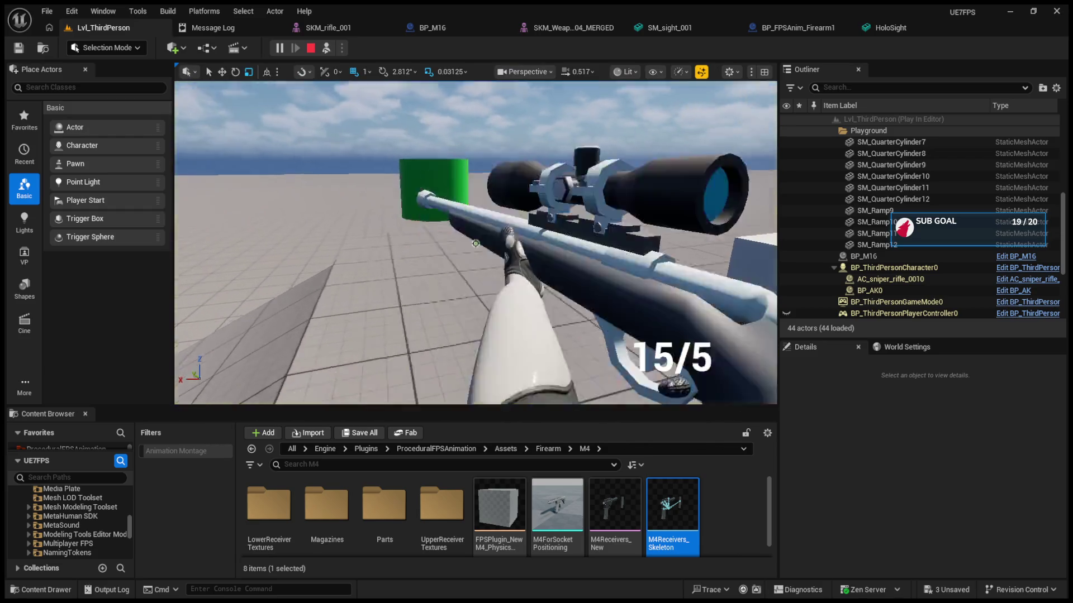
{"action": "key", "text": "s"}
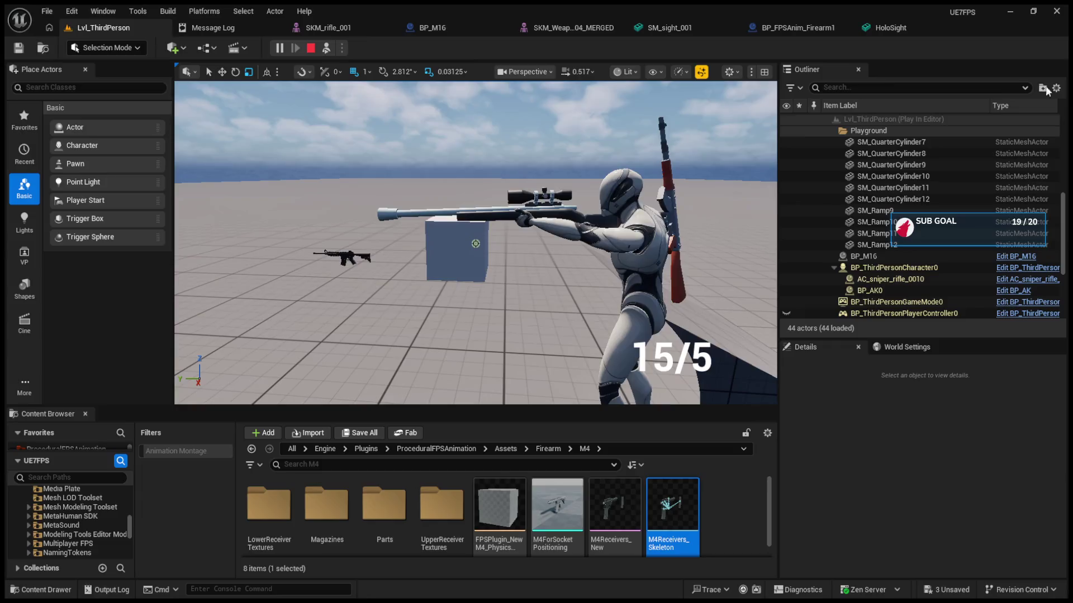
{"action": "left_click", "coordinate": [496, 218]}
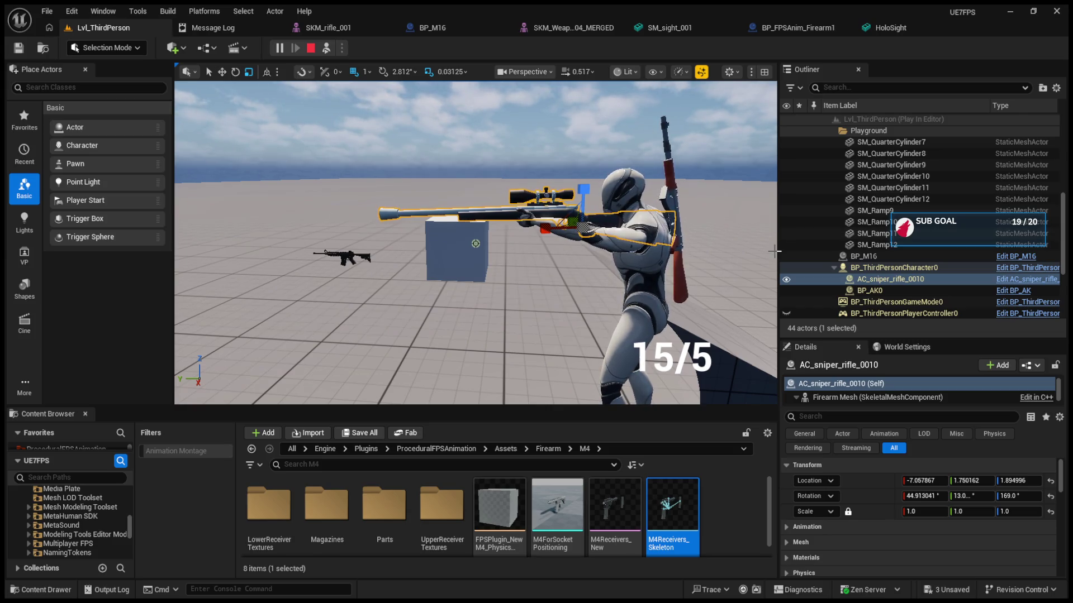
Eject, select the held rifle, and set its uniform scale to 0.705
{"action": "left_click", "coordinate": [327, 48]}
{"action": "key", "text": "F8"}
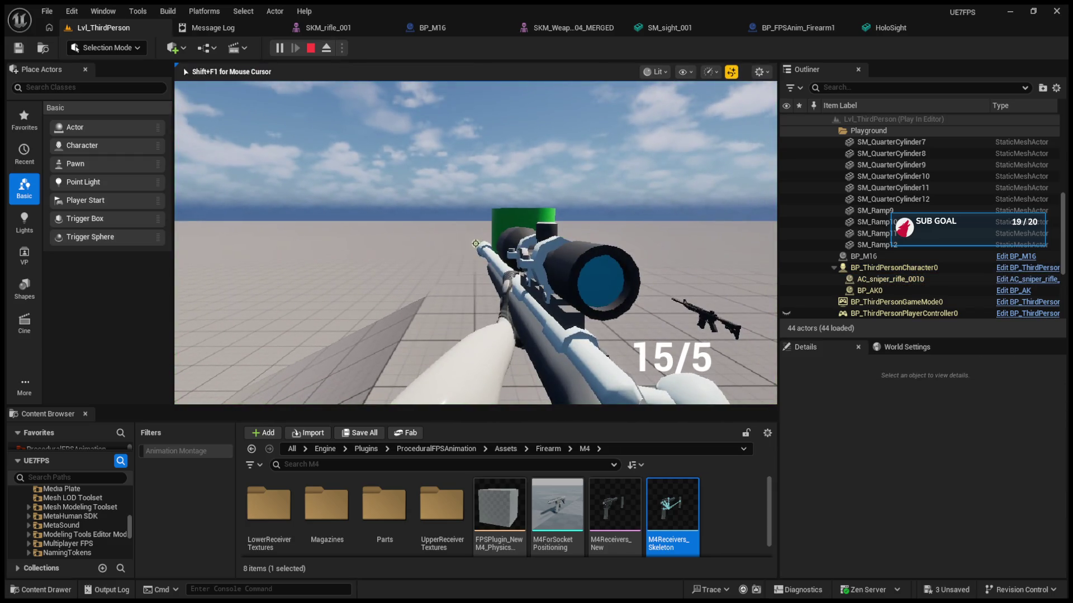
{"action": "left_click", "coordinate": [890, 279]}
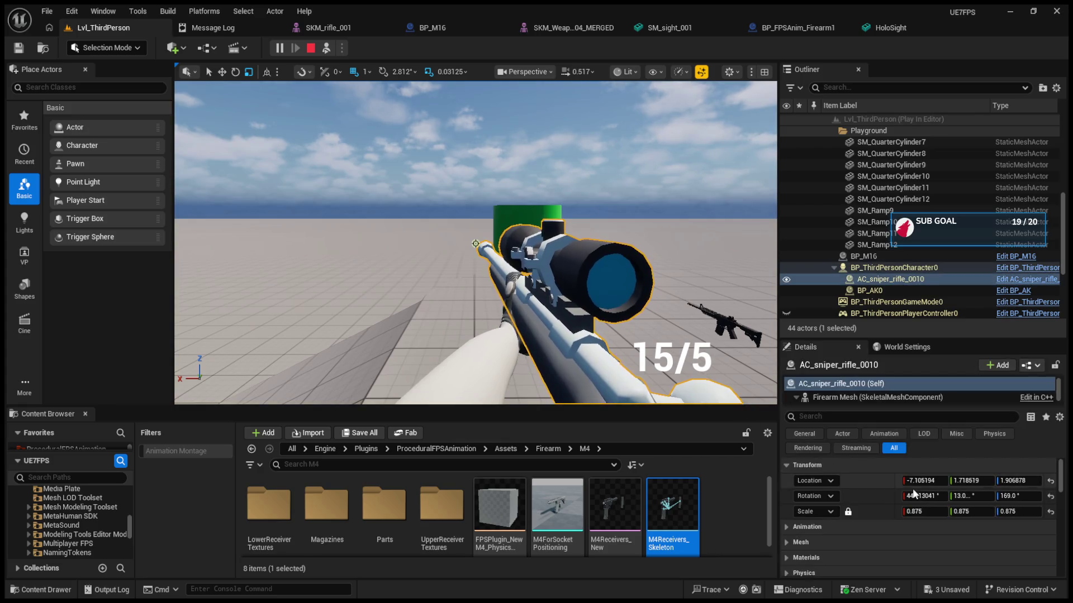
{"action": "type", "text": "0.7525"}
{"action": "key", "text": "Return"}
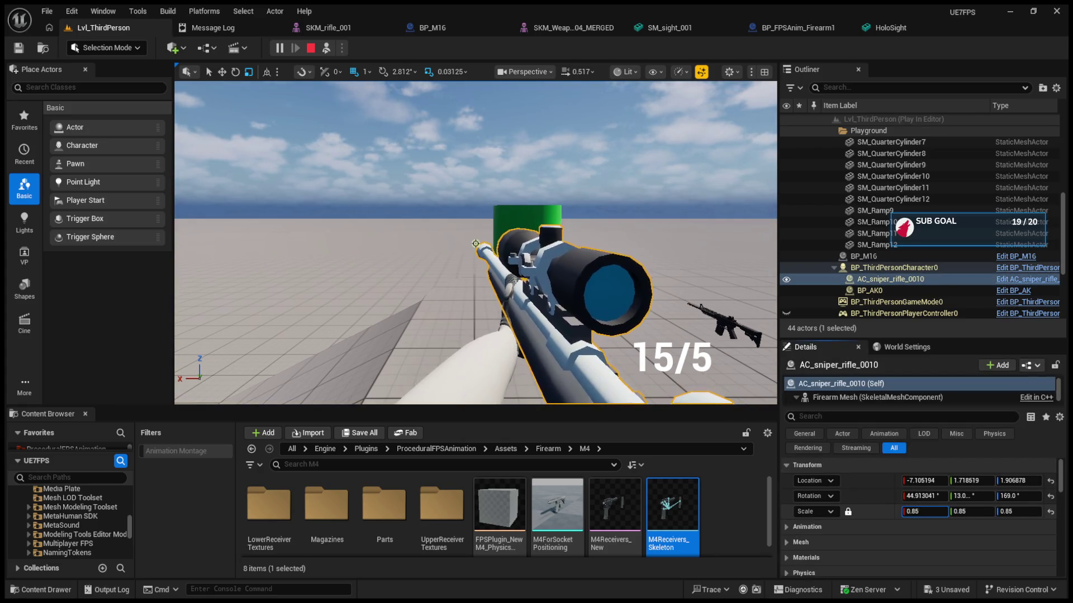
{"action": "type", "text": "0.705"}
{"action": "key", "text": "Return"}
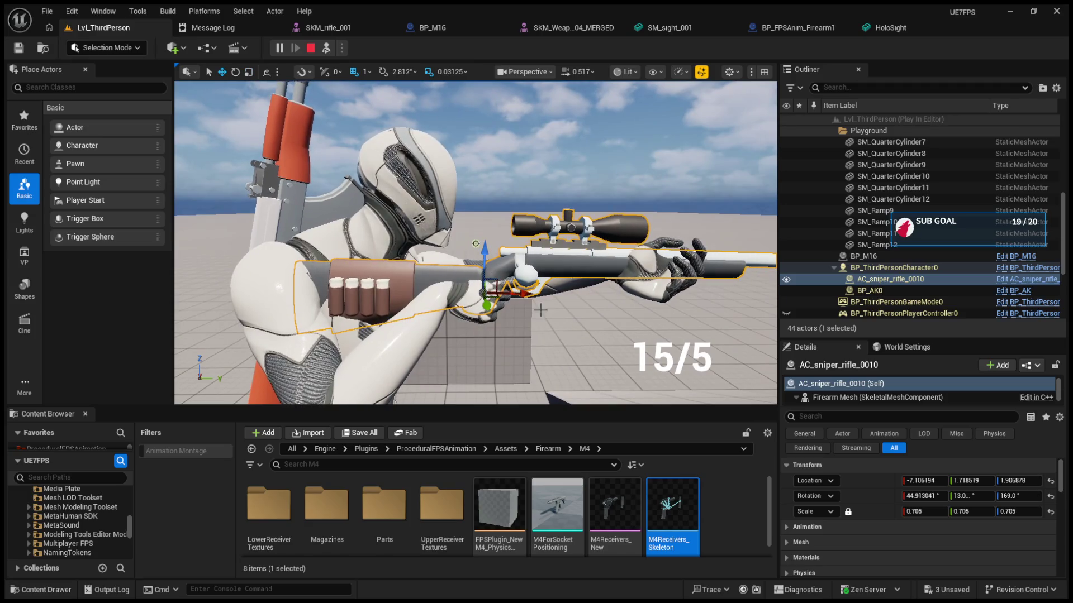
Raise the rifle slightly in the character's hands and return to first-person play
{"action": "scroll", "coordinate": [476, 244], "scroll_direction": "up", "scroll_amount": 3}
{"action": "left_click_drag", "start_coordinate": [484, 250], "coordinate": [476, 243]}
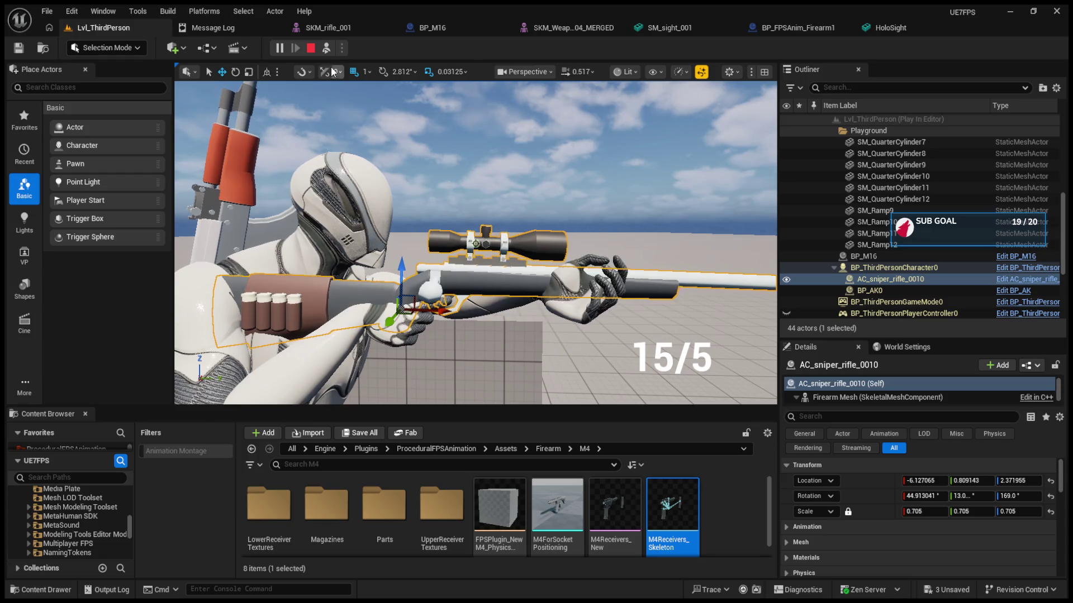
{"action": "left_click", "coordinate": [327, 48]}
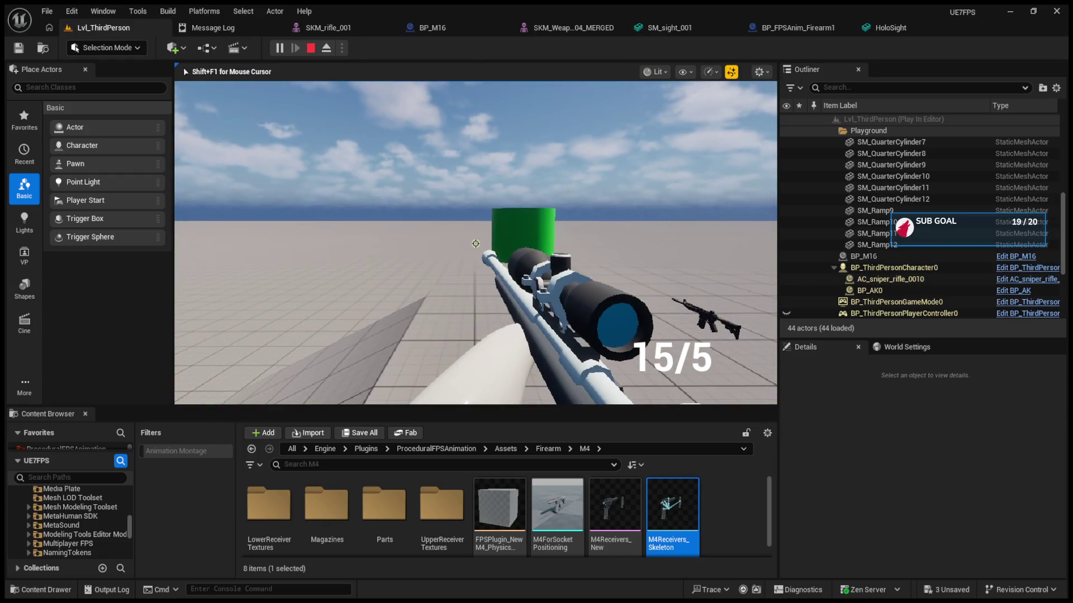
{"action": "key", "text": "F8"}
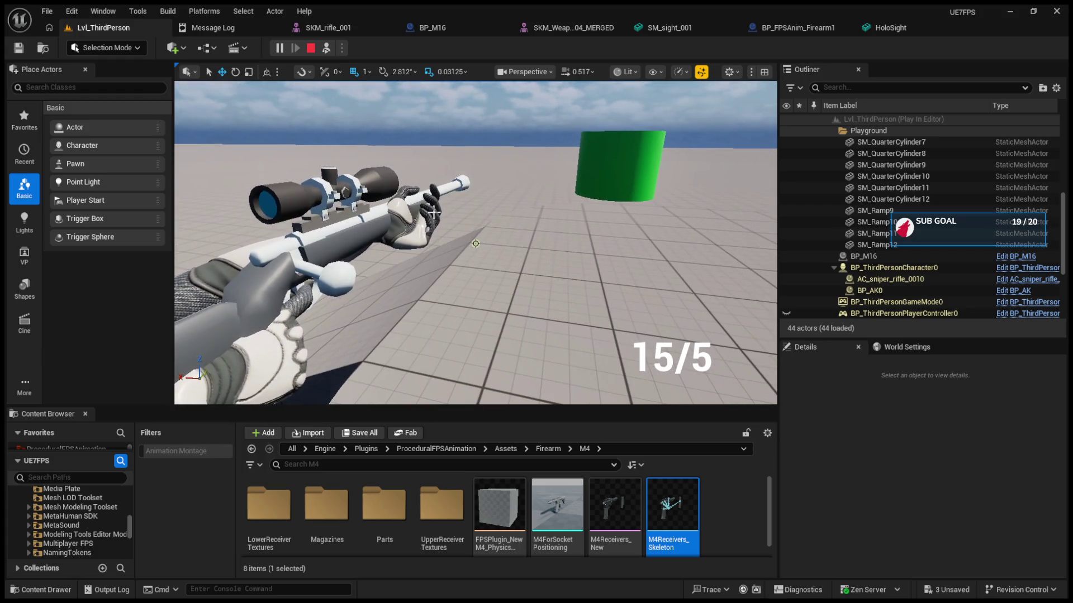
{"action": "left_click", "coordinate": [465, 289]}
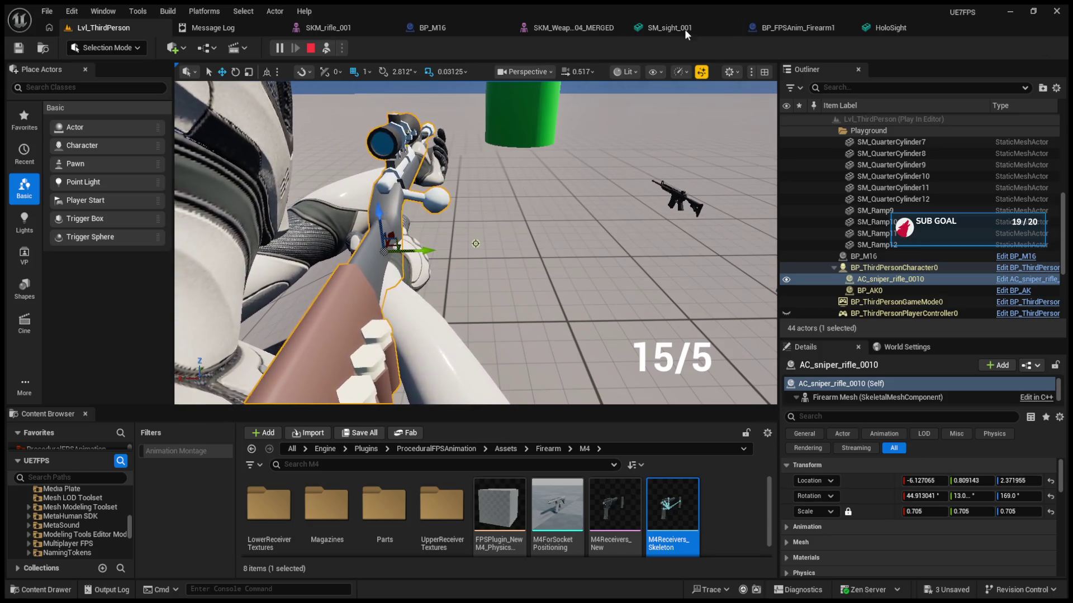
{"action": "left_click", "coordinate": [324, 48]}
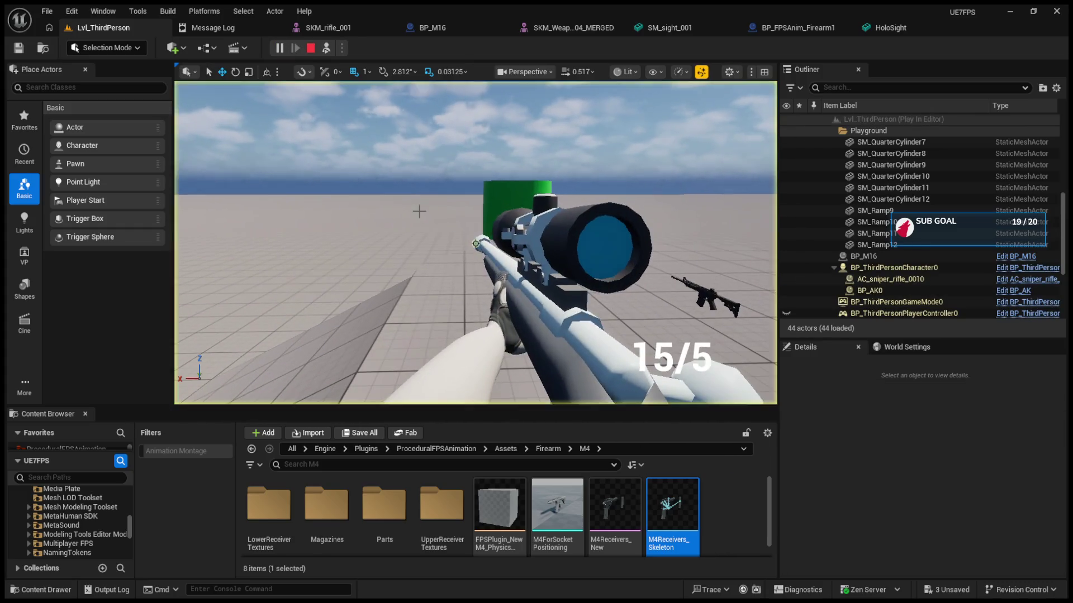
{"action": "key", "text": "F8"}
Shrink the held sniper rifle to 0.59375 scale, move it to -7.30, 1.04, 2.48, and resume play
{"action": "double_click", "coordinate": [890, 280]}
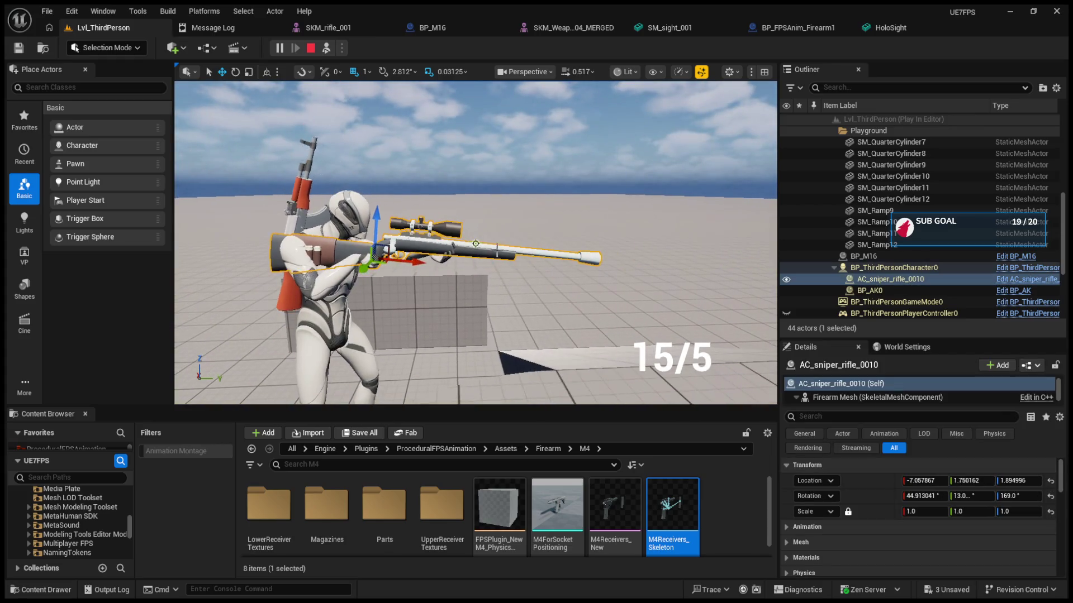
{"action": "scroll", "coordinate": [449, 272], "scroll_direction": "up", "scroll_amount": 5}
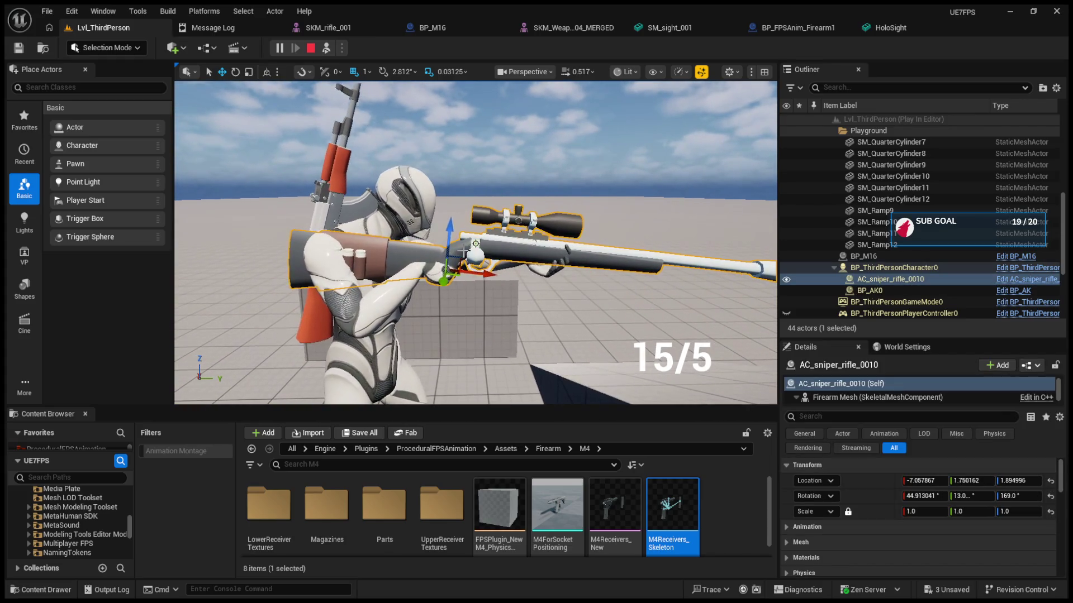
{"action": "mouse_move", "coordinate": [448, 272]}
{"action": "left_mouse_down"}
{"action": "mouse_move", "coordinate": [435, 291]}
{"action": "mouse_move", "coordinate": [441, 282]}
{"action": "left_mouse_up"}
{"action": "key", "text": "w"}
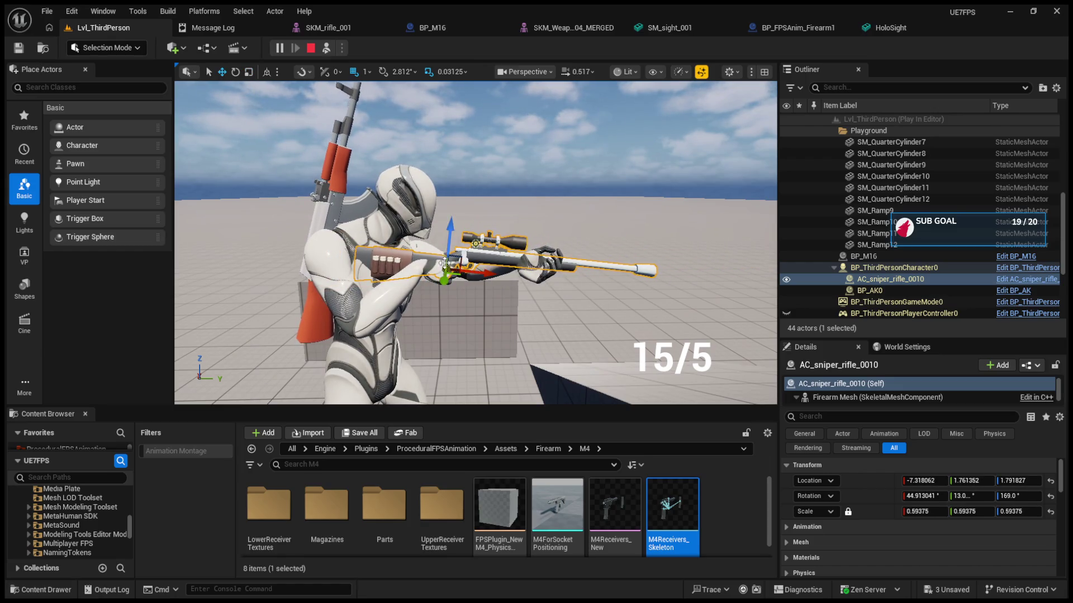
{"action": "left_click_drag", "start_coordinate": [448, 245], "coordinate": [449, 230]}
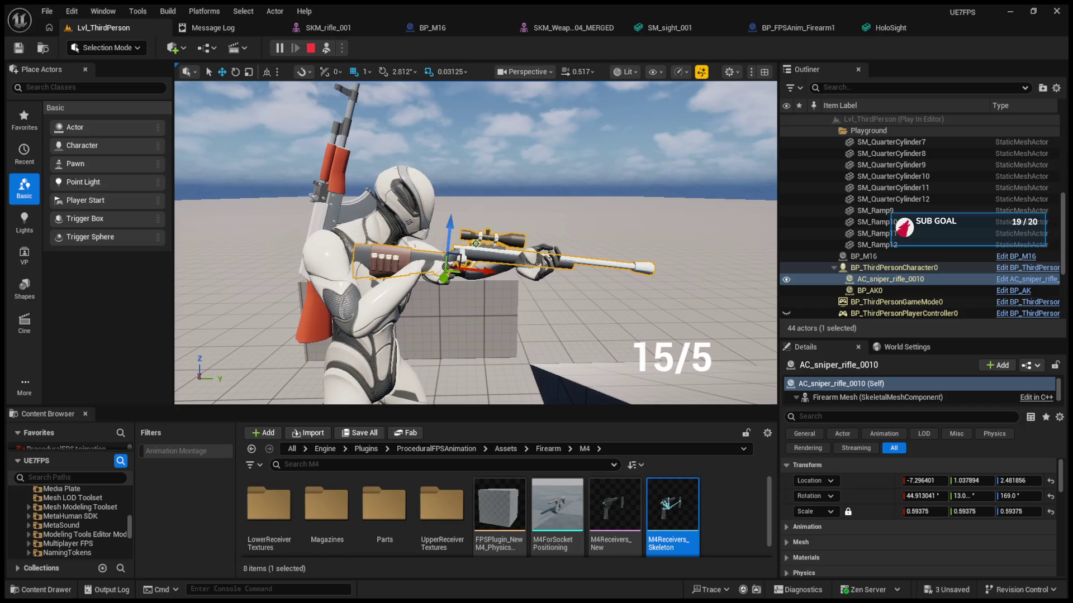
{"action": "left_click", "coordinate": [328, 49]}
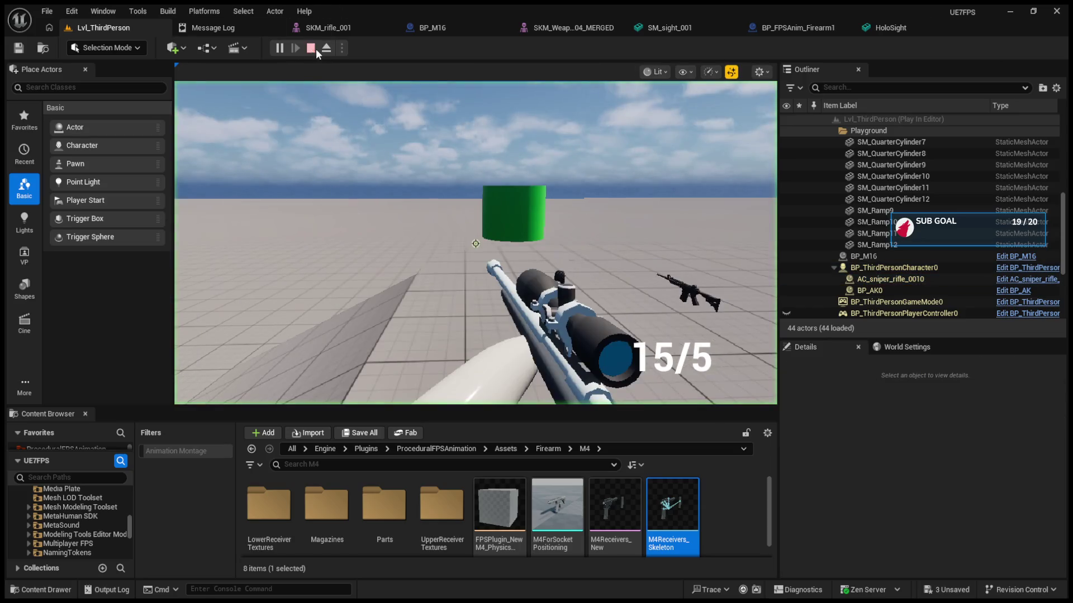
Stop the play test, then start a fresh Play-in-Editor session
{"action": "left_click", "coordinate": [310, 49]}
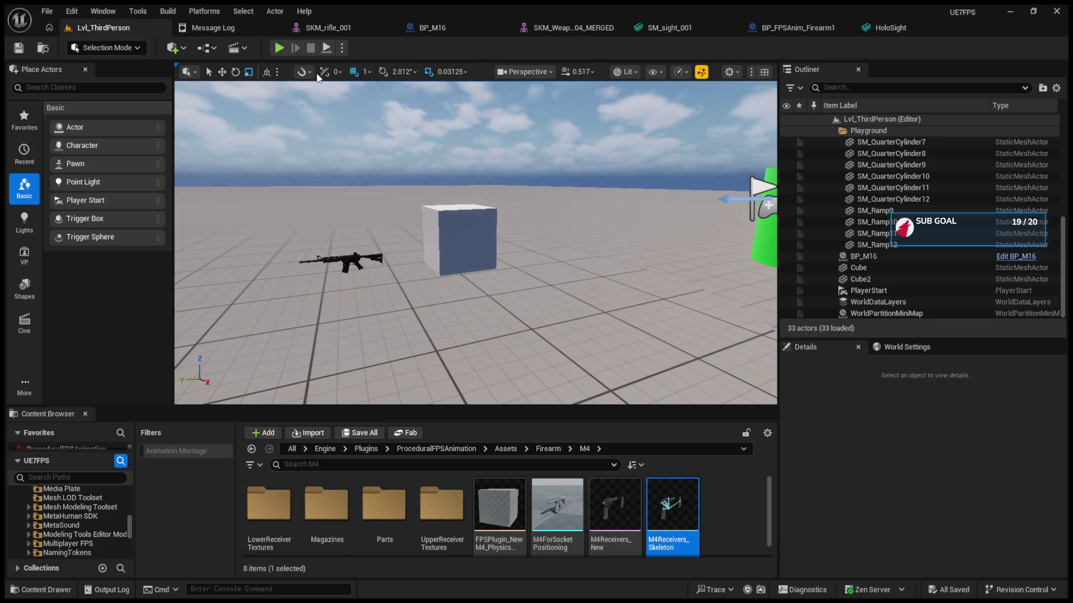
{"action": "left_click", "coordinate": [279, 48]}
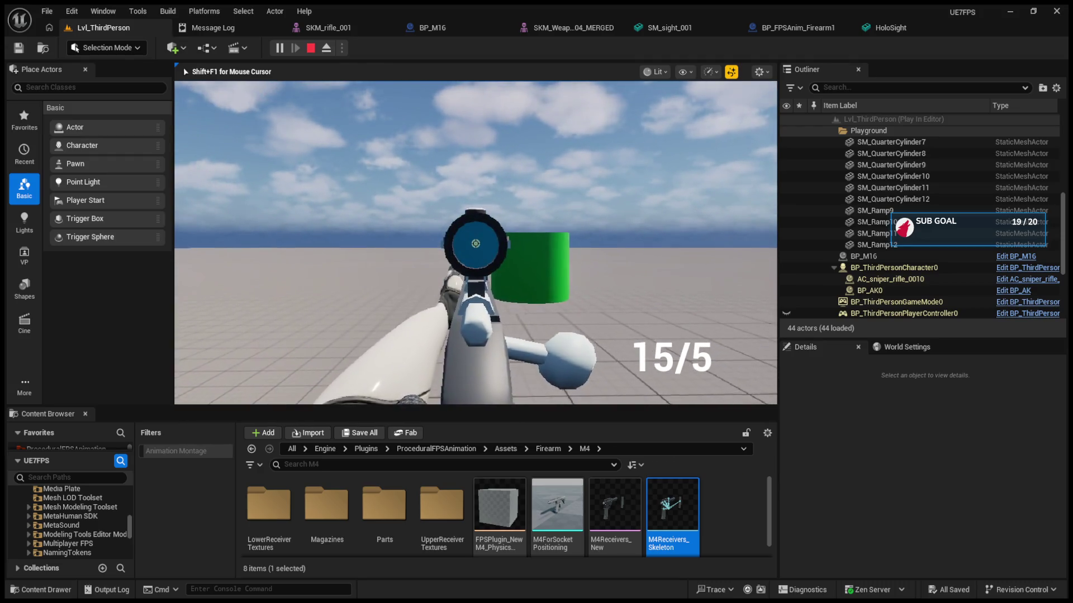
{"action": "key", "text": "Escape"}
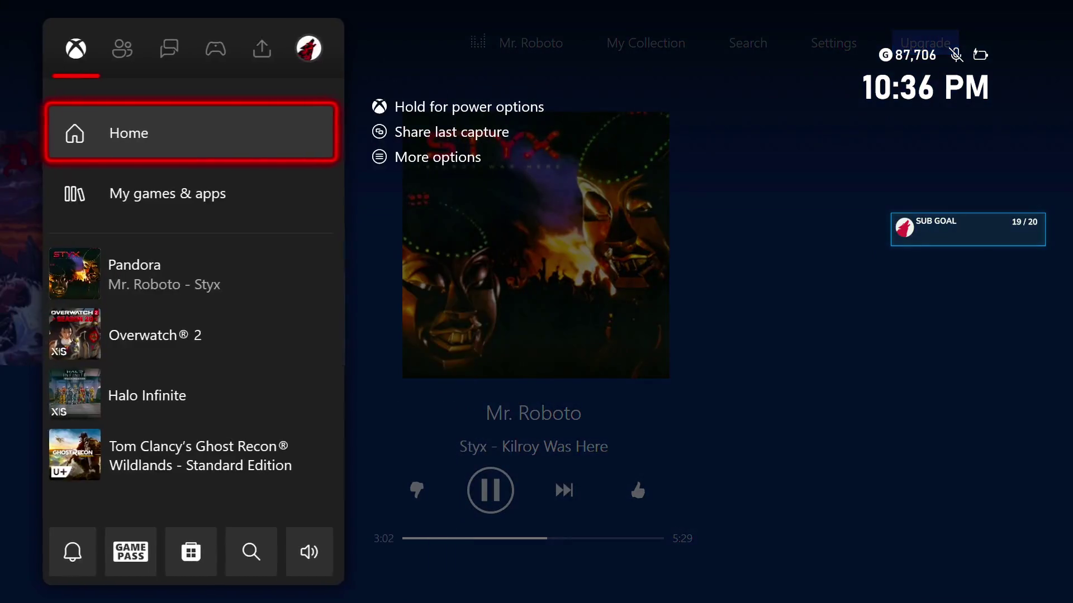
Resume Battlefield 6 Season 1 from the guide's games list
{"action": "key", "text": "Down"}
{"action": "key", "text": "Down"}
{"action": "key", "text": "Down"}
{"action": "key", "text": "Up"}
{"action": "key", "text": "Up"}
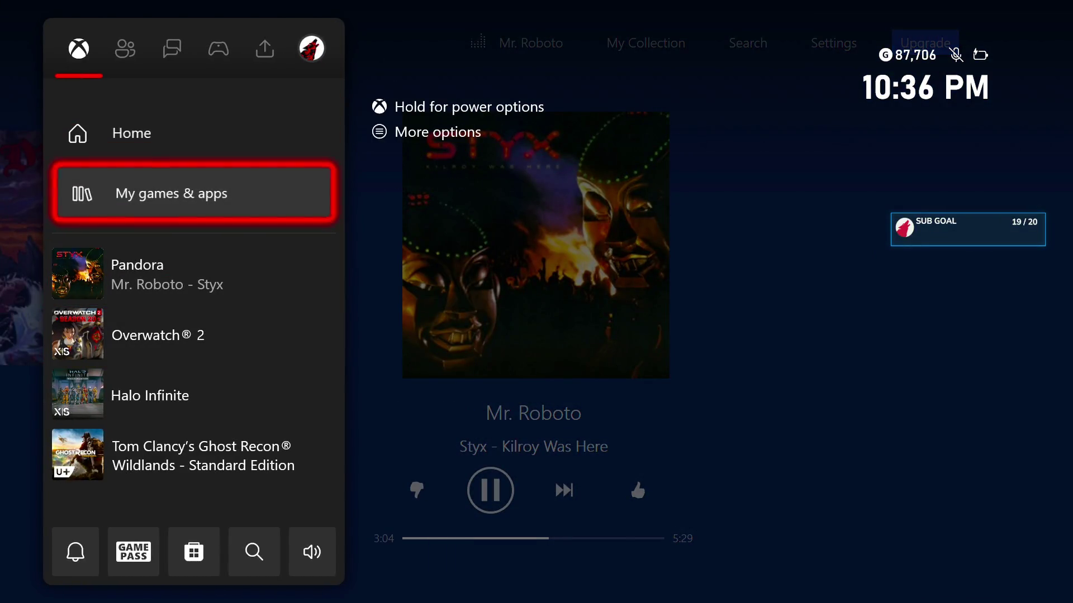
{"action": "key", "text": "Return"}
{"action": "key", "text": "Down"}
{"action": "key", "text": "Down"}
{"action": "key", "text": "Right"}
{"action": "key", "text": "Return"}
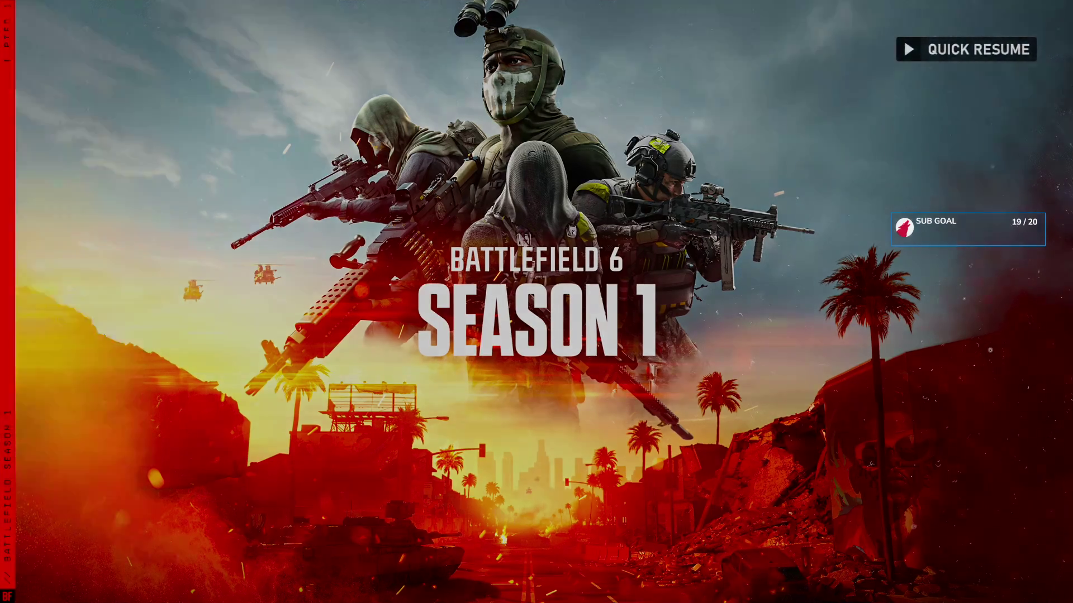
Raise the Pandora music volume from the guide and return to the game
{"action": "key", "text": "super"}
{"action": "key", "text": "Down"}
{"action": "key", "text": "Return"}
{"action": "key", "text": "Right"}
{"action": "key", "text": "Right"}
{"action": "key", "text": "Right"}
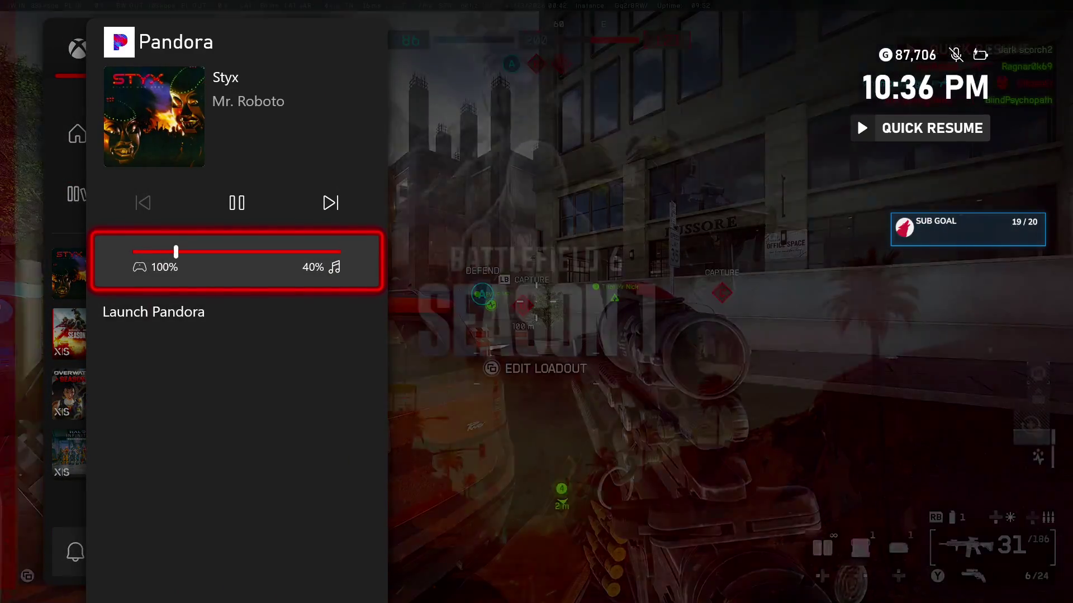
{"action": "key", "text": "Escape"}
{"action": "key", "text": "Escape"}
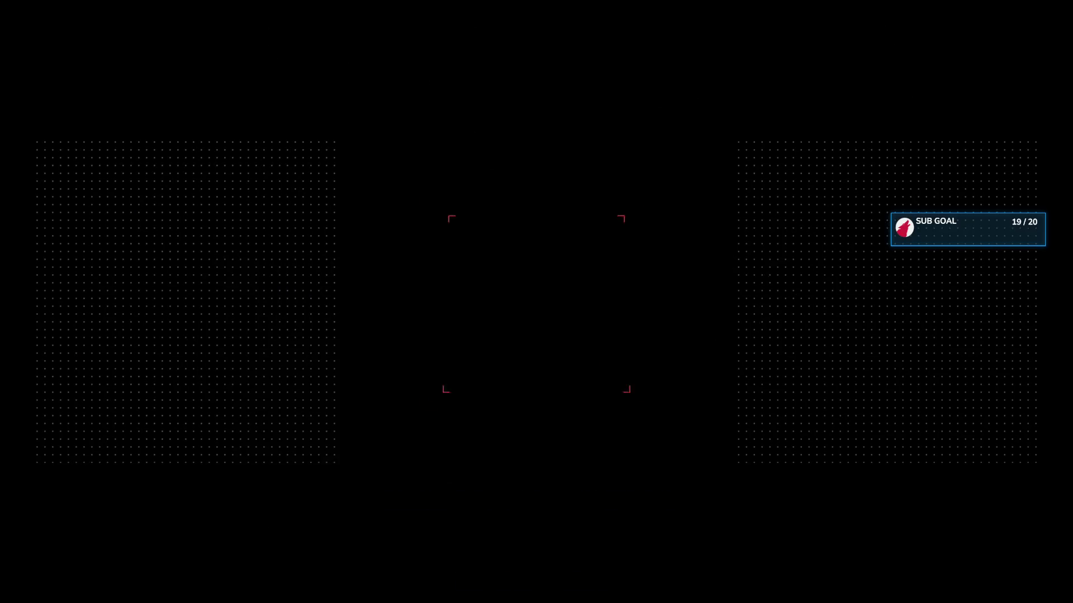
Start Pandora music playing and dismiss the connection failed message
{"action": "key", "text": "super"}
{"action": "key", "text": "Down"}
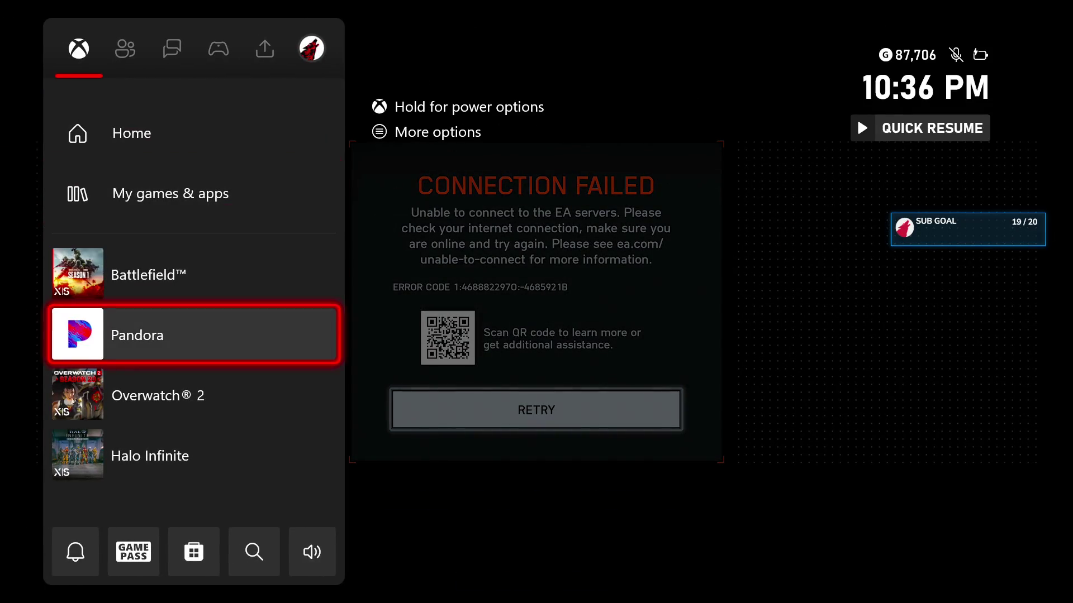
{"action": "key", "text": "Return"}
{"action": "key", "text": "Return"}
{"action": "key", "text": "Escape"}
{"action": "key", "text": "Return"}
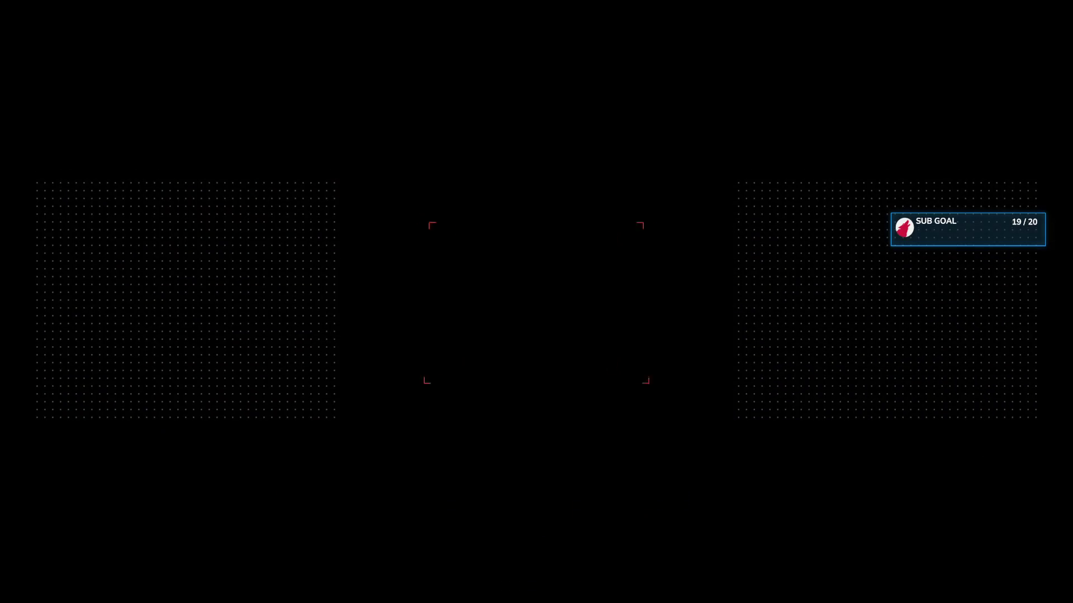
{"action": "key", "text": "Return"}
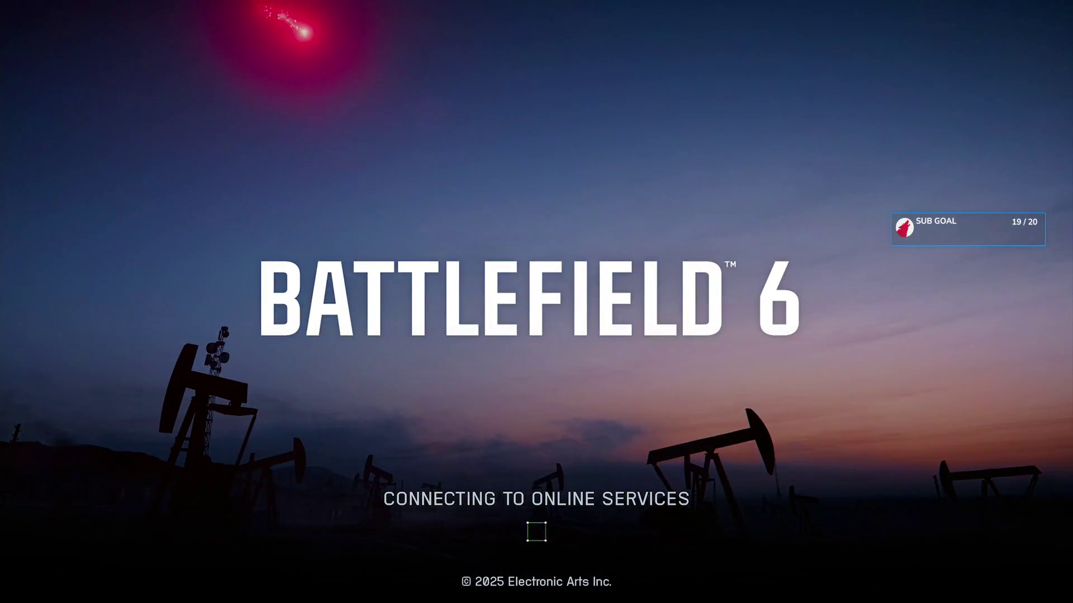
Launch the Pandora app full screen from the guide
{"action": "key", "text": "super"}
{"action": "key", "text": "Down"}
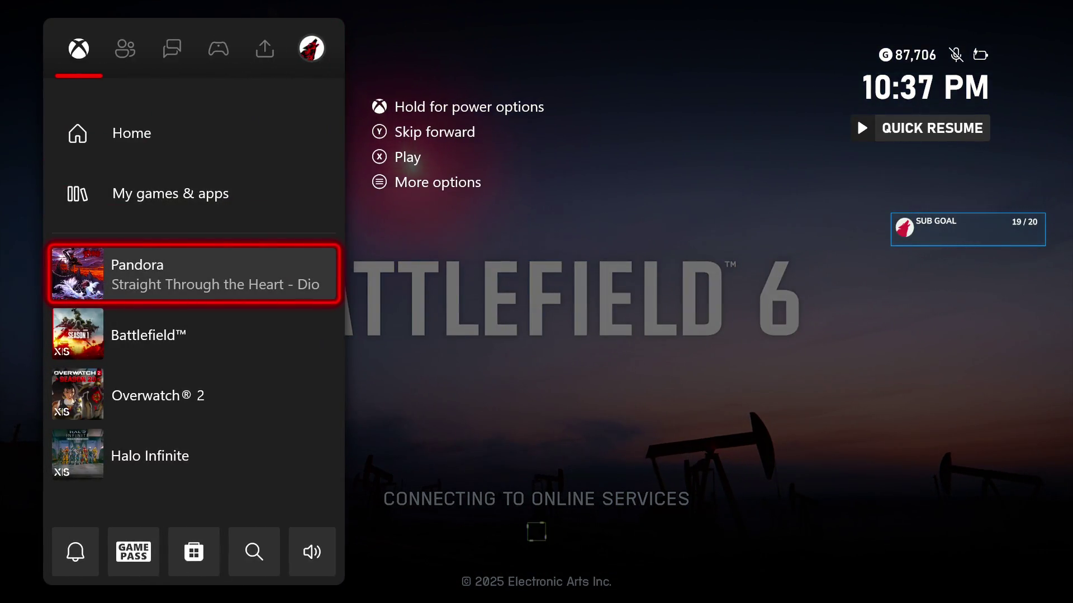
{"action": "key", "text": "Return"}
{"action": "key", "text": "Down"}
{"action": "key", "text": "Return"}
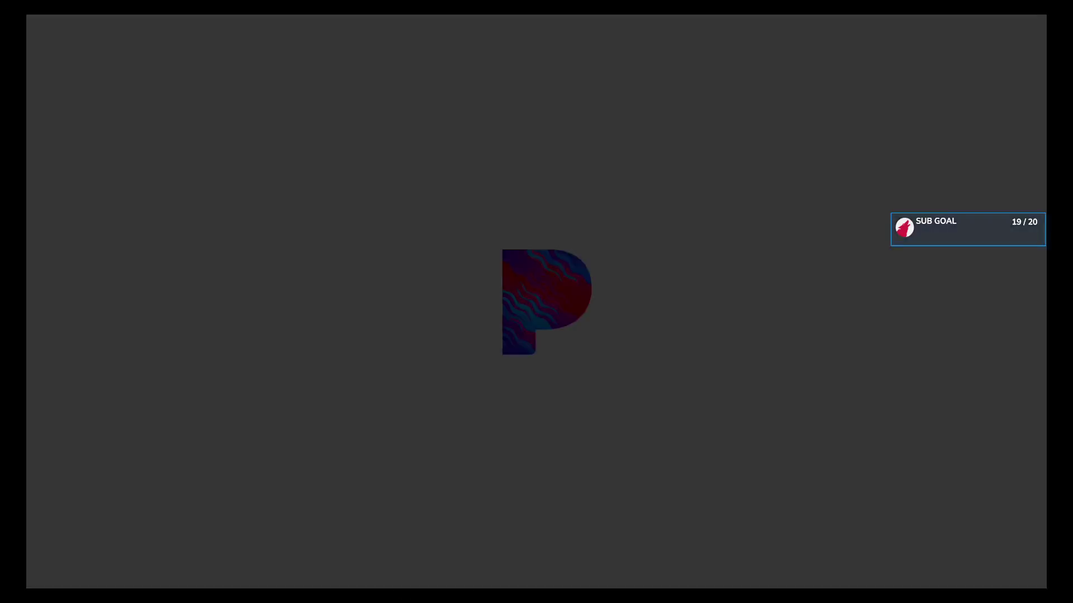
Give the Dio track a thumbs up and browse back to the Journey track
{"action": "key", "text": "Down"}
{"action": "key", "text": "Right"}
{"action": "key", "text": "Return"}
{"action": "key", "text": "Left"}
{"action": "key", "text": "Left"}
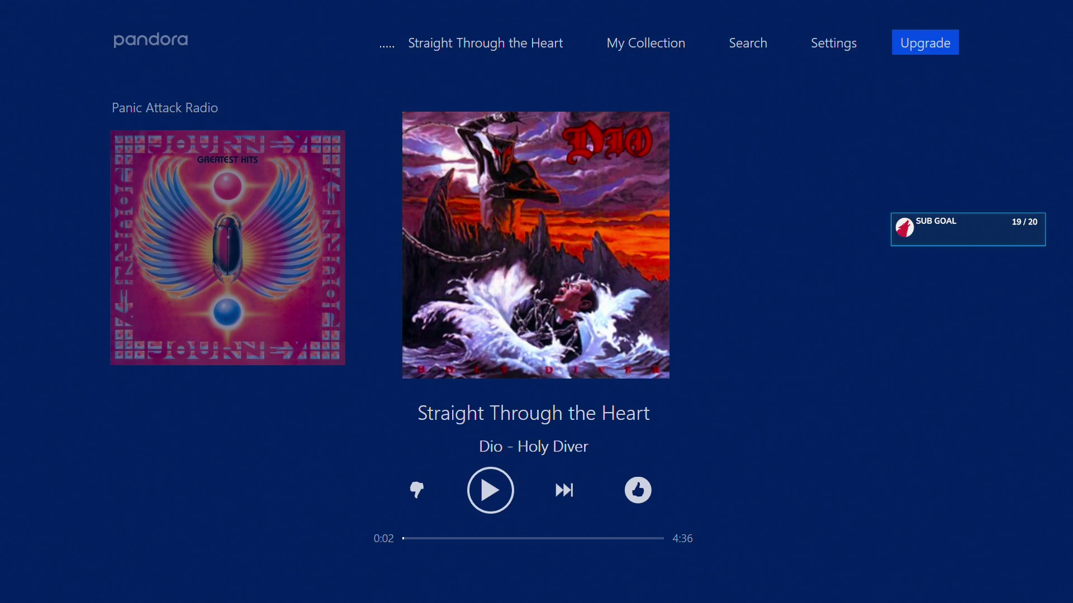
{"action": "key", "text": "Left"}
{"action": "key", "text": "Up"}
{"action": "key", "text": "Left"}
{"action": "key", "text": "Down"}
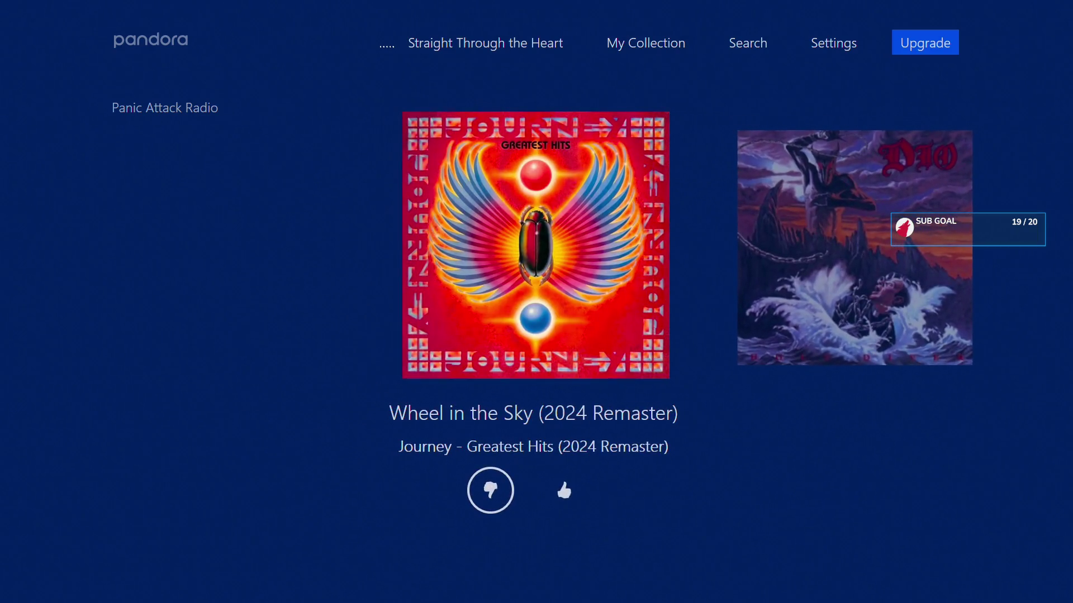
Quit the Pandora app through its options in the console guide
{"action": "key", "text": "Up"}
{"action": "key", "text": "Right"}
{"action": "key", "text": "Down"}
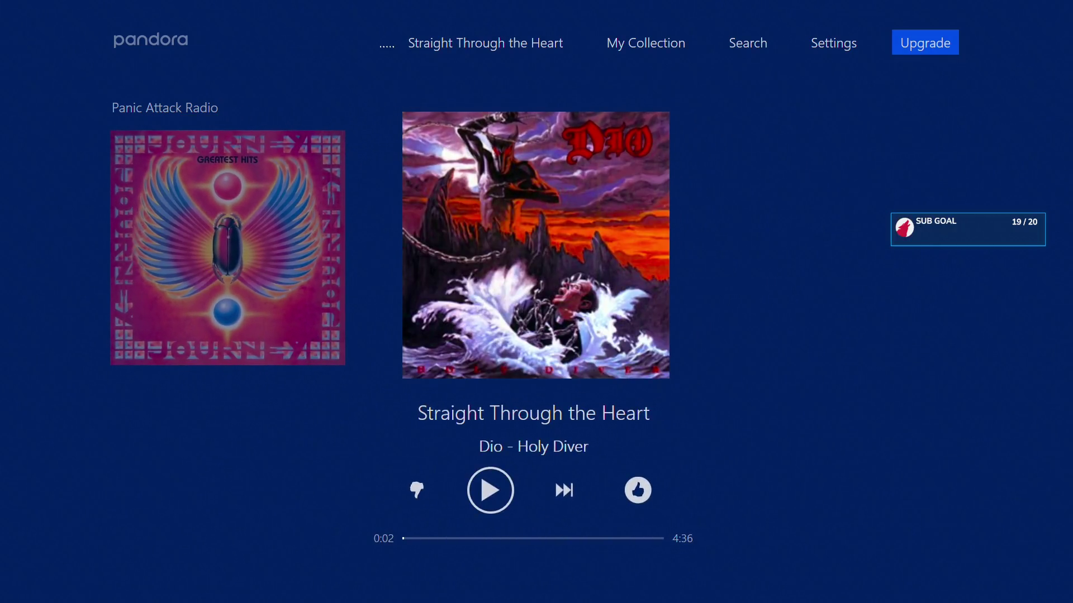
{"action": "key", "text": "super"}
{"action": "key", "text": "Menu"}
{"action": "key", "text": "Down"}
{"action": "key", "text": "Down"}
{"action": "key", "text": "Down"}
{"action": "key", "text": "Return"}
{"action": "key", "text": "Down"}
{"action": "key", "text": "Down"}
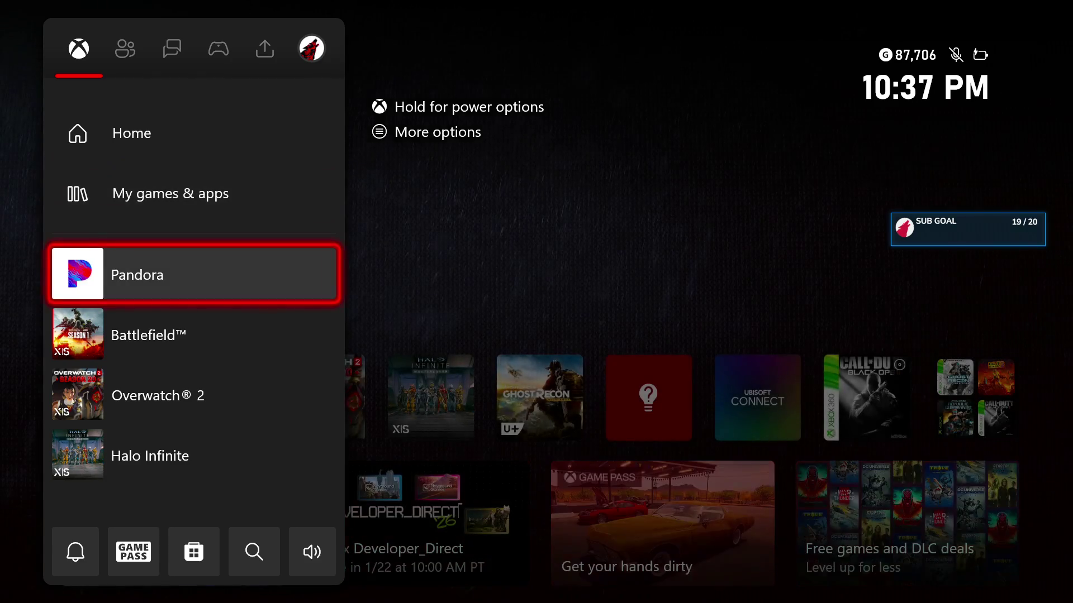
Close the Pandora playback panel and launch Battlefield 6
{"action": "key", "text": "Return"}
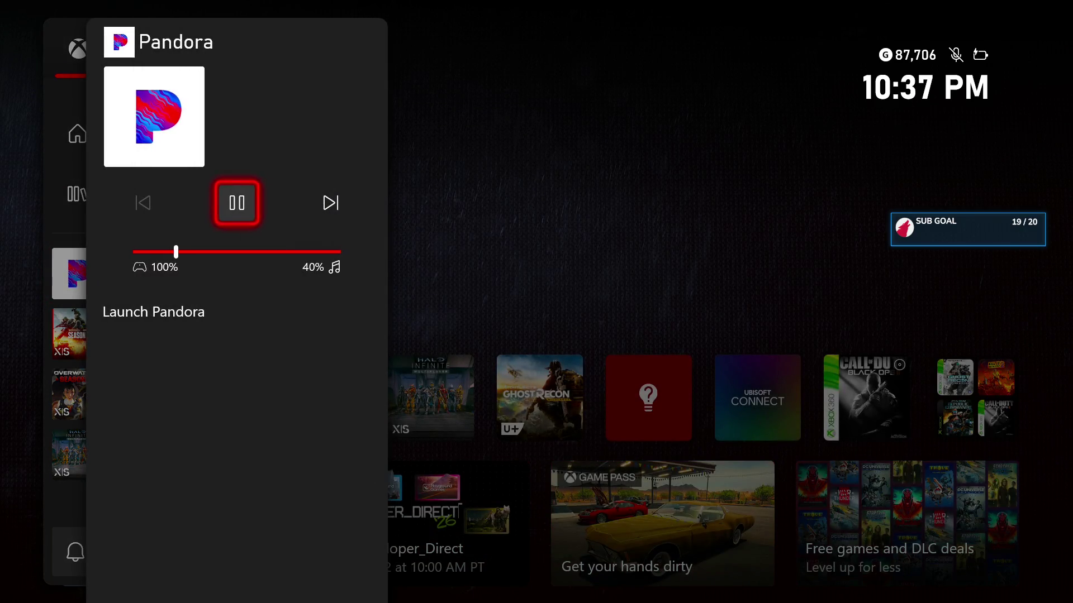
{"action": "key", "text": "Escape"}
{"action": "key", "text": "Down"}
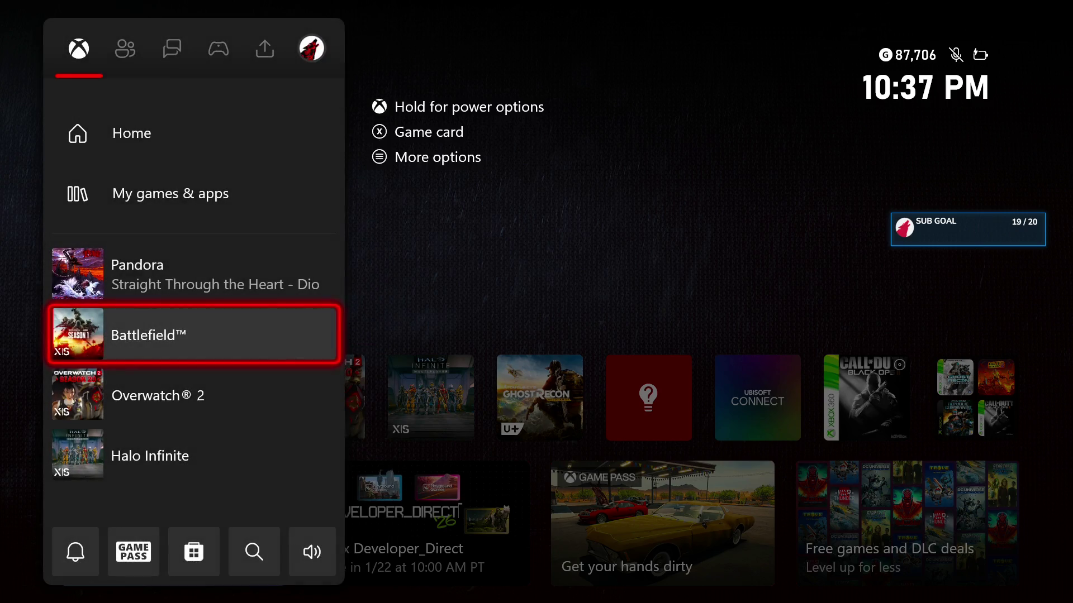
{"action": "key", "text": "Escape"}
{"action": "key", "text": "Right"}
{"action": "key", "text": "Return"}
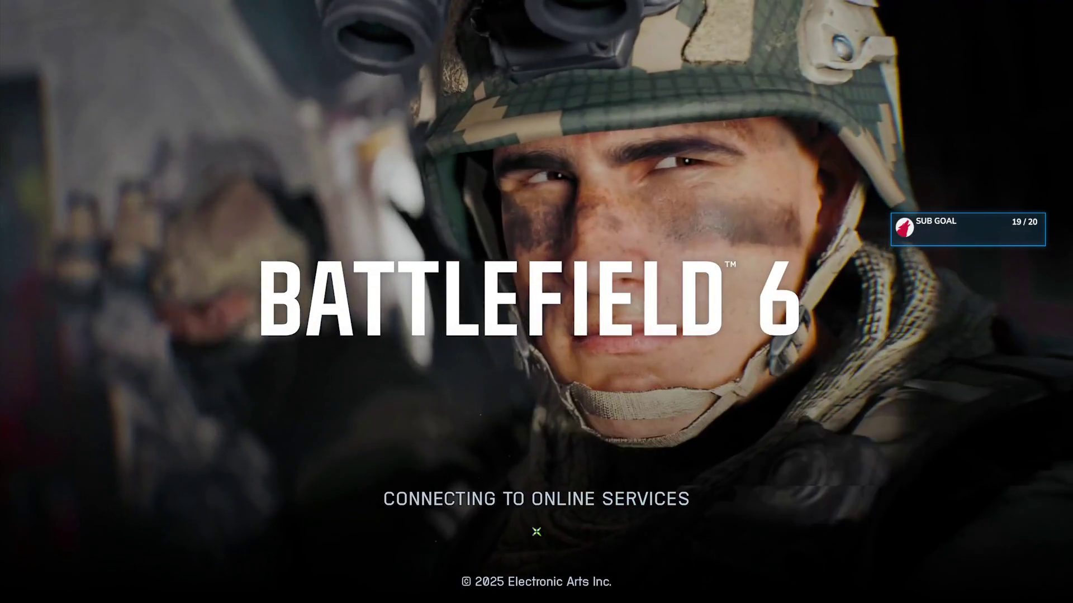
Skip Pandora to the next song and return to the game
{"action": "key", "text": "super"}
{"action": "key", "text": "Down"}
{"action": "key", "text": "Return"}
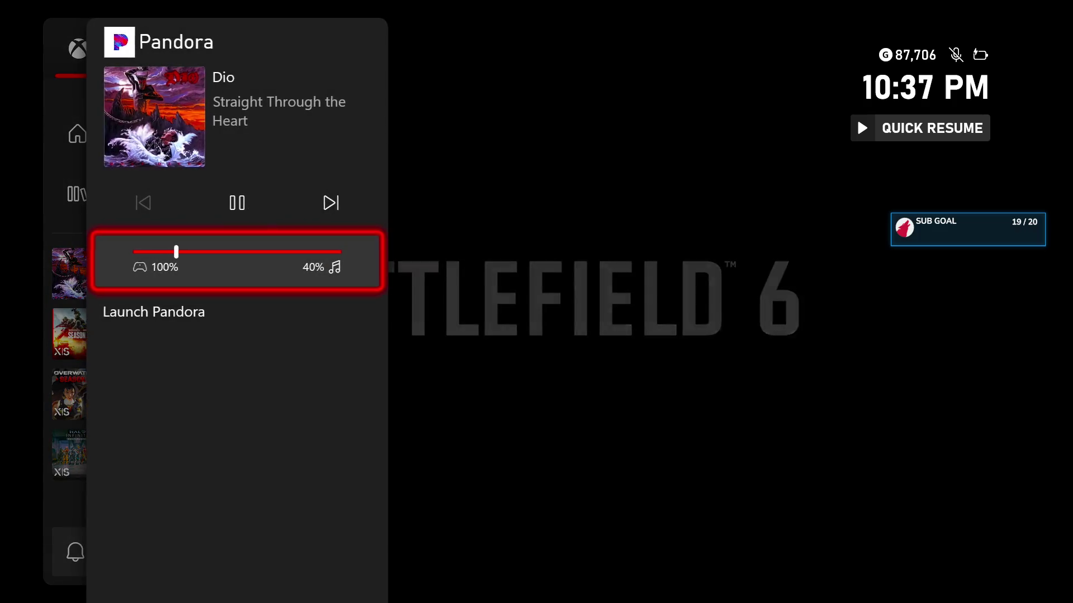
{"action": "key", "text": "Escape"}
{"action": "key", "text": "y"}
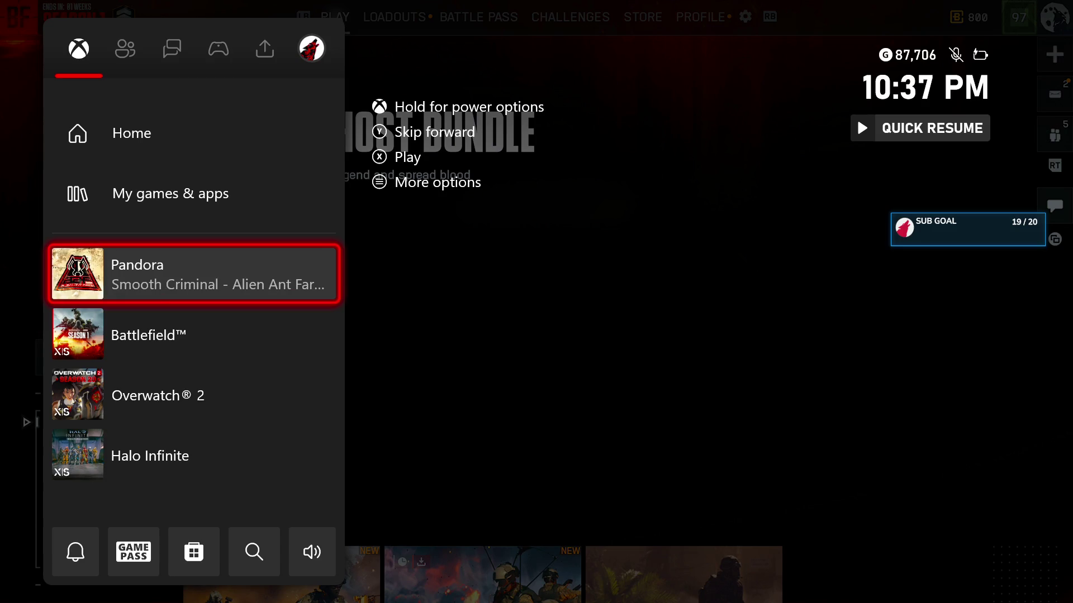
{"action": "key", "text": "Escape"}
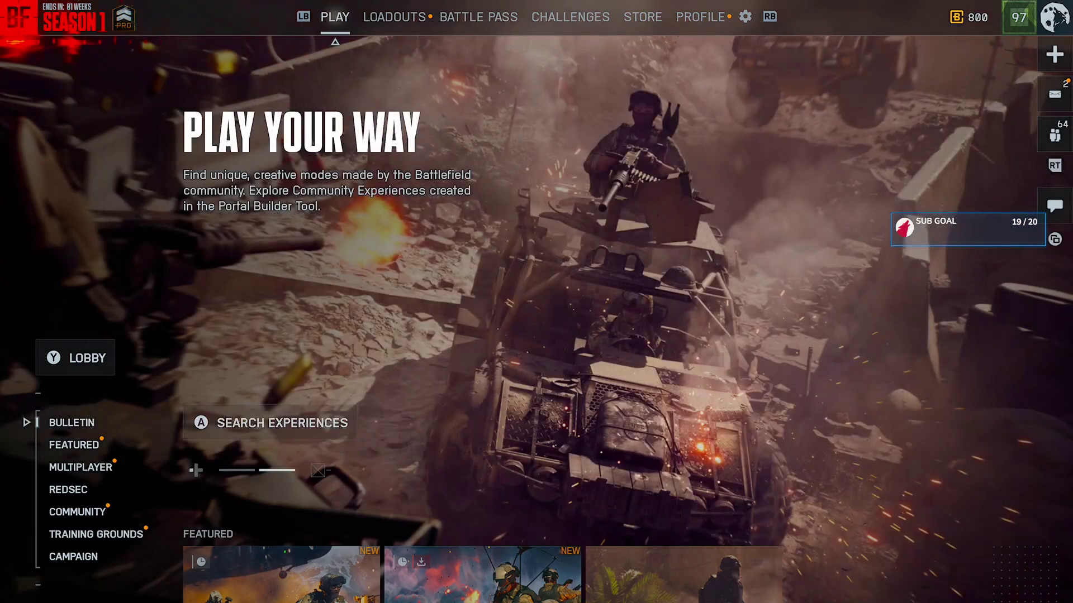
Select the Recon class's PSR rifle and take it into the firing range
{"action": "key", "text": "e"}
{"action": "key", "text": "Right"}
{"action": "key", "text": "Right"}
{"action": "key", "text": "Right"}
{"action": "key", "text": "Return"}
{"action": "key", "text": "Right"}
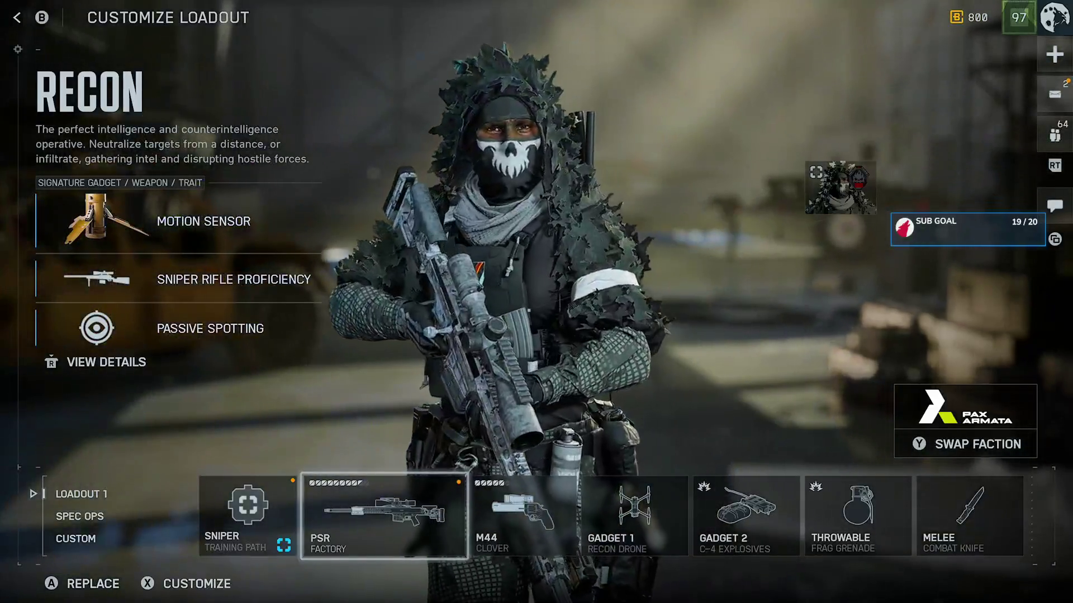
{"action": "key", "text": "Return"}
{"action": "key", "text": "f"}
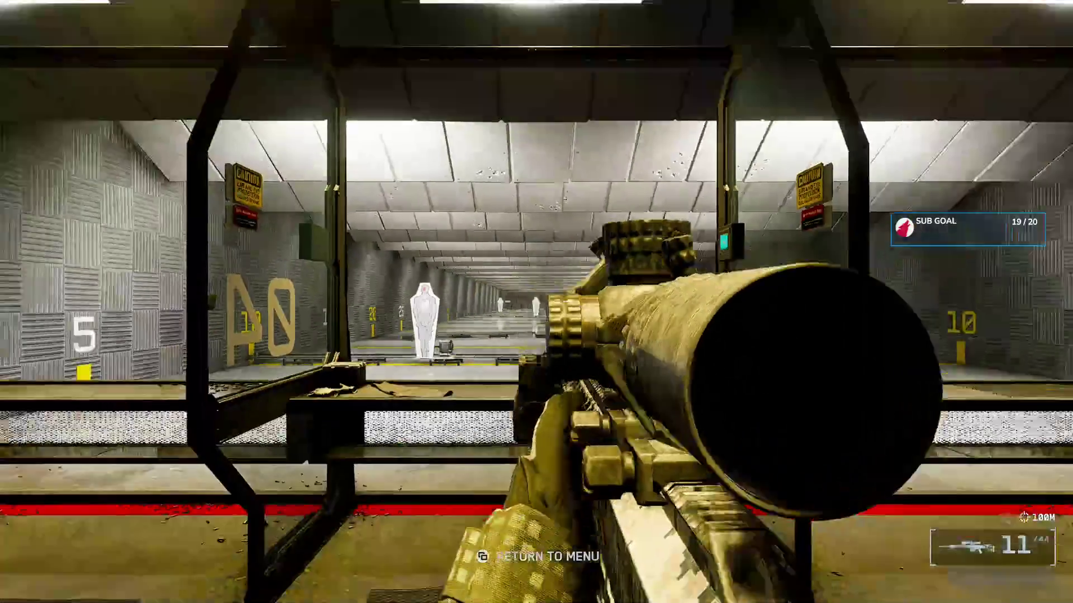
Aim down the PSR's scope at several lanes of the firing range
{"action": "right_click", "coordinate": [536, 302]}
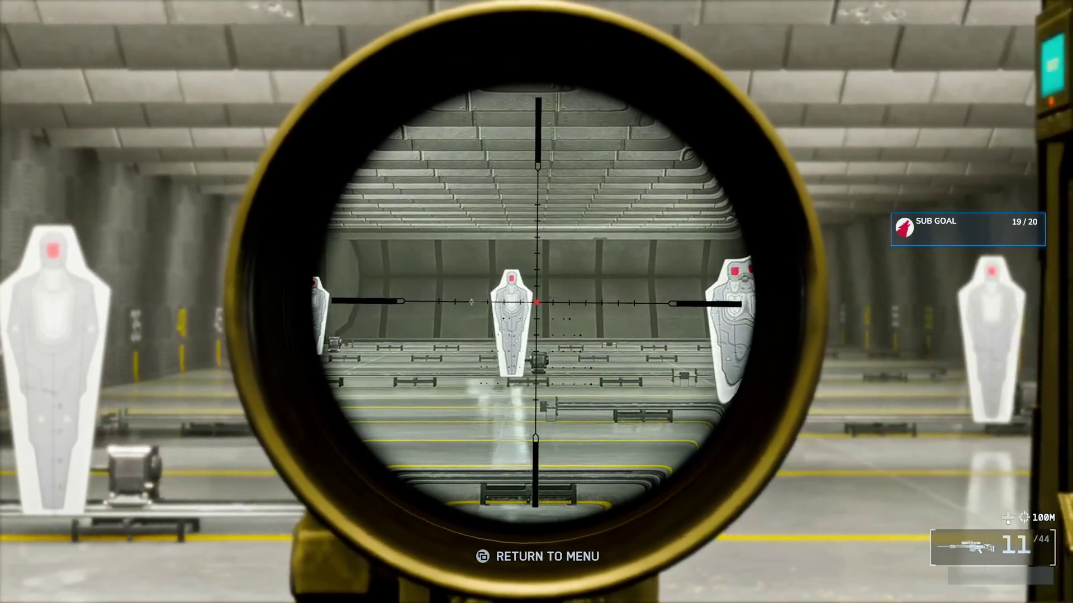
{"action": "right_click", "coordinate": [537, 302]}
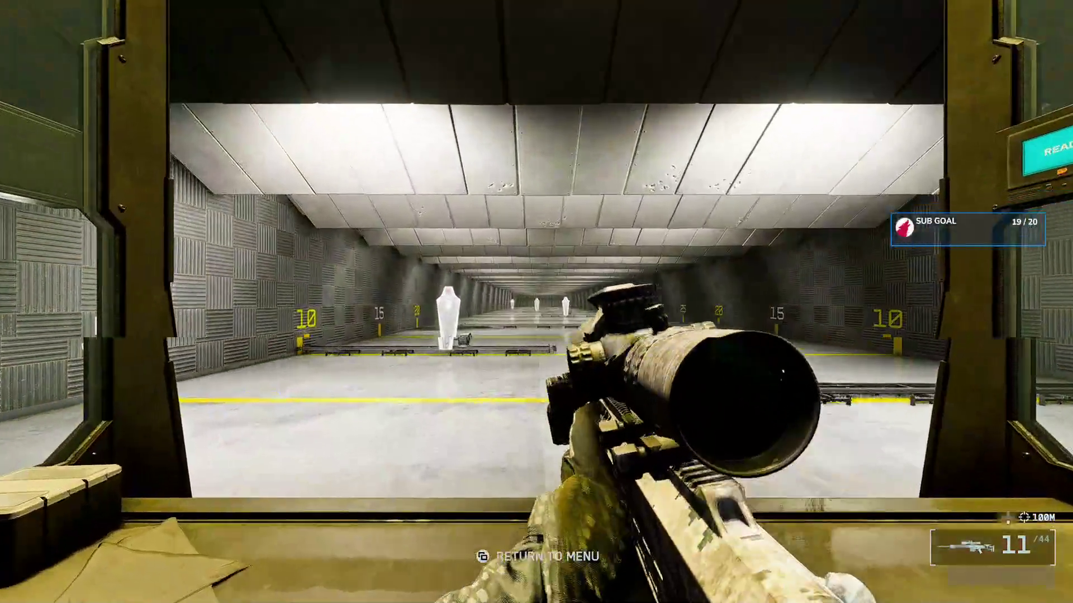
{"action": "right_click", "coordinate": [537, 302]}
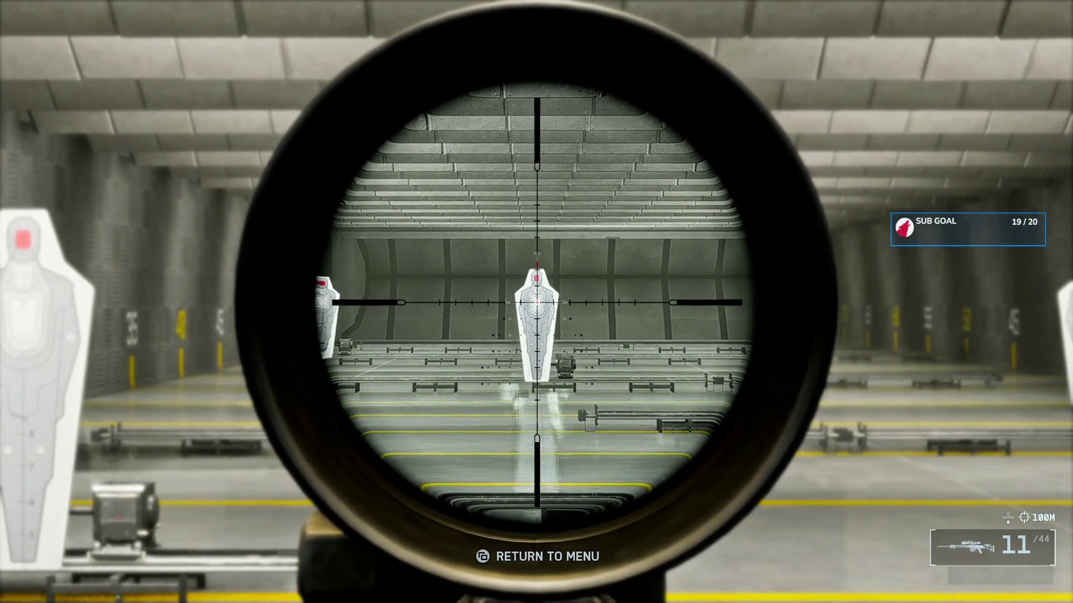
{"action": "right_click", "coordinate": [536, 302]}
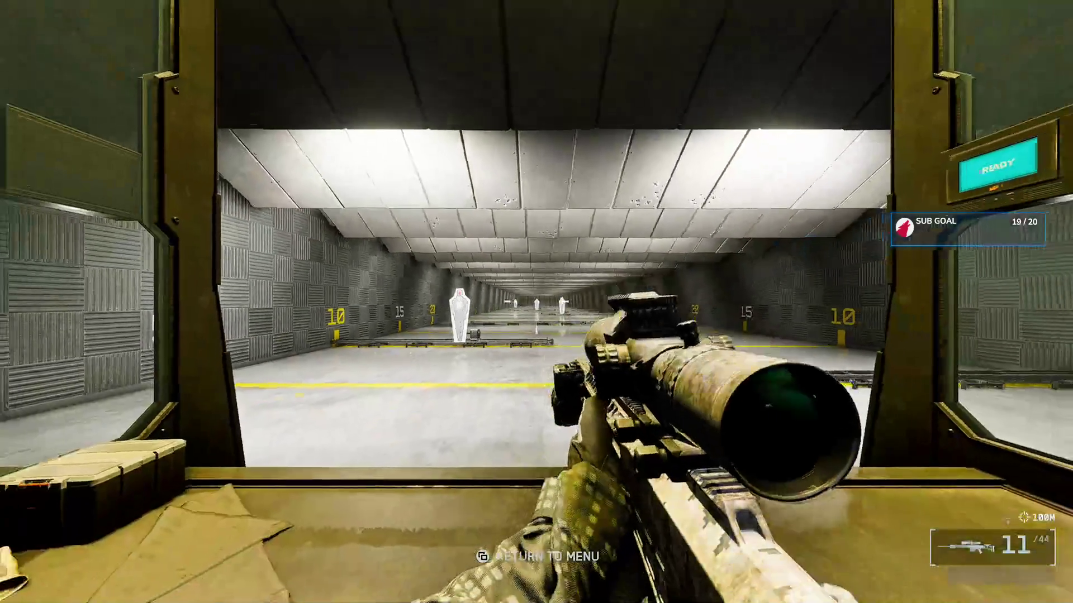
{"action": "right_click", "coordinate": [536, 302]}
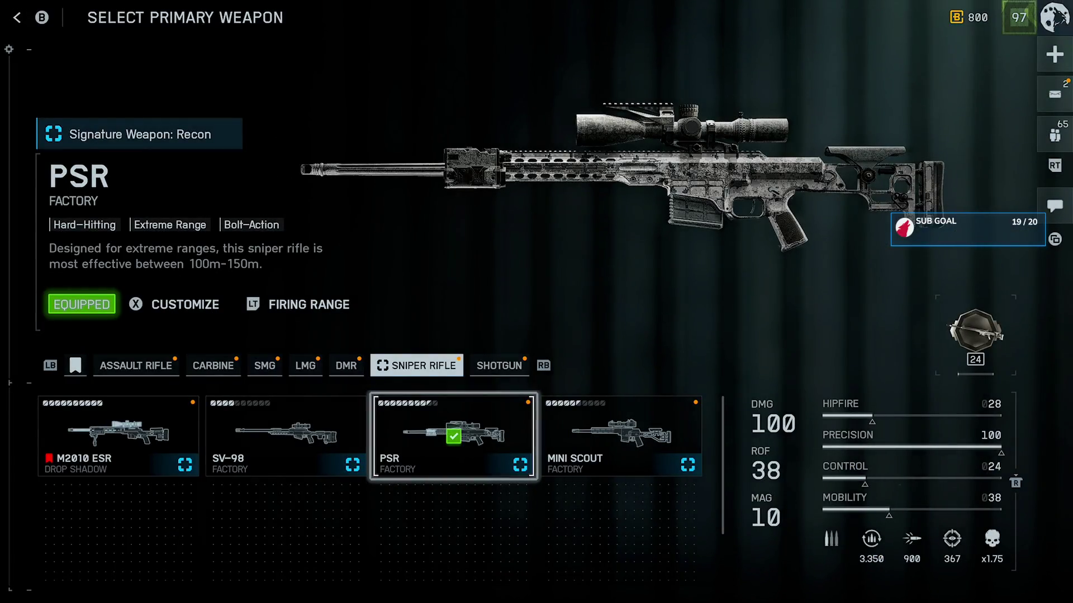
View the PSR's attachment customization, back out, and re-enter the firing range
{"action": "key", "text": "Return"}
{"action": "key", "text": "Return"}
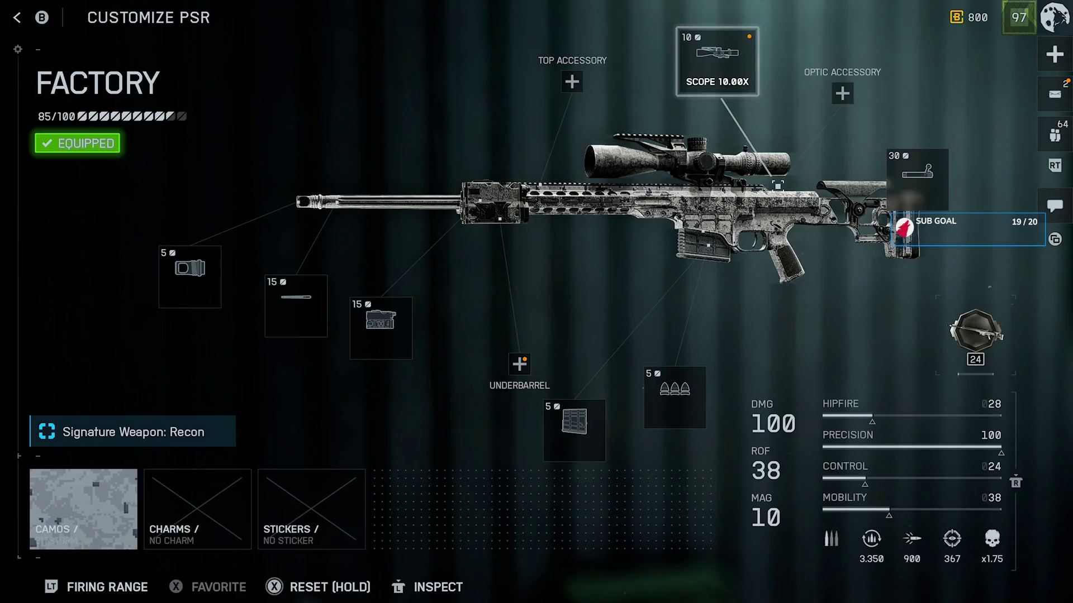
{"action": "key", "text": "Return"}
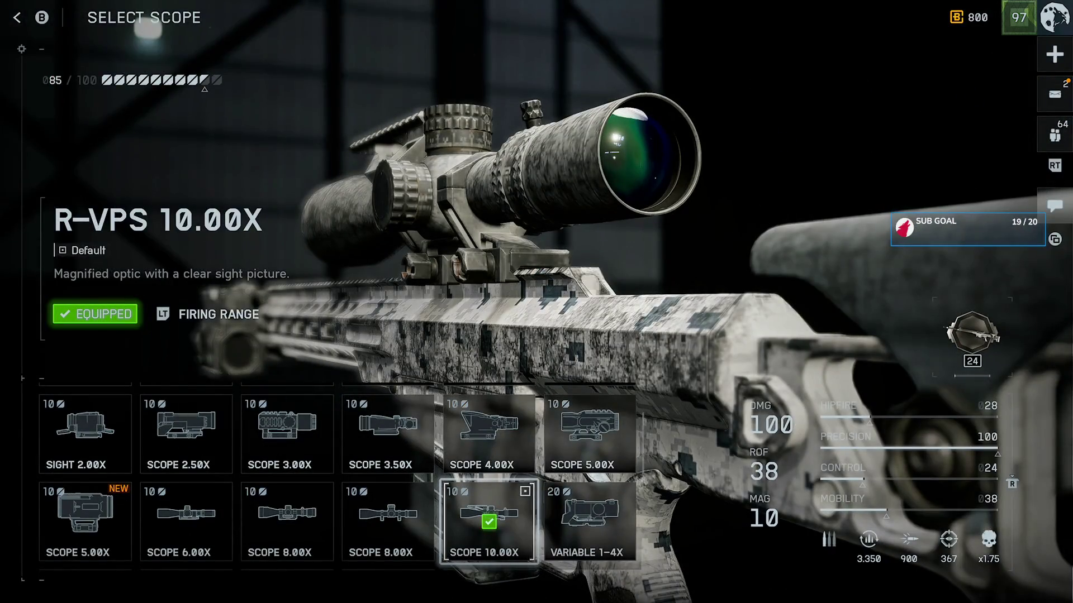
{"action": "key", "text": "Escape"}
{"action": "key", "text": "Escape"}
{"action": "key", "text": "Escape"}
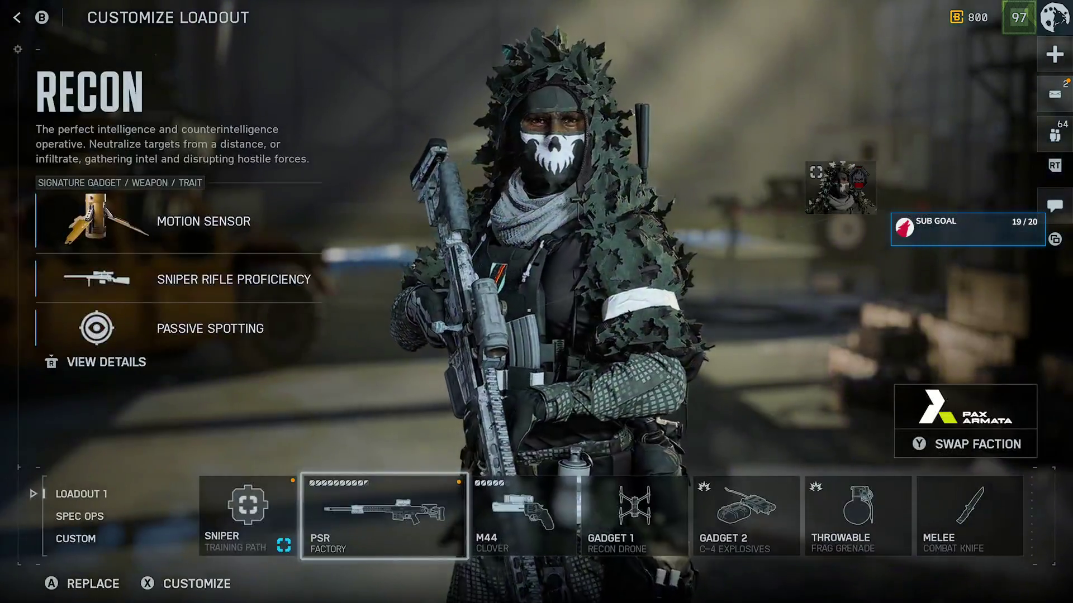
{"action": "key", "text": "Escape"}
{"action": "key", "text": "Return"}
{"action": "key", "text": "Return"}
{"action": "key", "text": "f"}
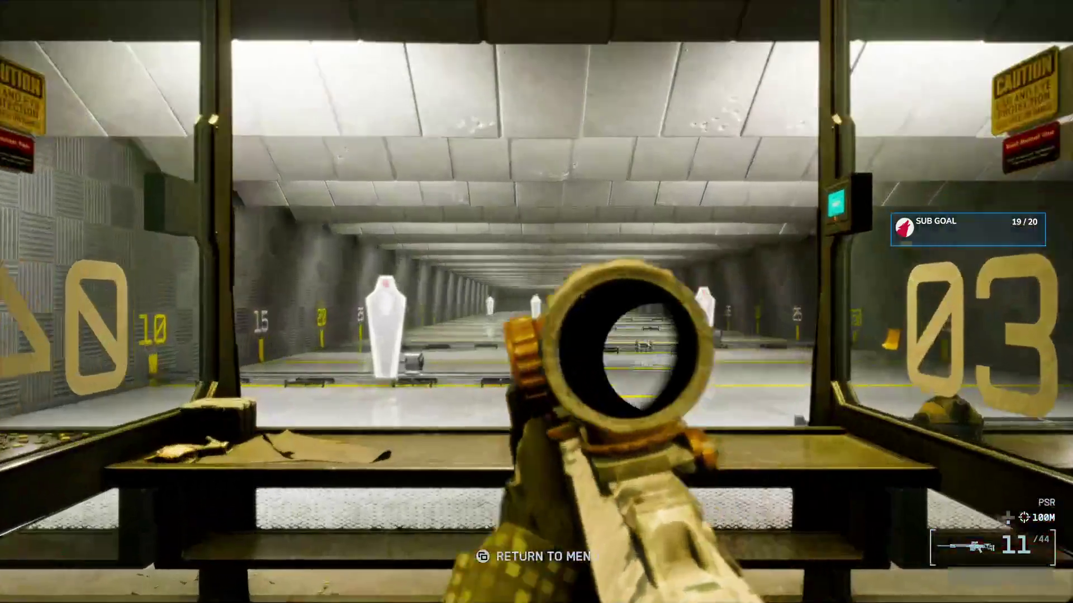
{"action": "right_click", "coordinate": [536, 301]}
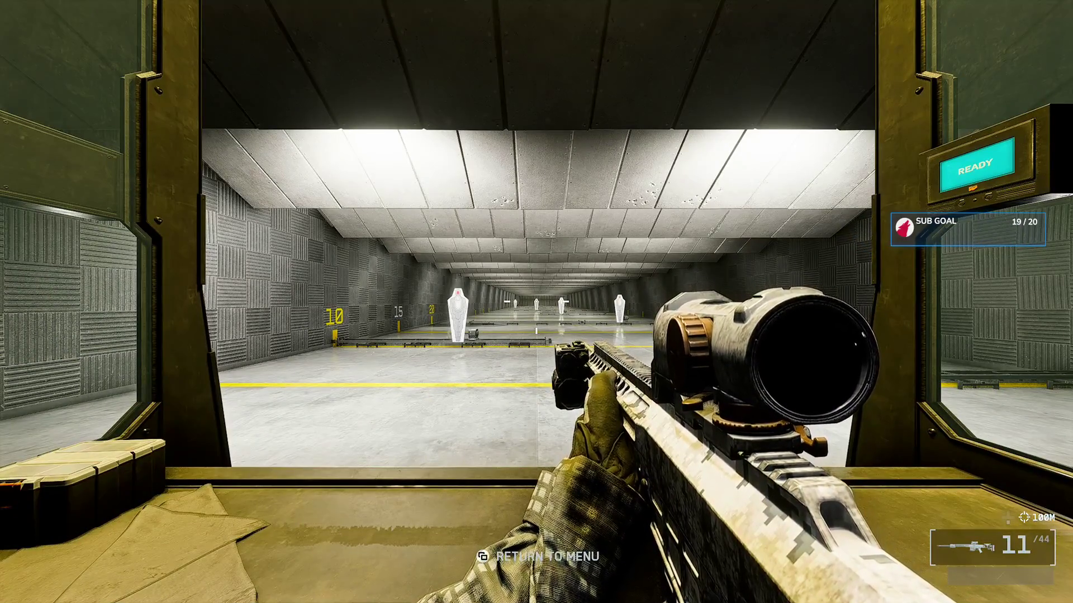
{"action": "key", "text": "Escape"}
Lower the Audio settings' Music Volume to 0 and close settings
{"action": "key", "text": "e"}
{"action": "key", "text": "Down"}
{"action": "key", "text": "Left"}
{"action": "key", "text": "Down"}
{"action": "key", "text": "Down"}
{"action": "key", "text": "Down"}
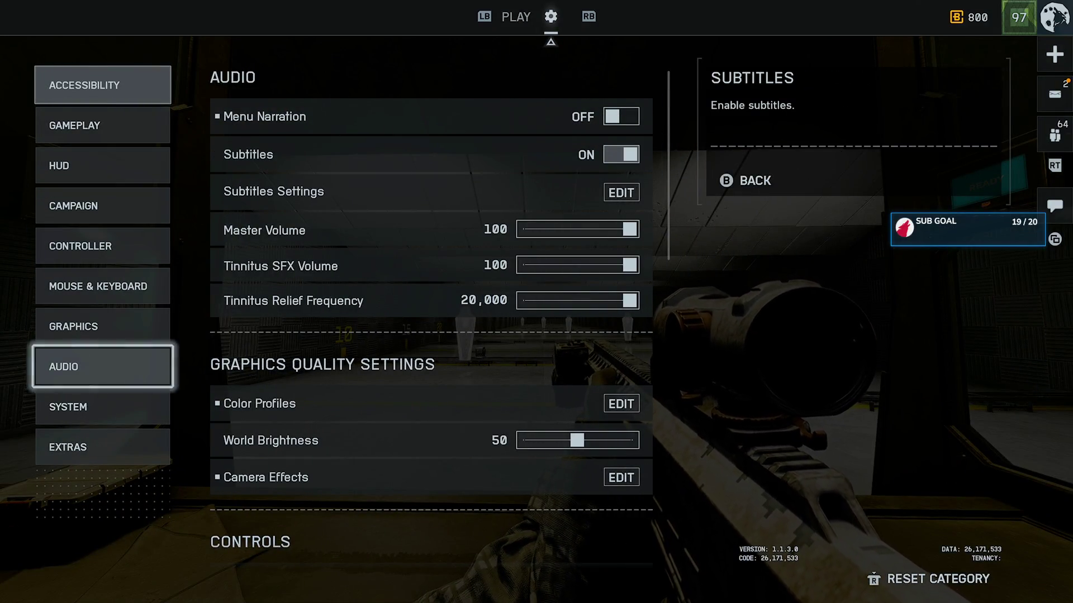
{"action": "key", "text": "Return"}
{"action": "key", "text": "Down"}
{"action": "key", "text": "Down"}
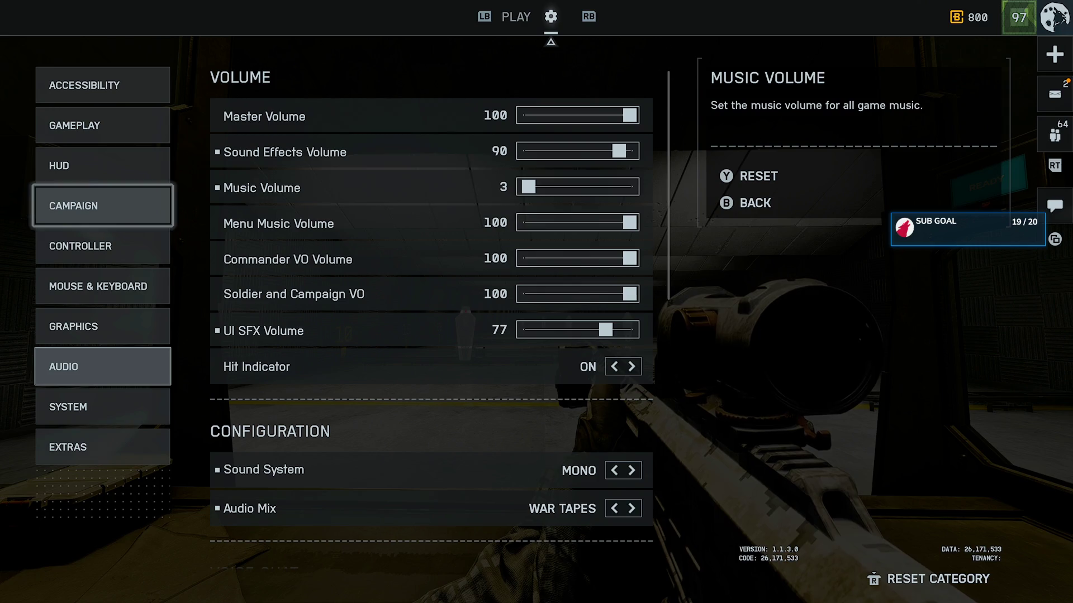
{"action": "key", "text": "Left"}
{"action": "key", "text": "Left"}
{"action": "key", "text": "Left"}
{"action": "key", "text": "Left"}
{"action": "key", "text": "Left"}
{"action": "key", "text": "Left"}
{"action": "key", "text": "Return"}
{"action": "key", "text": "Escape"}
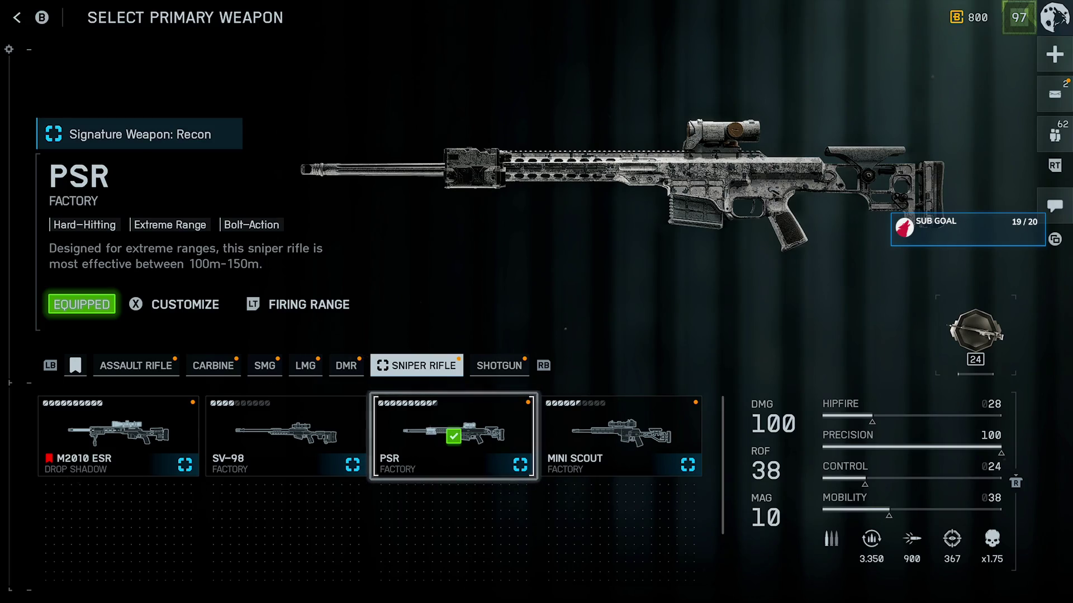
Quit Battlefield 6 from its options in the console guide
{"action": "key", "text": "super"}
{"action": "key", "text": "Down"}
{"action": "key", "text": "Down"}
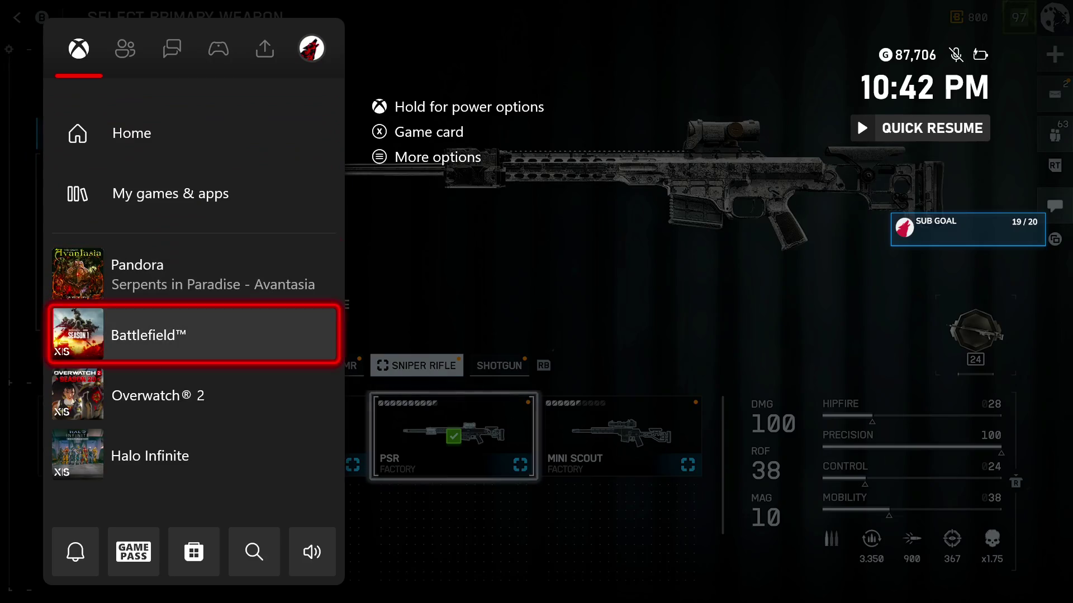
{"action": "key", "text": "Menu"}
{"action": "key", "text": "Down"}
{"action": "key", "text": "Down"}
{"action": "key", "text": "Down"}
{"action": "key", "text": "Return"}
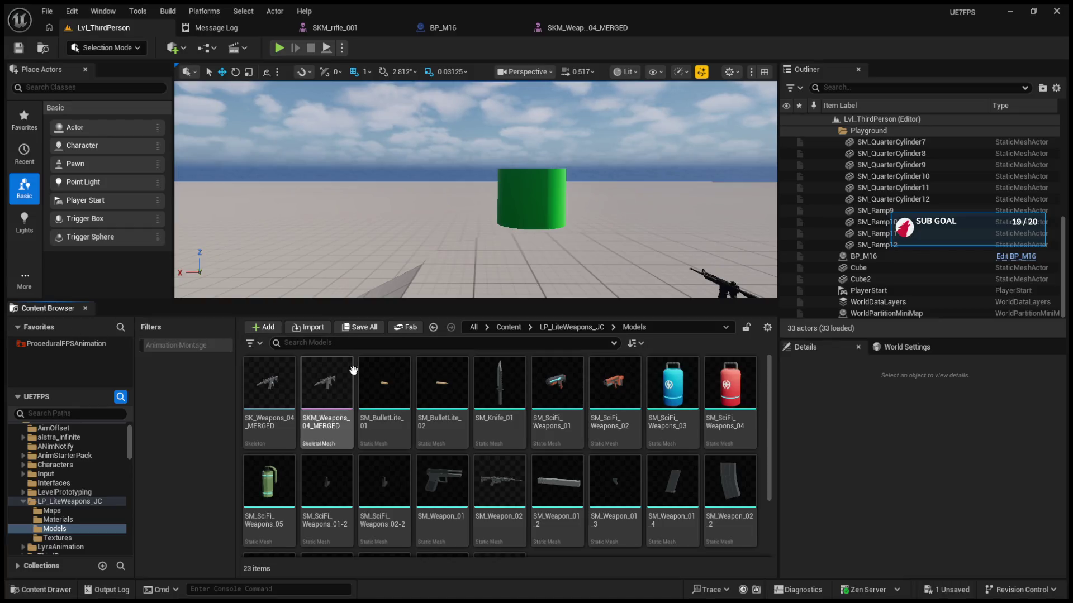
Browse into Weapons_Free and peek into its Meshes and Textures folders
{"action": "left_click", "coordinate": [433, 327]}
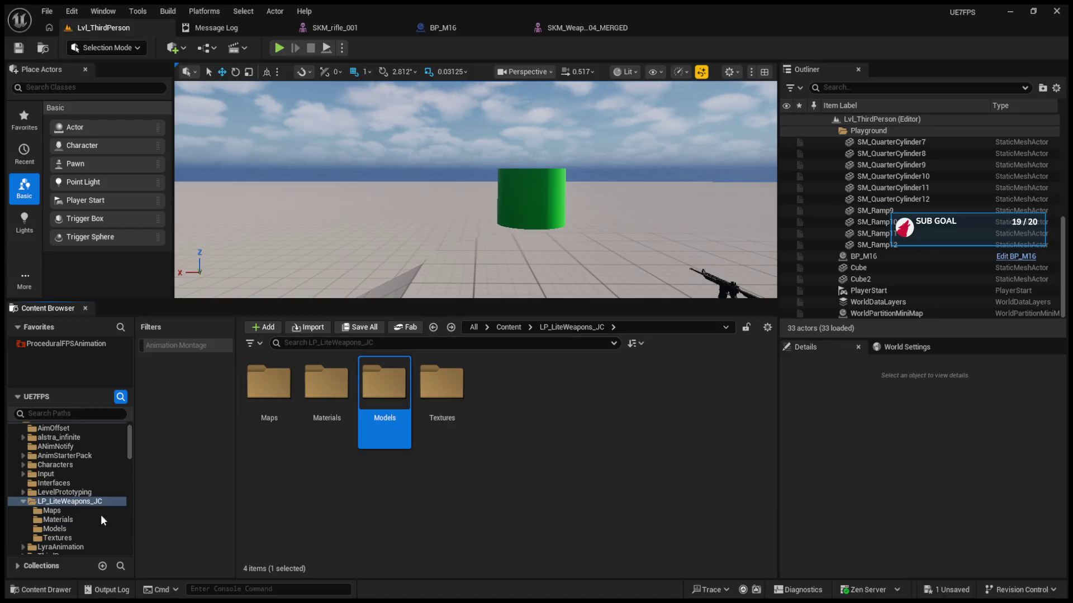
{"action": "scroll", "coordinate": [88, 513], "scroll_direction": "down", "scroll_amount": 3}
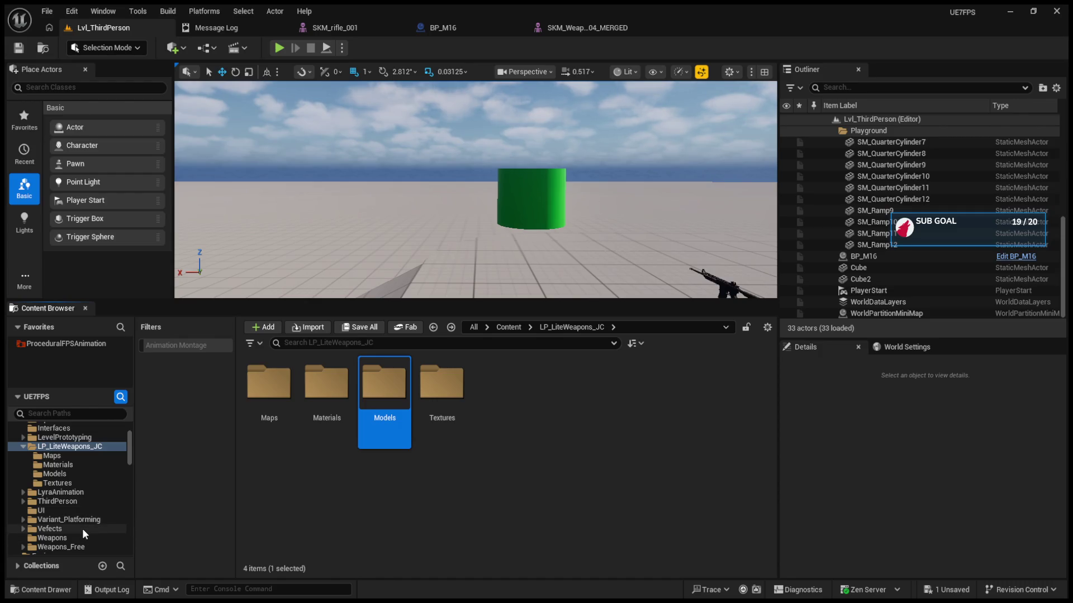
{"action": "left_click", "coordinate": [81, 537]}
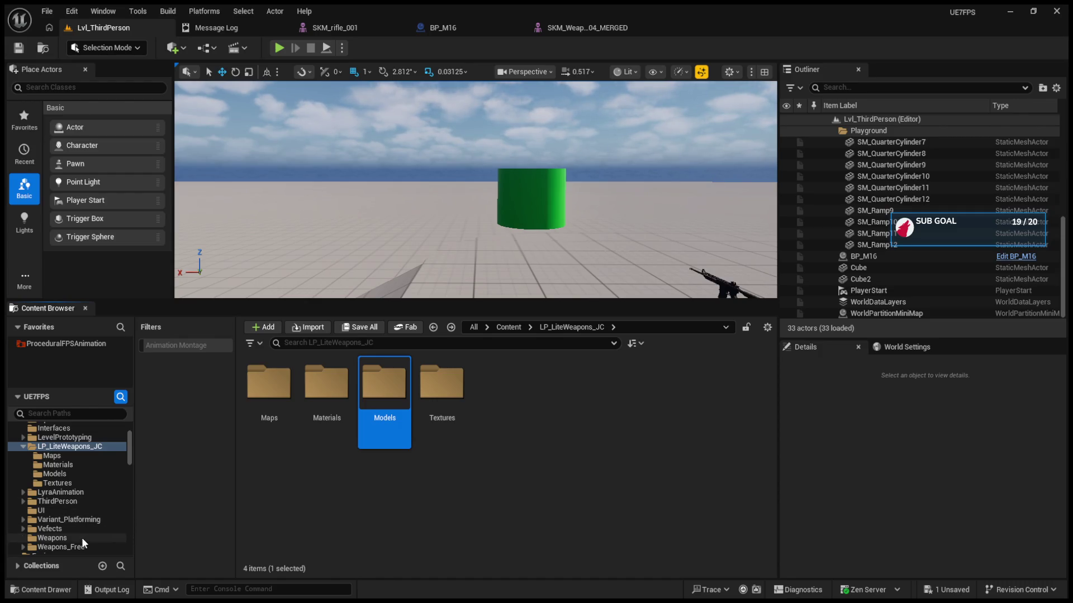
{"action": "left_click", "coordinate": [84, 547]}
{"action": "double_click", "coordinate": [406, 394]}
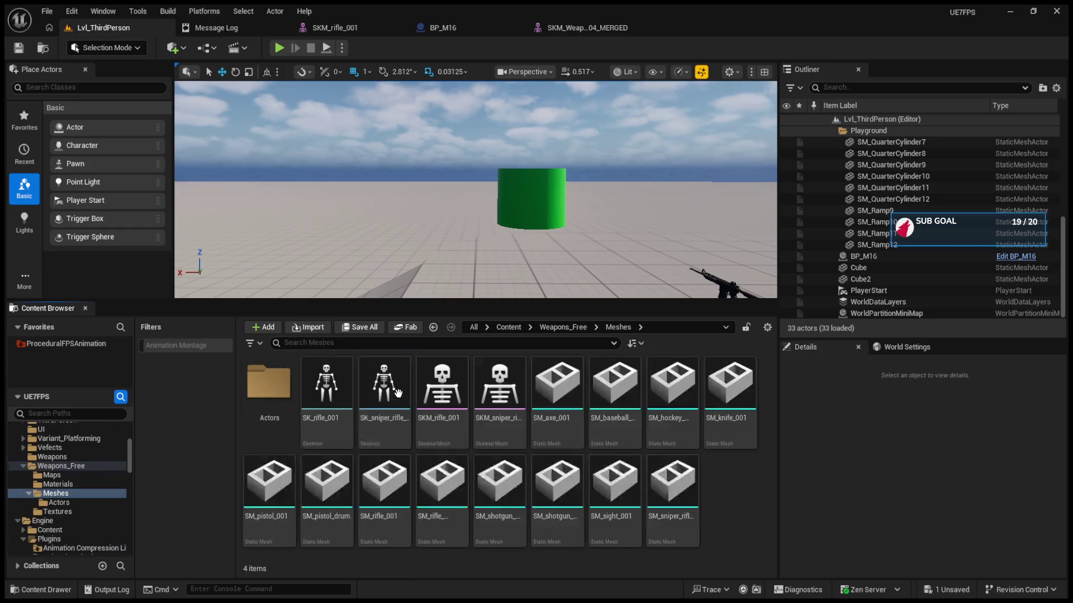
{"action": "left_click", "coordinate": [433, 328]}
{"action": "double_click", "coordinate": [443, 388]}
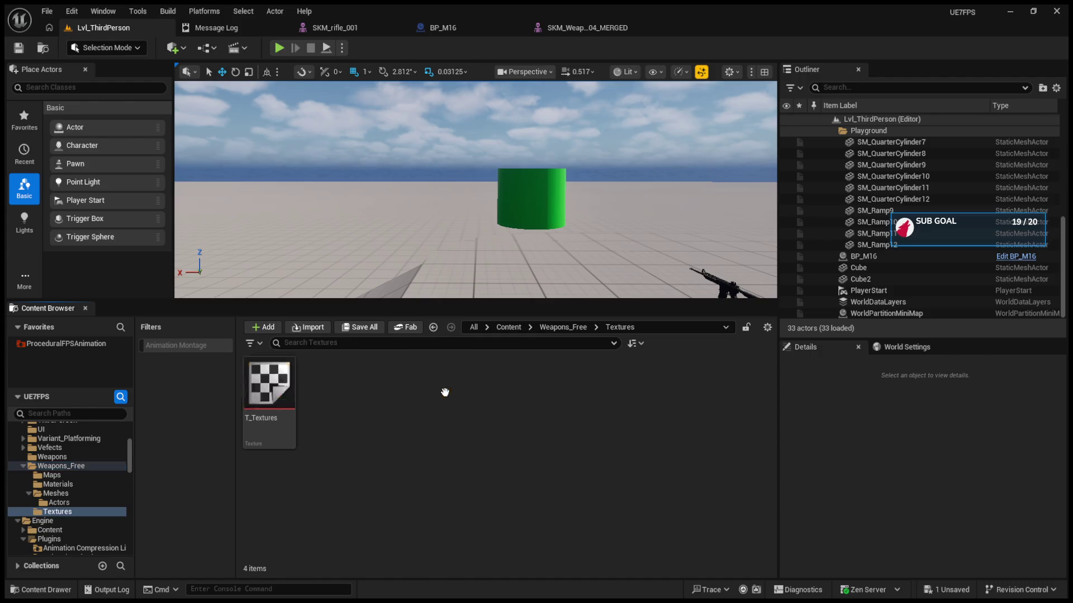
{"action": "left_click", "coordinate": [431, 328]}
{"action": "left_click", "coordinate": [432, 328]}
{"action": "left_click", "coordinate": [451, 327]}
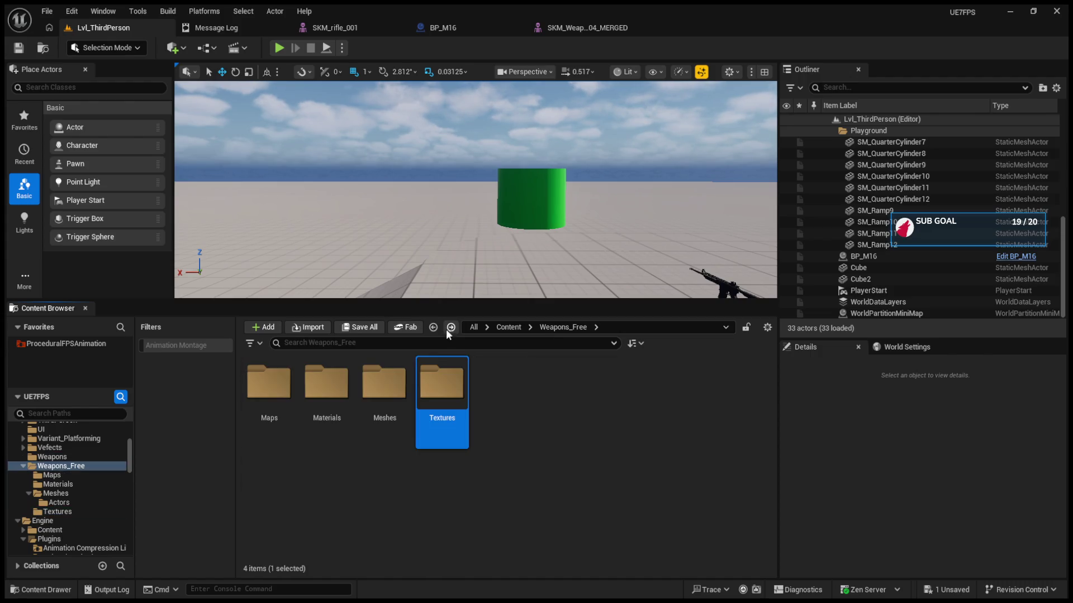
Inspect the Meshes > Actors, Materials and Maps folders, then open Textures
{"action": "double_click", "coordinate": [384, 386]}
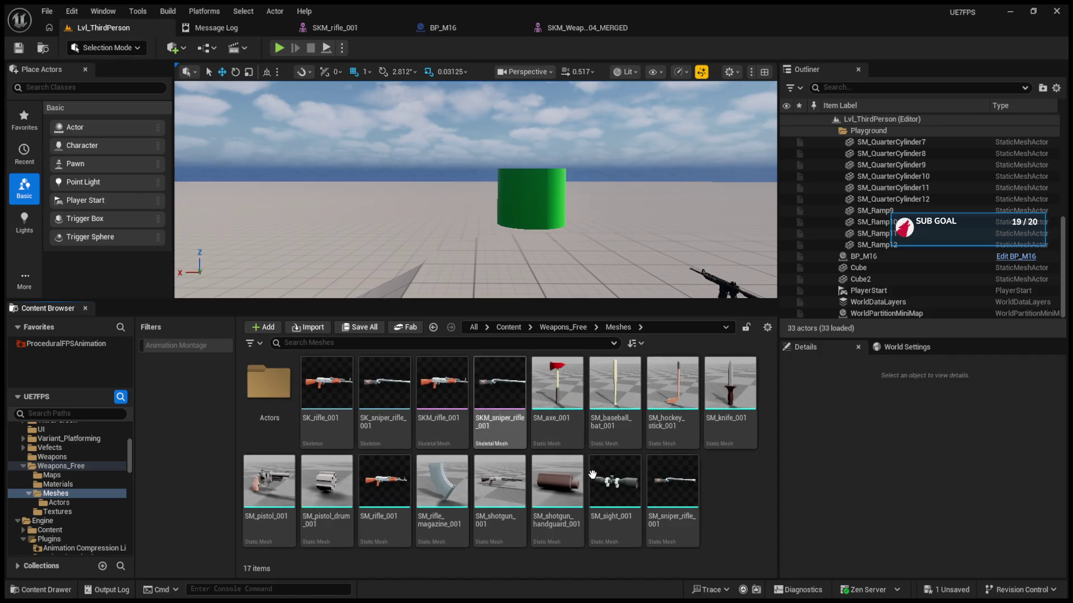
{"action": "double_click", "coordinate": [269, 385]}
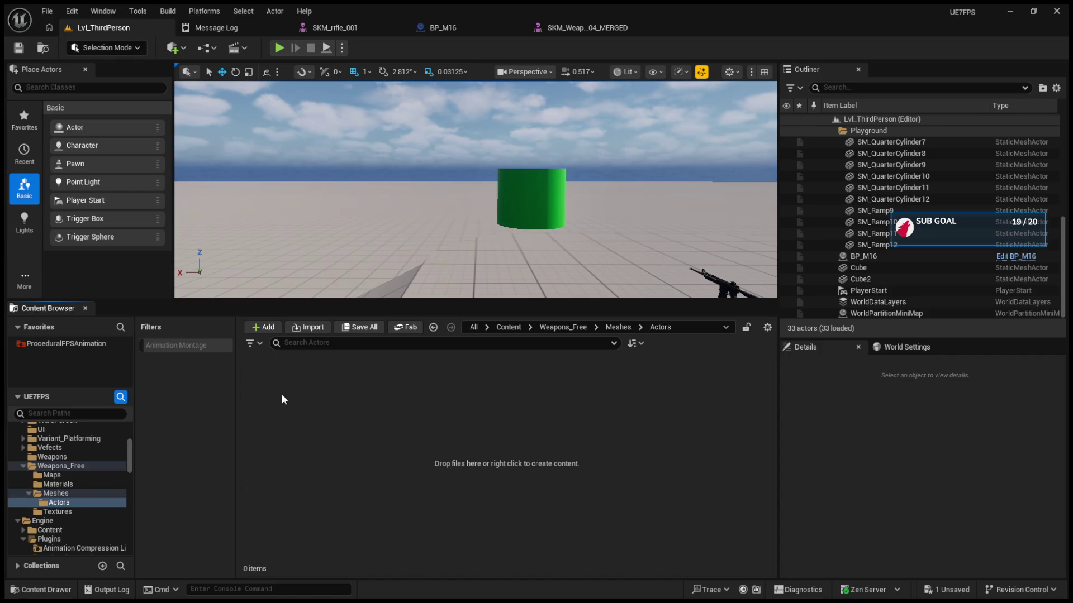
{"action": "left_click", "coordinate": [439, 326]}
{"action": "left_click", "coordinate": [439, 327]}
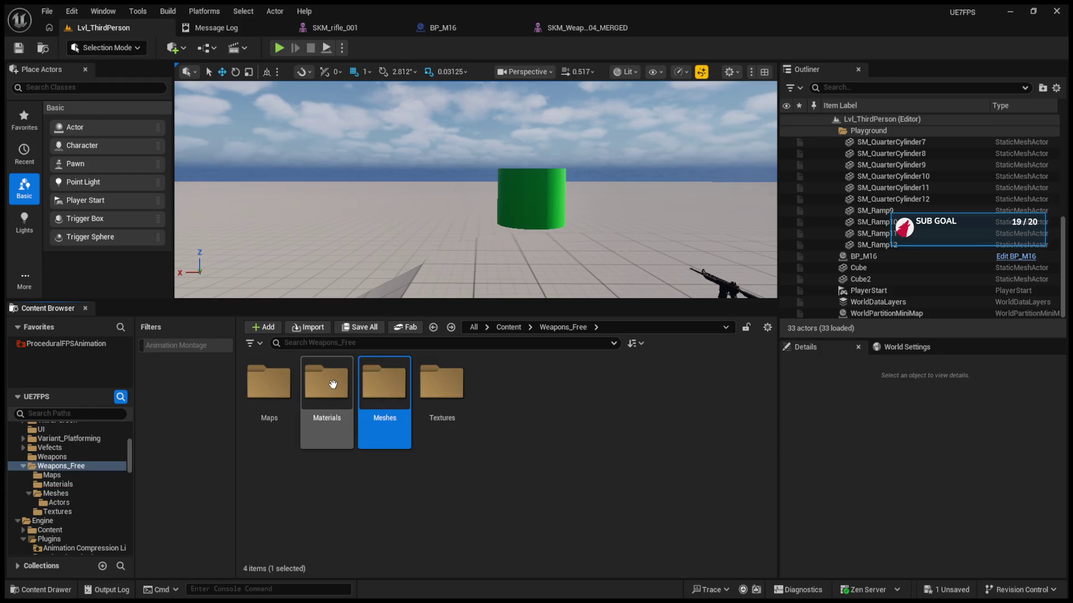
{"action": "double_click", "coordinate": [327, 383]}
{"action": "left_click", "coordinate": [434, 328]}
{"action": "double_click", "coordinate": [292, 385]}
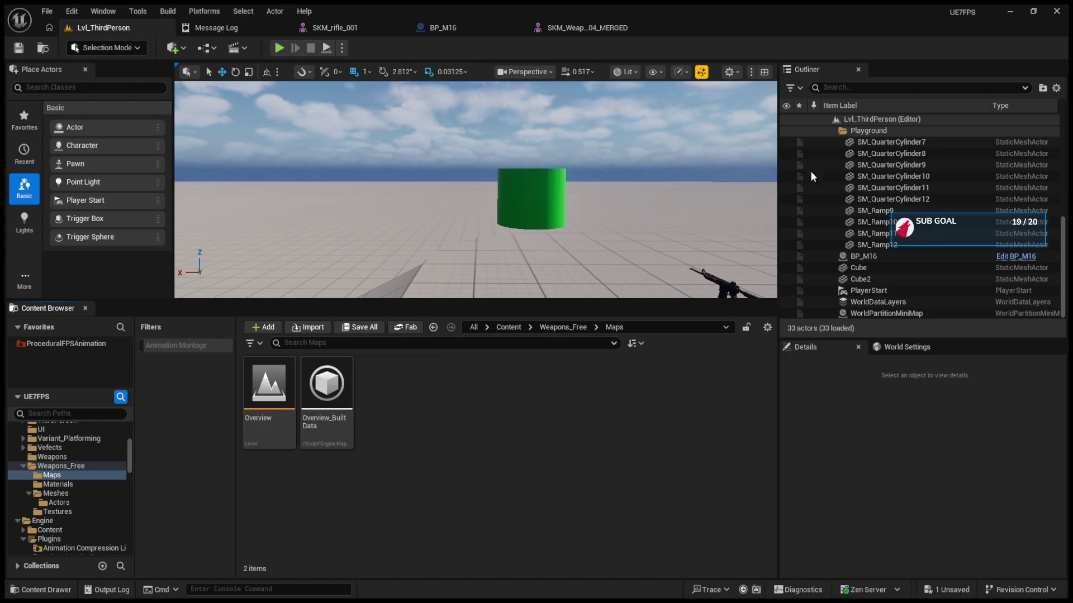
{"action": "left_click", "coordinate": [433, 327]}
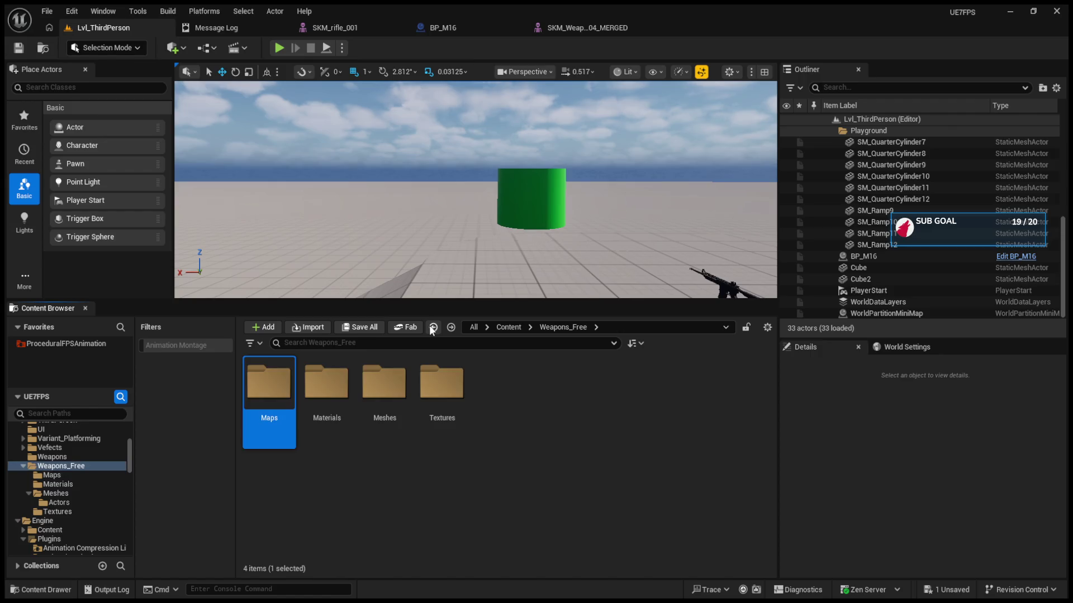
{"action": "left_click", "coordinate": [433, 327]}
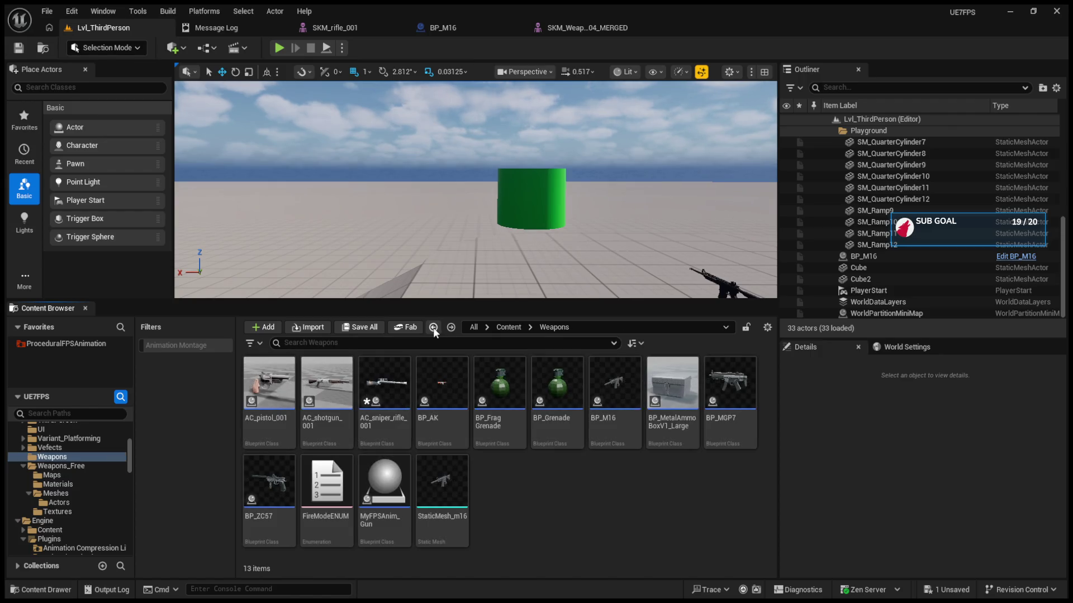
{"action": "left_click", "coordinate": [433, 328]}
{"action": "double_click", "coordinate": [458, 433]}
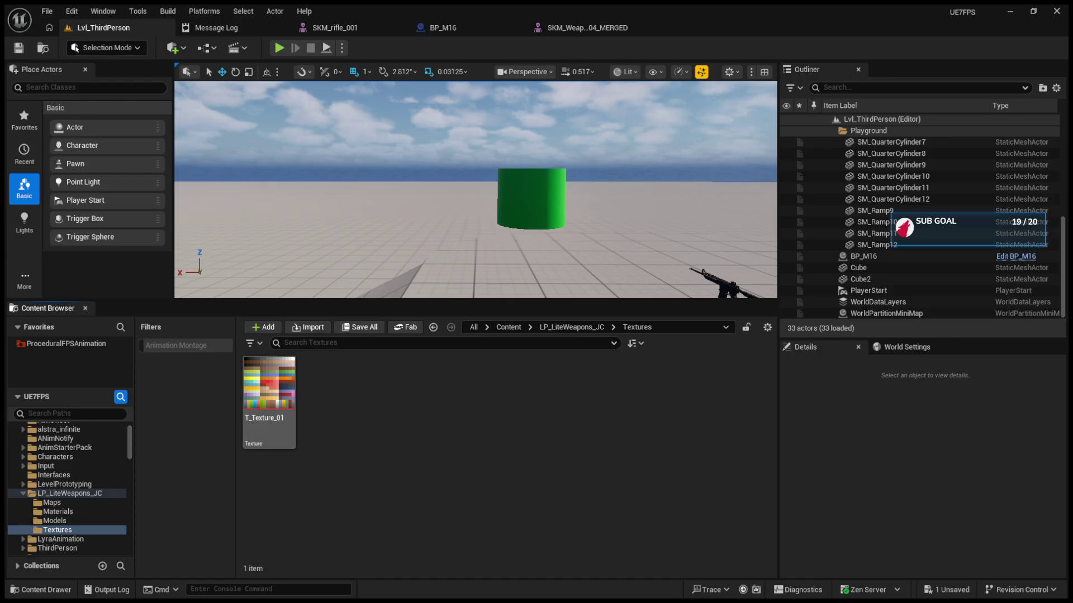
Collapse the LP_LiteWeapons_JC folder in the content browser's path tree
{"action": "left_click", "coordinate": [24, 493]}
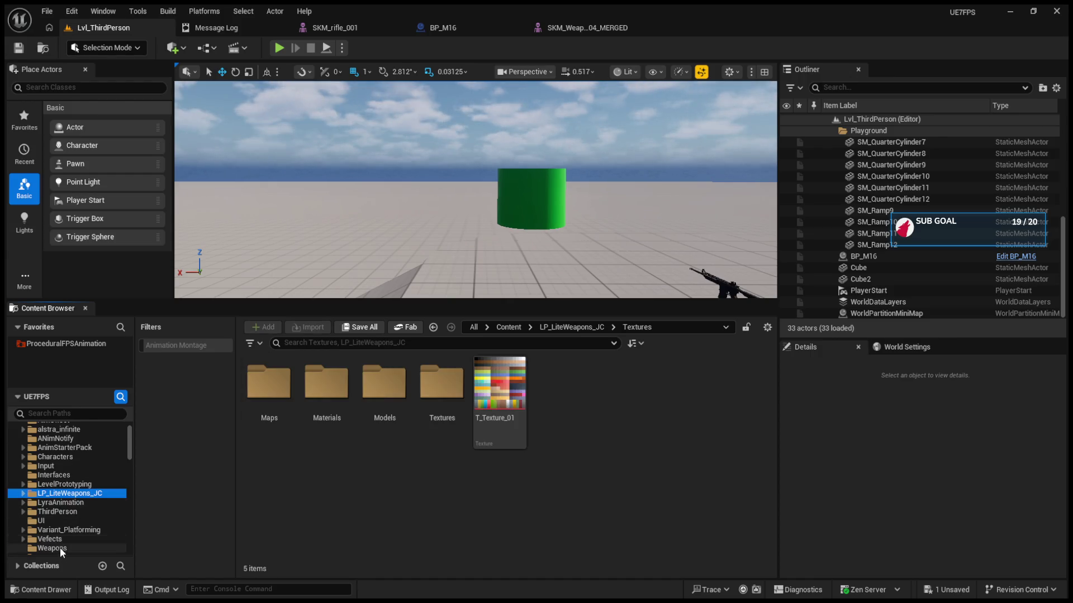
Create a new folder named Scopes inside Weapons and open it
{"action": "left_click", "coordinate": [59, 547]}
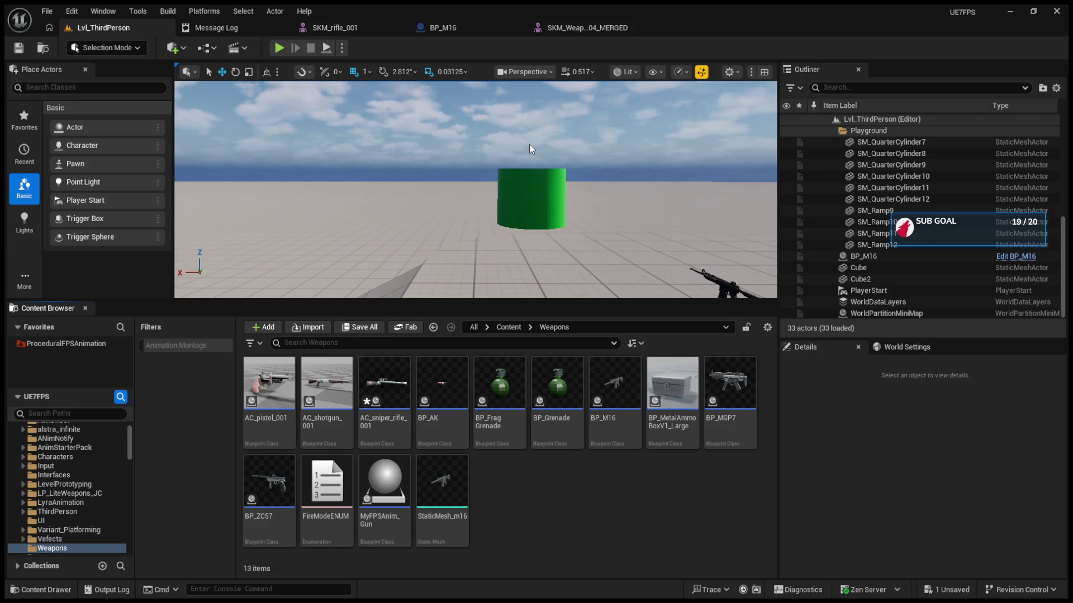
{"action": "key", "text": "ctrl+shift+n"}
{"action": "type", "text": "Scopes"}
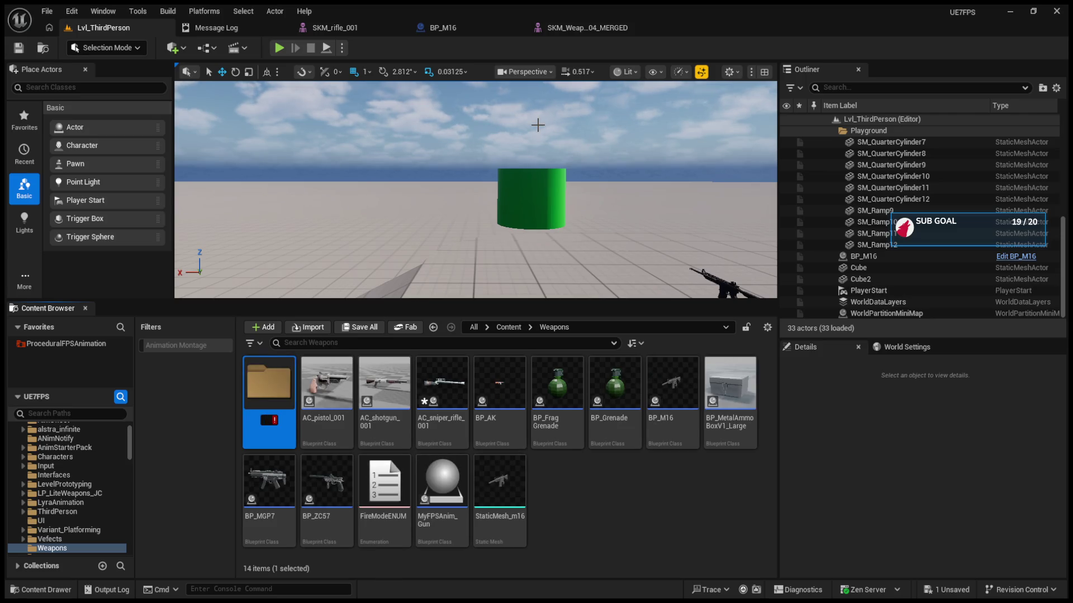
{"action": "key", "text": "Return"}
{"action": "double_click", "coordinate": [276, 389]}
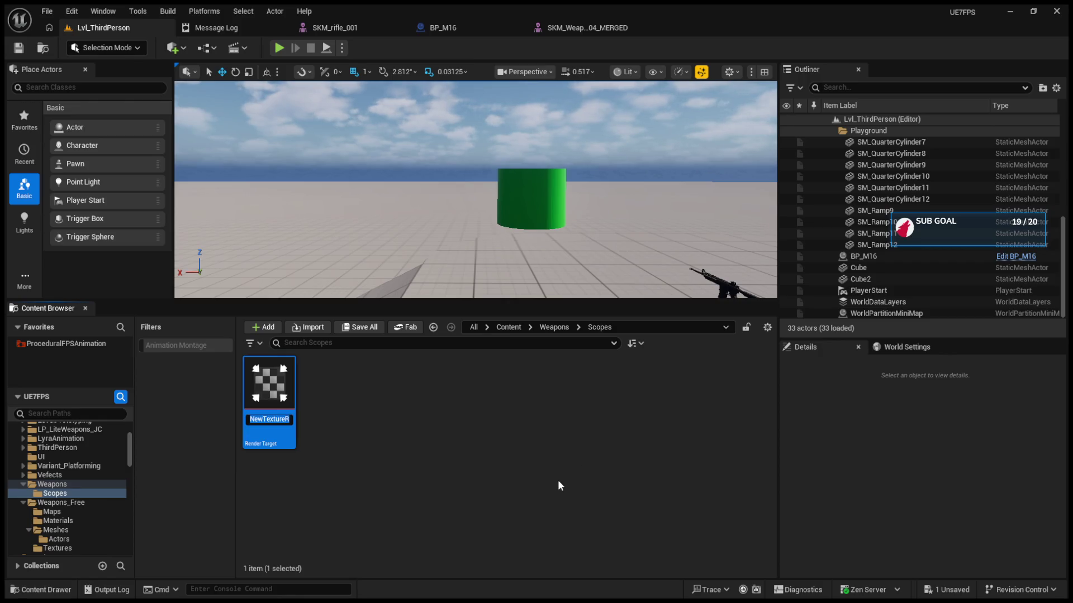
Rename the new render target to ScopeRenderTarget
{"action": "key", "text": "Return"}
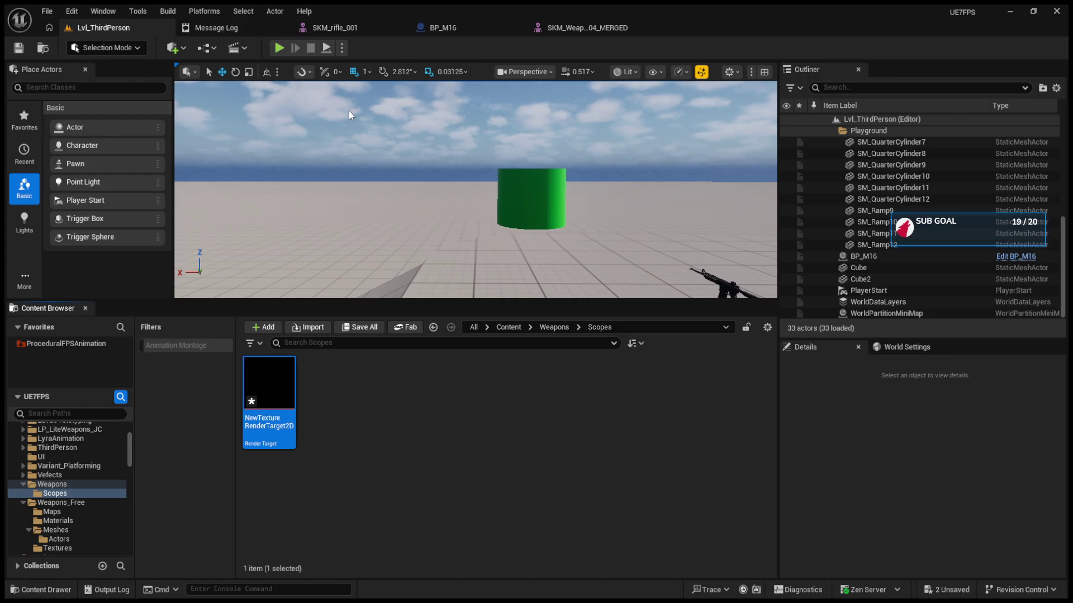
{"action": "key", "text": "F2"}
{"action": "type", "text": "ScopeRenderTAr"}
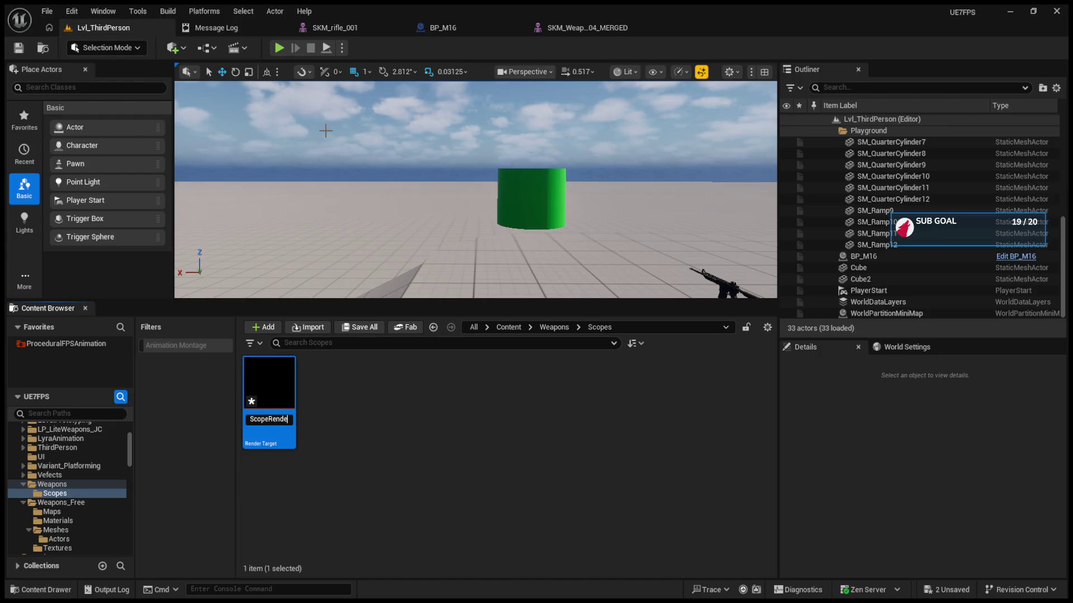
{"action": "type", "text": "get"}
{"action": "key", "text": "Left"}
{"action": "key", "text": "Left"}
{"action": "key", "text": "BackSpace"}
{"action": "type", "text": "a"}
{"action": "key", "text": "Return"}
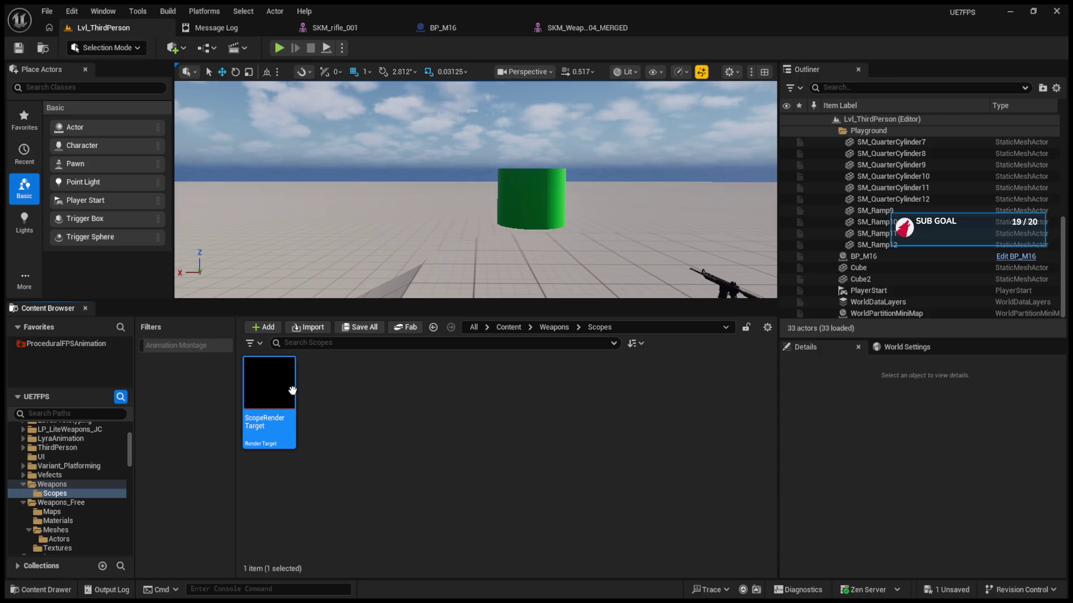
Set the render target's Size X and Size Y to 1024
{"action": "key", "text": "Return"}
{"action": "left_click", "coordinate": [931, 297]}
{"action": "type", "text": "1024"}
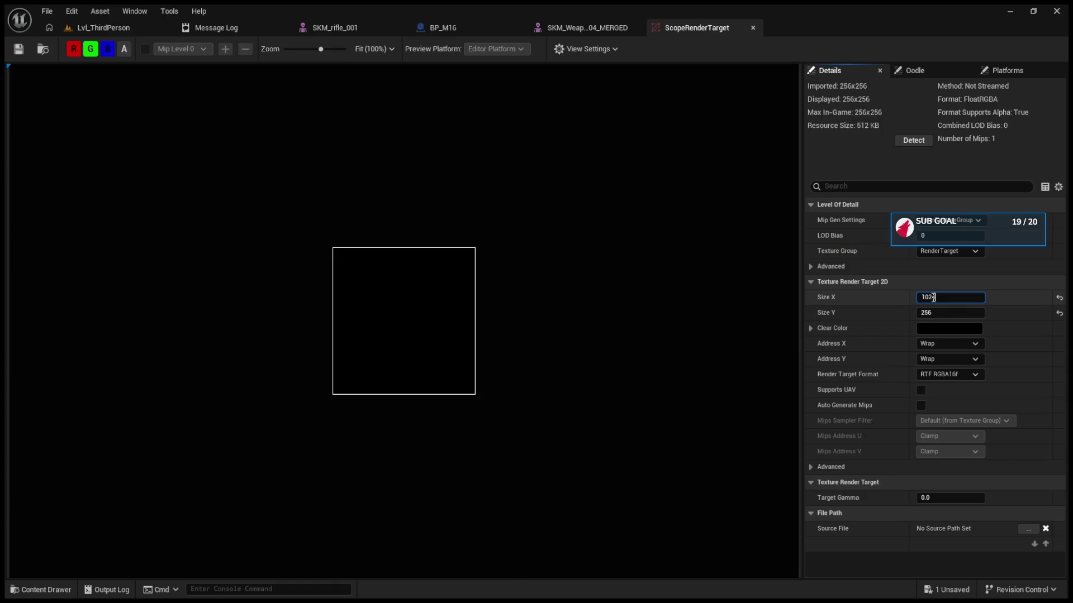
{"action": "key", "text": "Tab"}
{"action": "type", "text": "1024"}
{"action": "key", "text": "Return"}
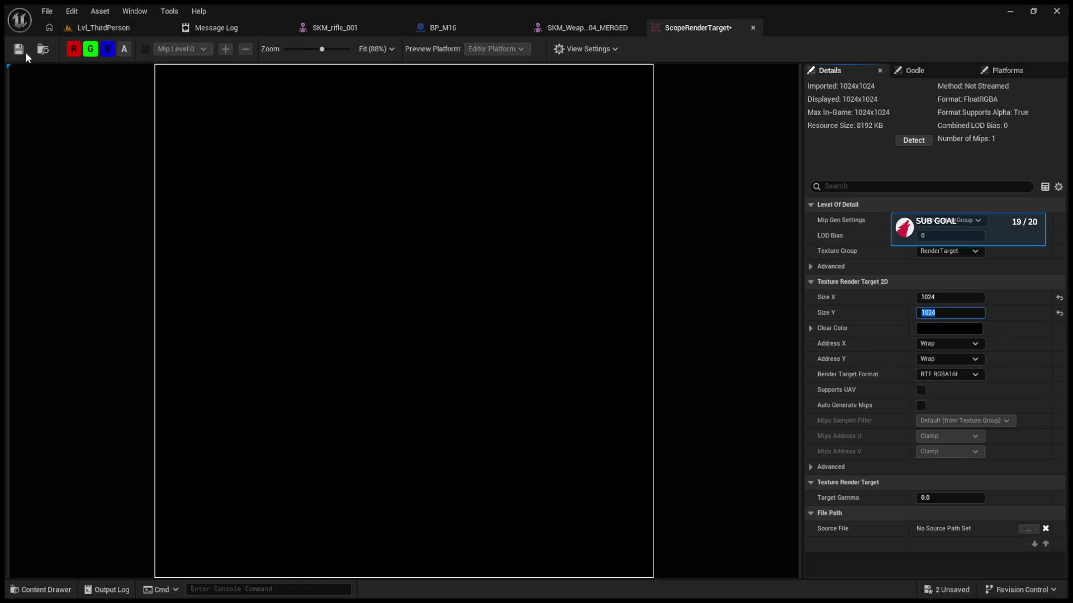
{"action": "left_click", "coordinate": [355, 398]}
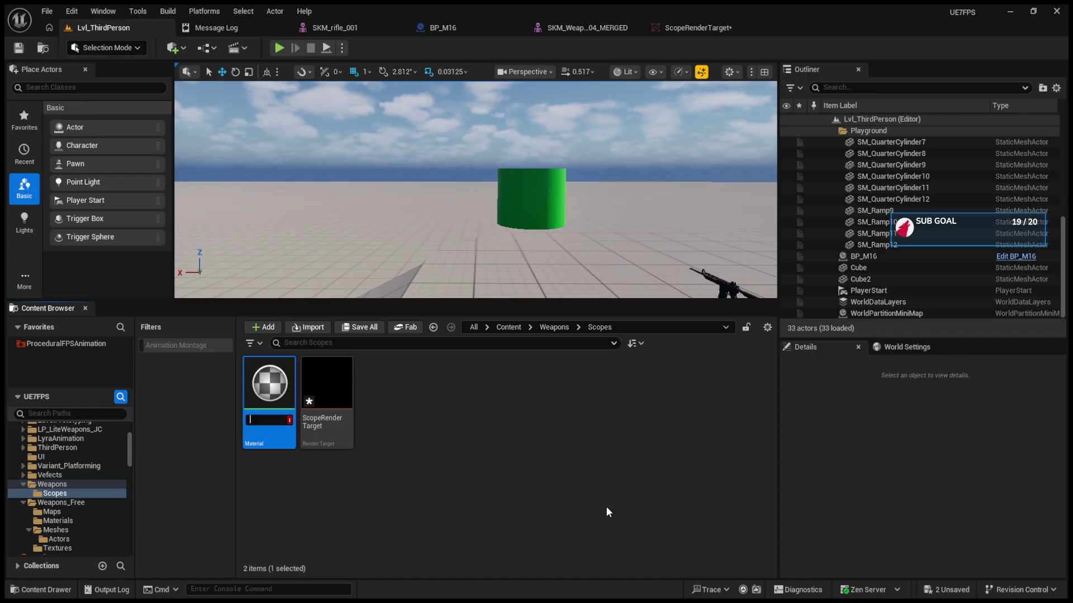
Name the new material ScopeMaterial and open it in the Material Editor
{"action": "type", "text": "ScopeMa"}
{"action": "type", "text": "terial"}
{"action": "key", "text": "Return"}
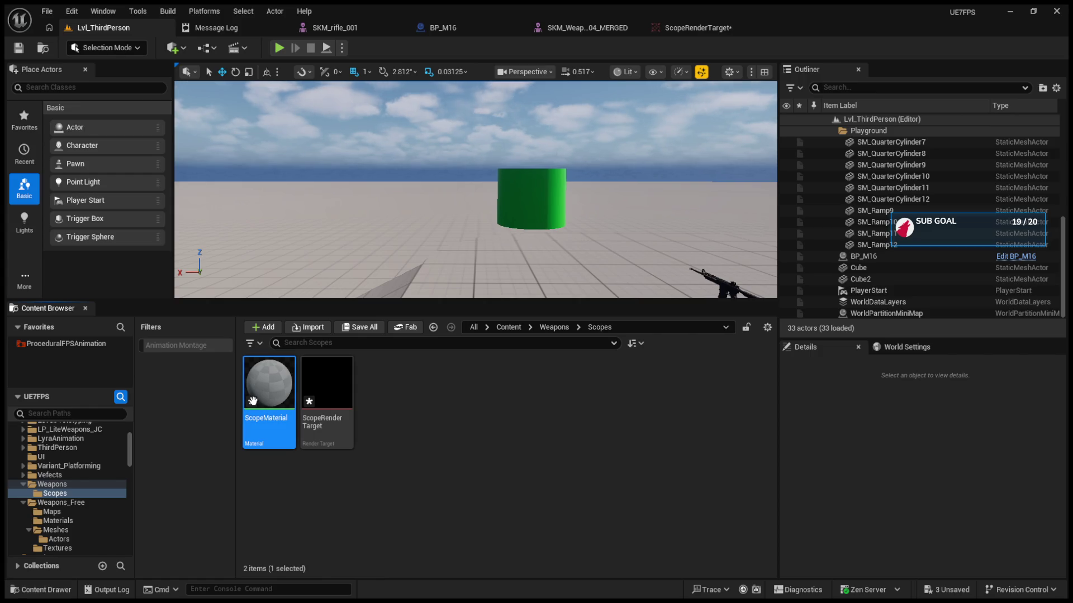
{"action": "double_click", "coordinate": [280, 383]}
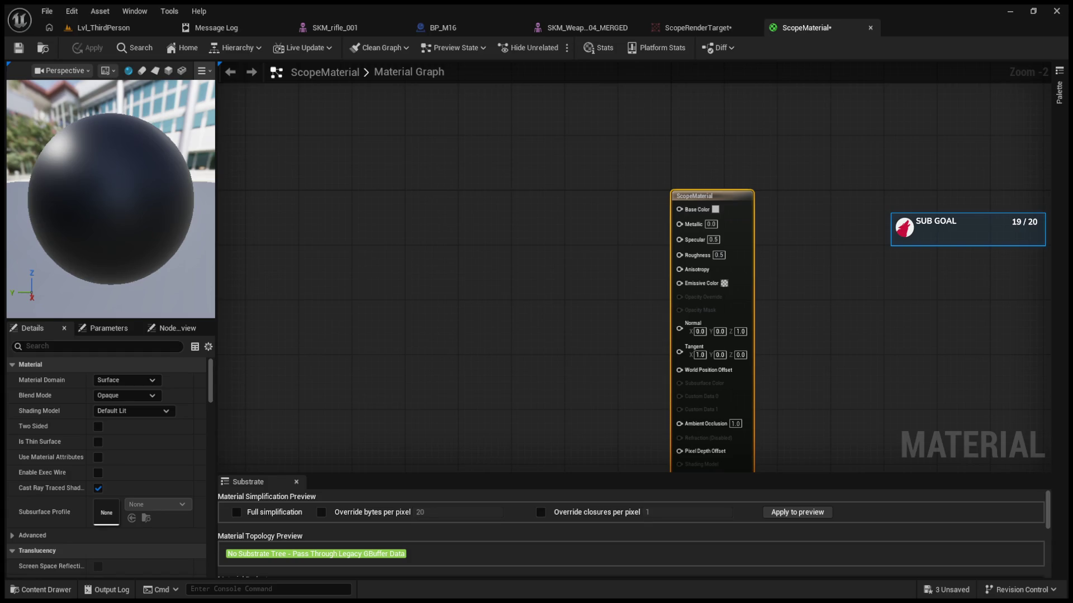
Add a Texture Sample node left of the output node and wire its RGB to Base Color
{"action": "left_click", "coordinate": [419, 241]}
{"action": "left_click_drag", "start_coordinate": [416, 232], "coordinate": [365, 186]}
{"action": "mouse_move", "coordinate": [434, 202]}
{"action": "left_mouse_down"}
{"action": "mouse_move", "coordinate": [695, 222]}
{"action": "mouse_move", "coordinate": [679, 209]}
{"action": "left_mouse_up"}
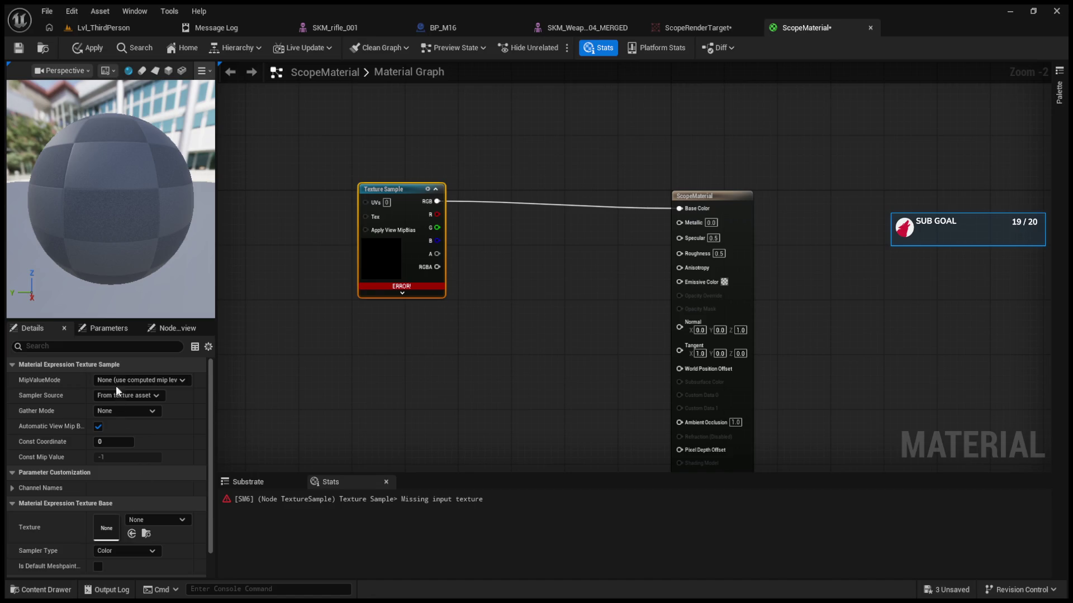
Set the Shading Model to Unlit, feed the texture's RGB into Emissive Color, and save all
{"action": "left_click", "coordinate": [239, 451]}
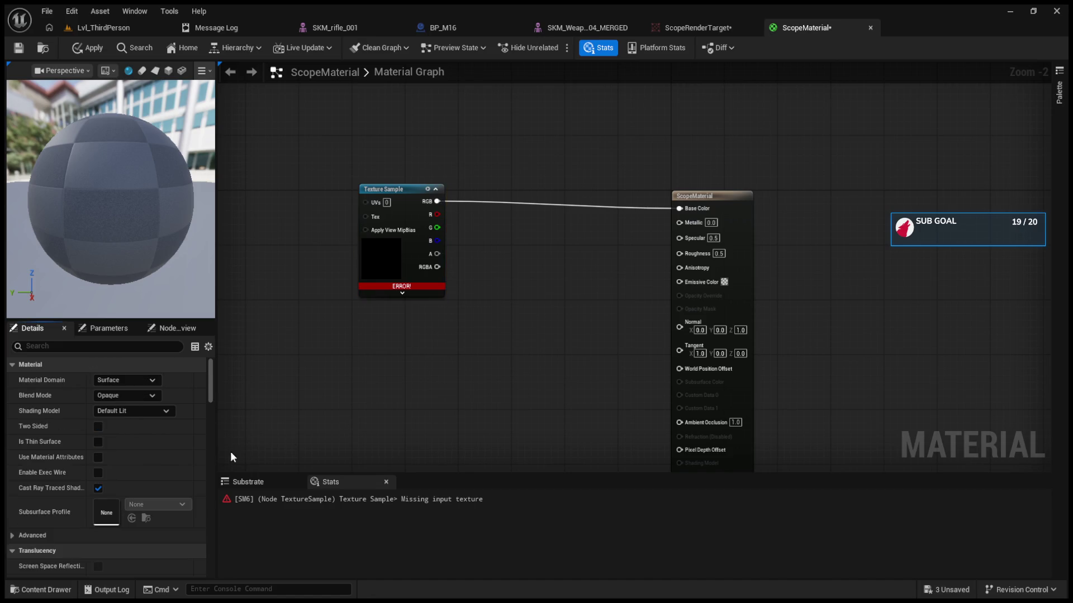
{"action": "left_click", "coordinate": [145, 411]}
{"action": "left_click", "coordinate": [137, 422]}
{"action": "left_click_drag", "start_coordinate": [394, 197], "coordinate": [413, 203]}
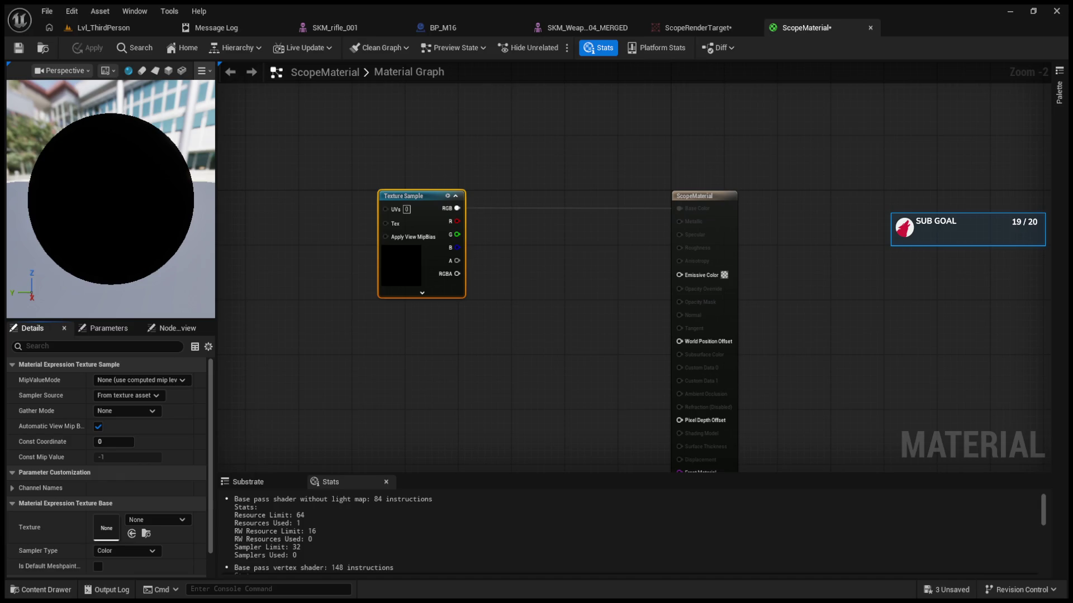
{"action": "left_click_drag", "start_coordinate": [457, 208], "coordinate": [678, 276]}
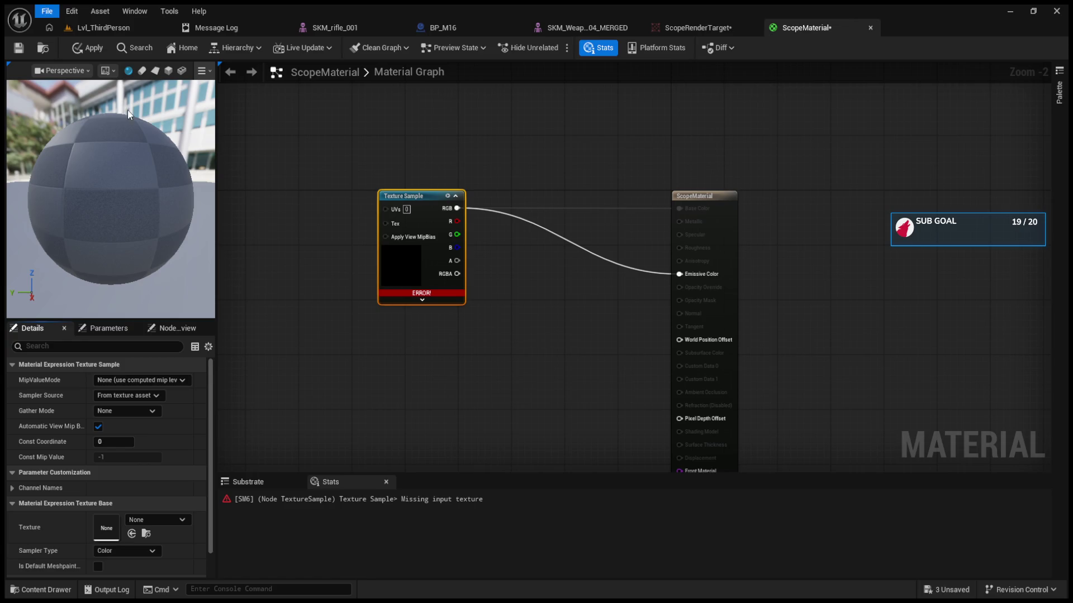
{"action": "key", "text": "ctrl+shift+s"}
Delete the Texture Sample node and return to the level editor's Scopes folder assets
{"action": "left_click", "coordinate": [427, 211]}
{"action": "key", "text": "Delete"}
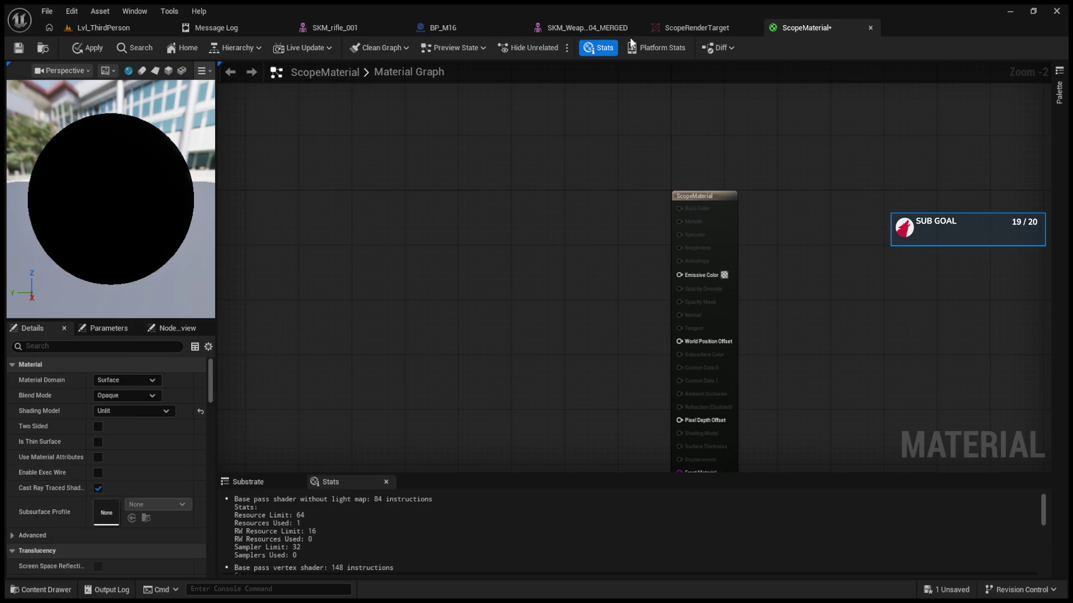
{"action": "left_click", "coordinate": [113, 29]}
{"action": "left_click", "coordinate": [742, 27]}
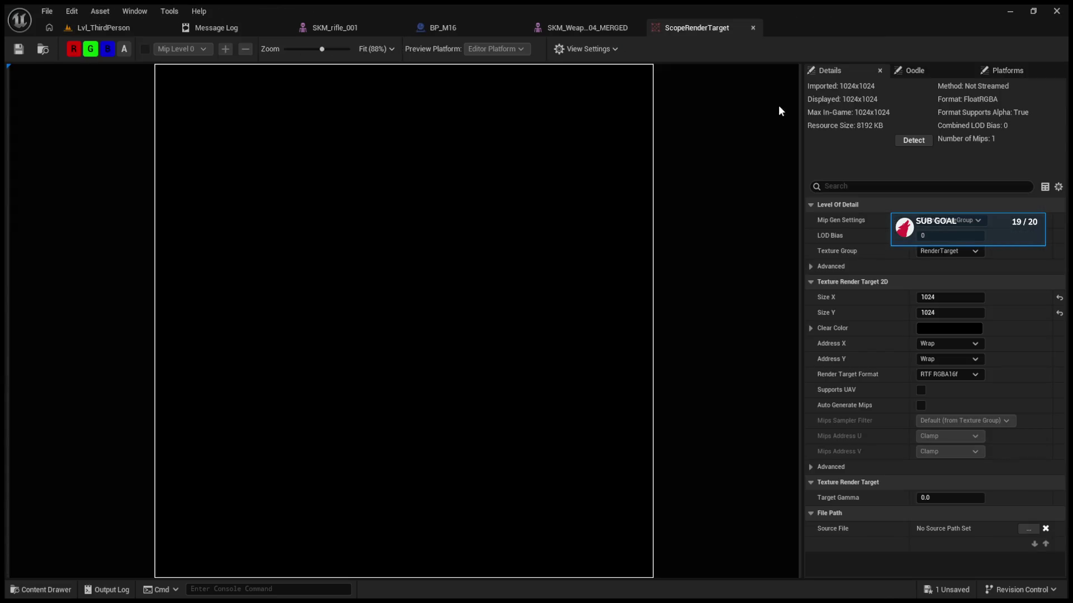
{"action": "left_click", "coordinate": [109, 27]}
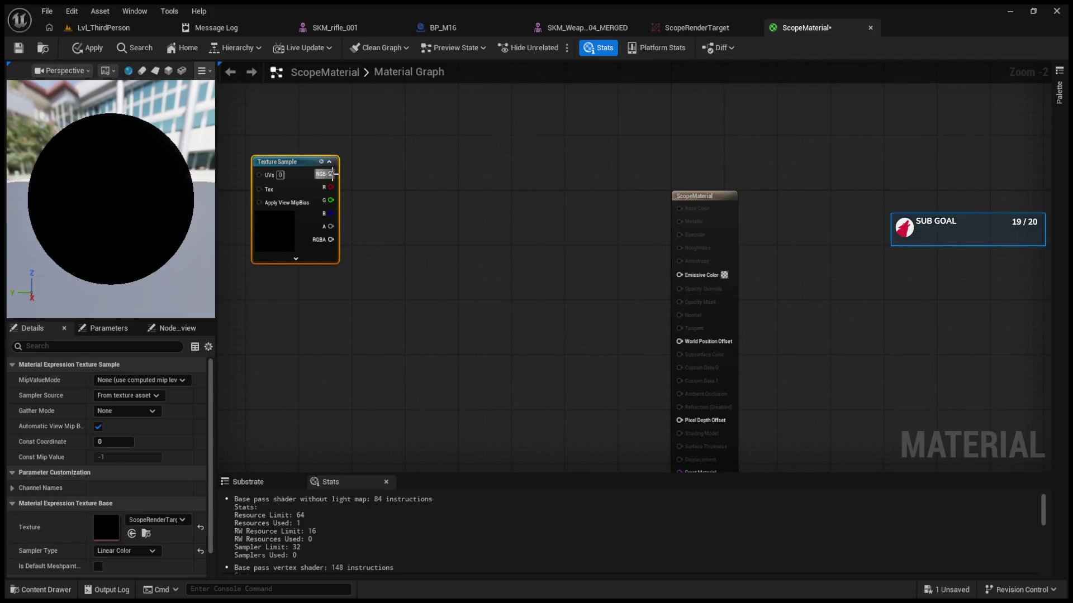
Add ScopeRenderTarget as a texture in ScopeMaterial, placed near the output node
{"action": "left_click_drag", "start_coordinate": [331, 174], "coordinate": [679, 274]}
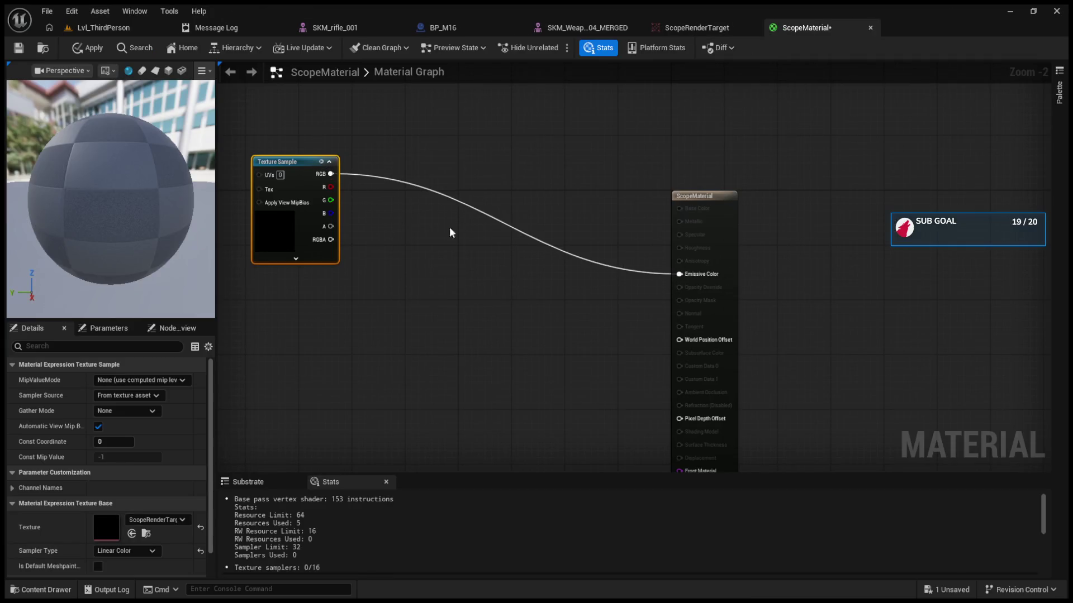
{"action": "left_click_drag", "start_coordinate": [277, 161], "coordinate": [503, 229]}
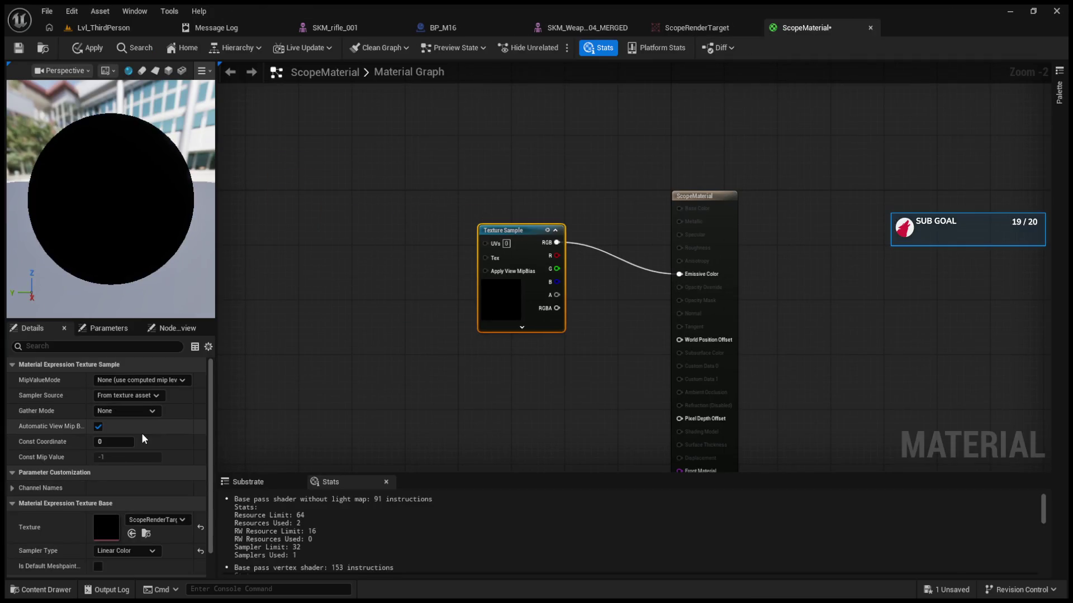
{"action": "scroll", "coordinate": [140, 458], "scroll_direction": "down", "scroll_amount": 1}
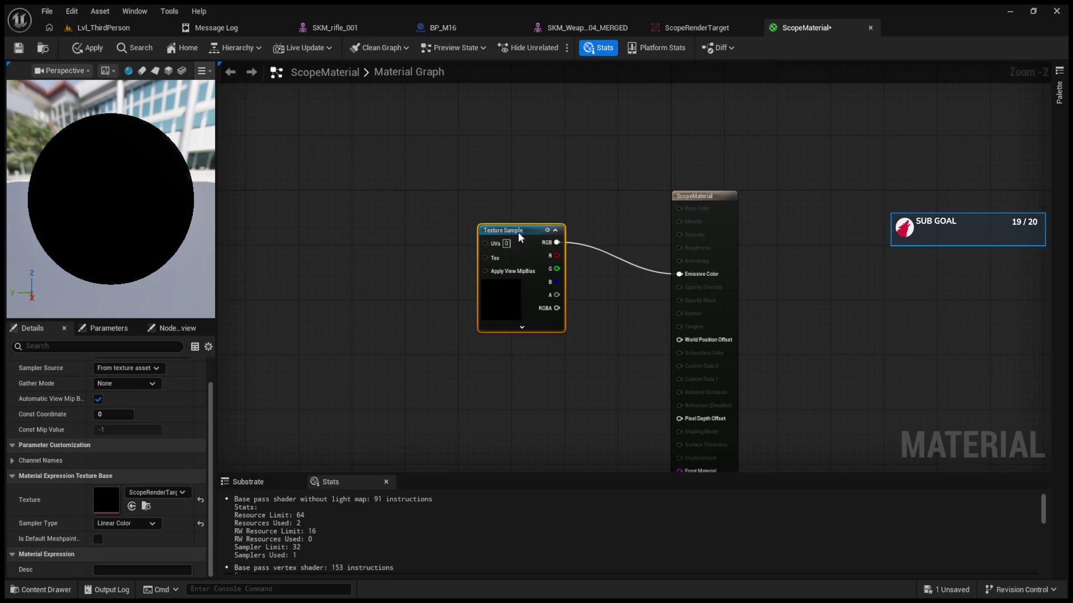
{"action": "scroll", "coordinate": [120, 429], "scroll_direction": "up", "scroll_amount": 1}
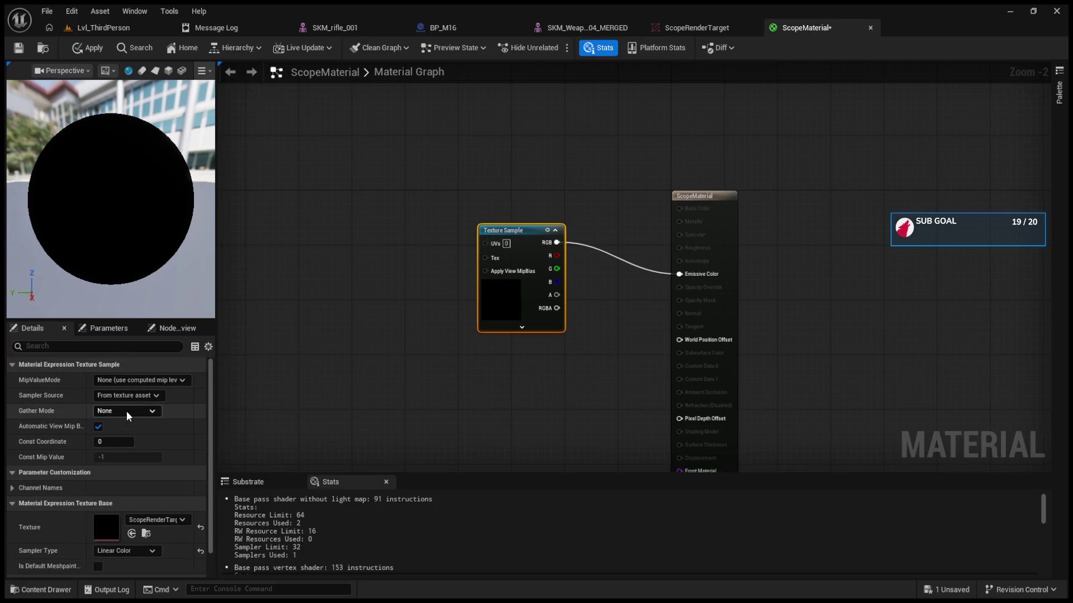
{"action": "scroll", "coordinate": [210, 481], "scroll_direction": "down", "scroll_amount": 1}
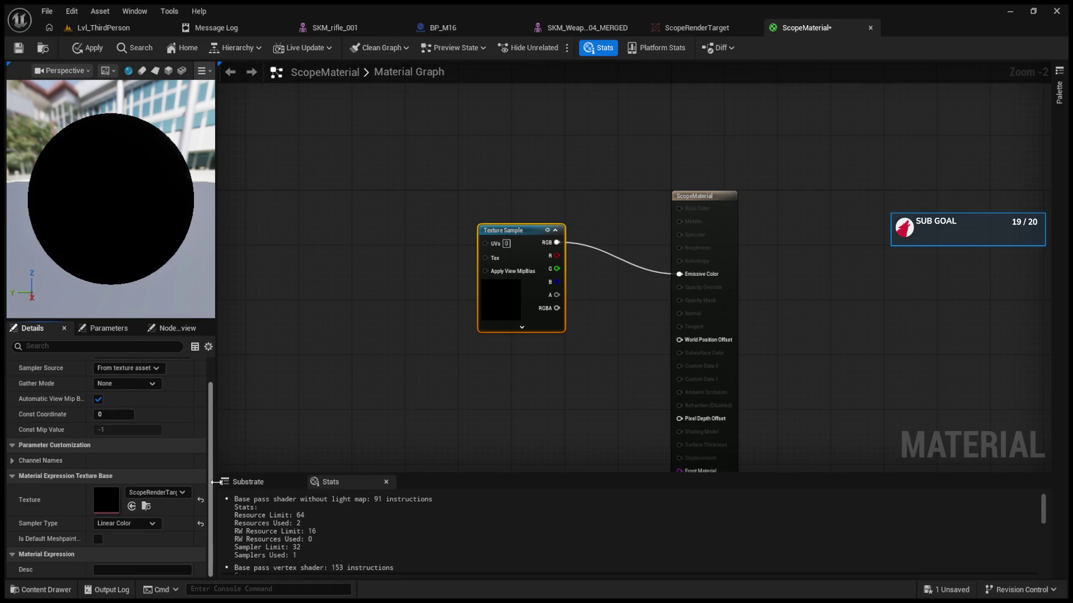
{"action": "scroll", "coordinate": [219, 426], "scroll_direction": "up", "scroll_amount": 1}
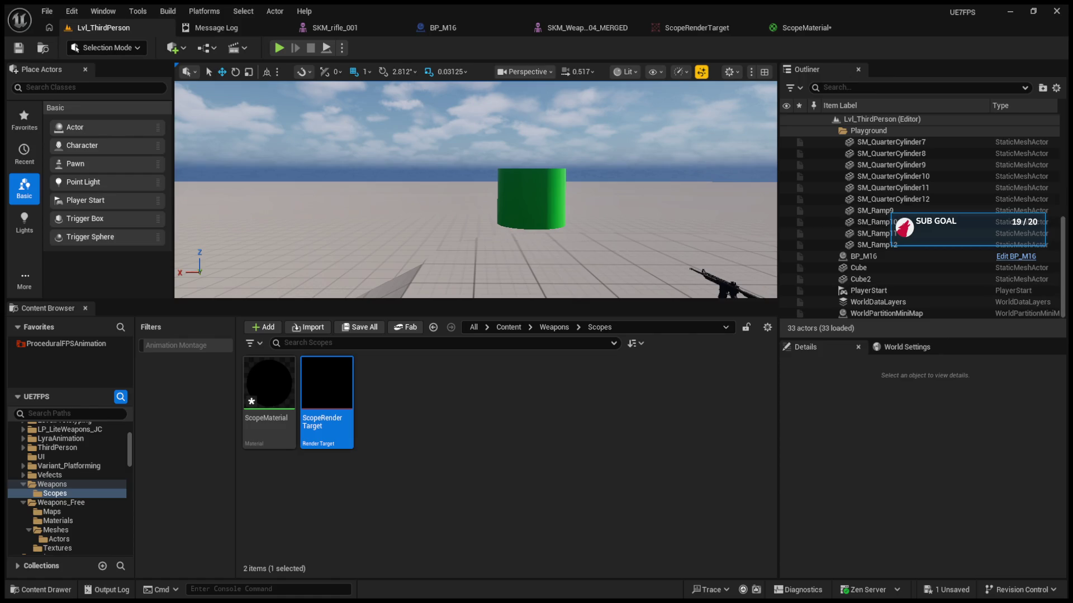
Go up to Weapons, view BP_ThirdPersonCharacter's viewport, then open the AC_sniper_rifle_001 blueprint
{"action": "left_click", "coordinate": [805, 28]}
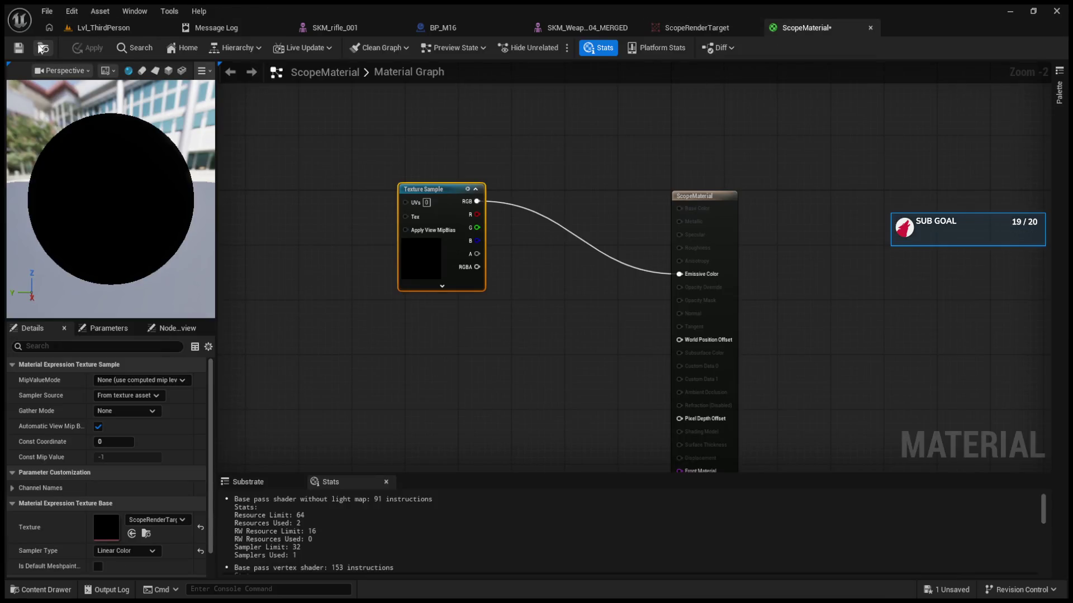
{"action": "left_click", "coordinate": [87, 28]}
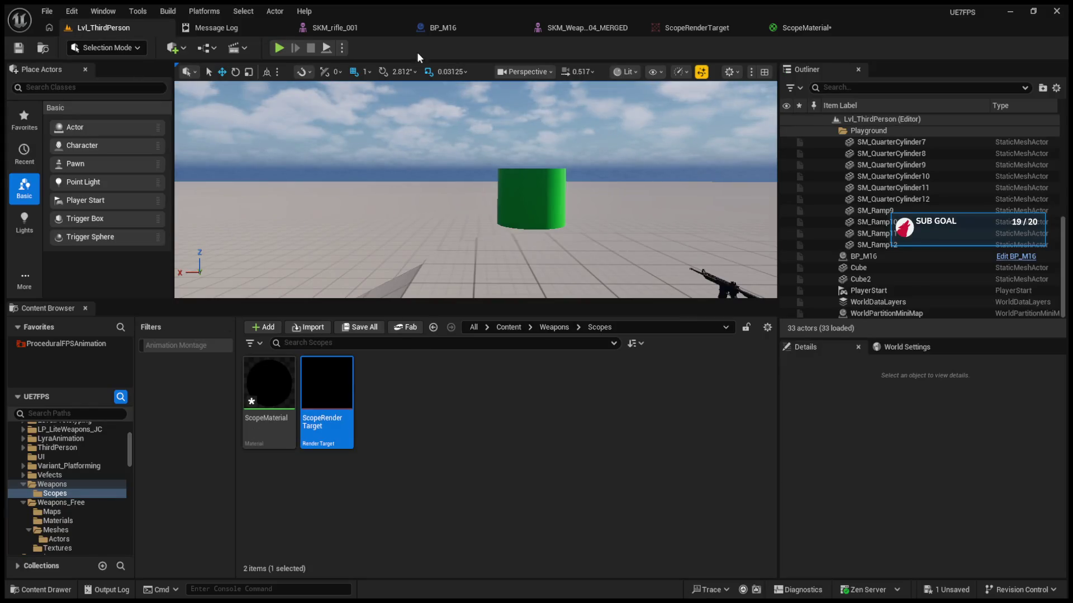
{"action": "key", "text": "Left"}
{"action": "key", "text": "Left"}
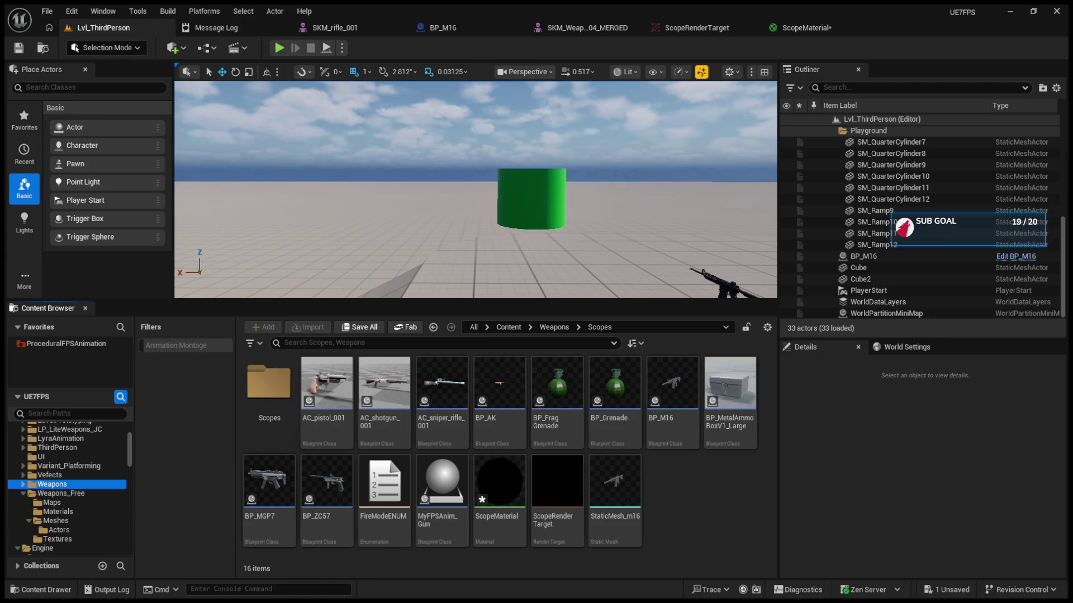
{"action": "left_click", "coordinate": [427, 29]}
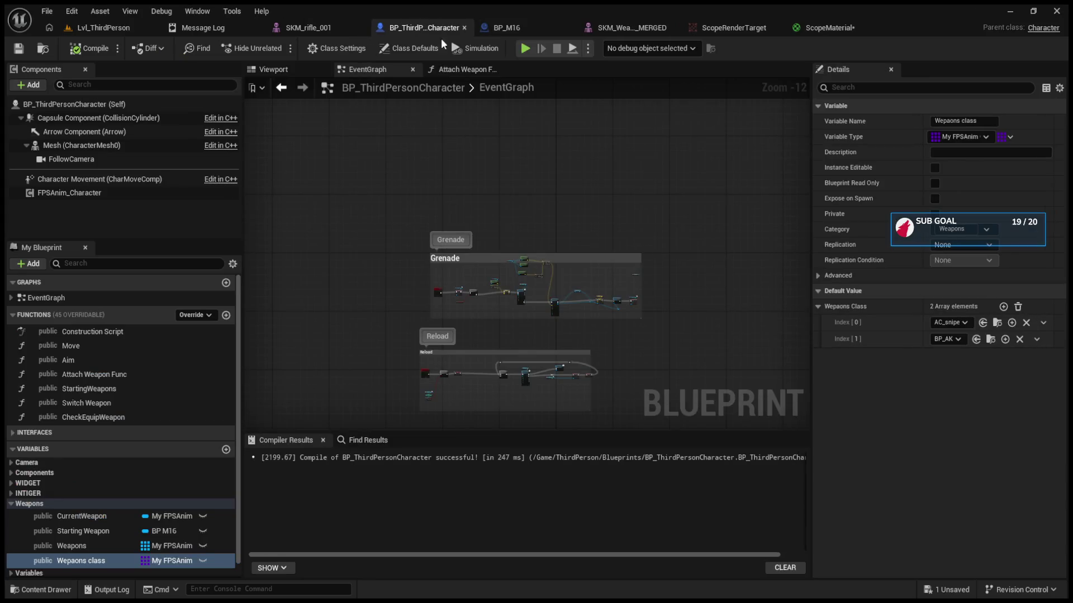
{"action": "left_click", "coordinate": [276, 69]}
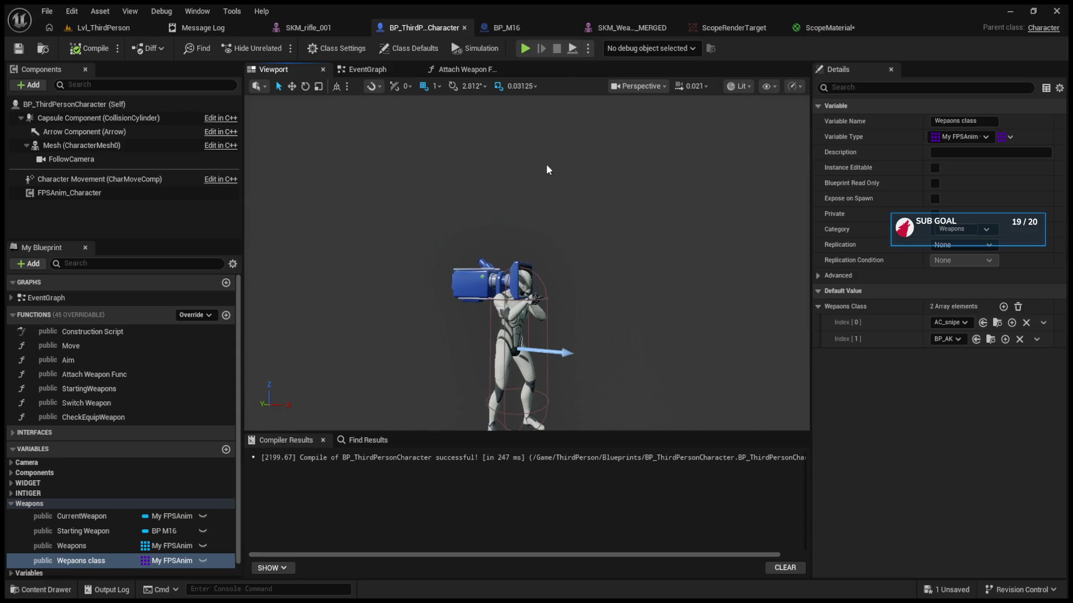
{"action": "left_click", "coordinate": [539, 23]}
{"action": "left_click", "coordinate": [133, 133]}
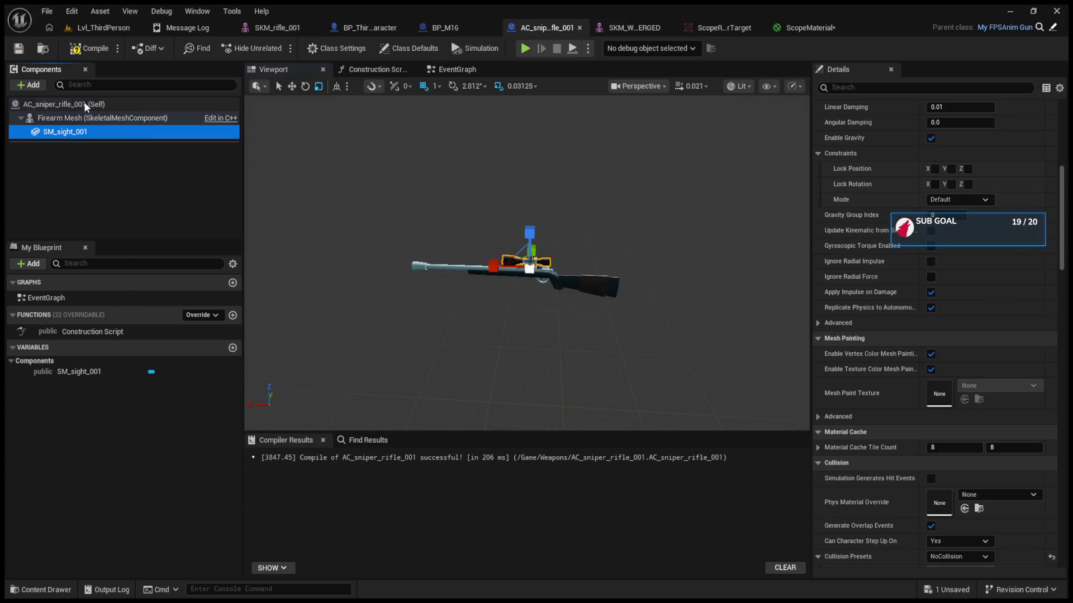
Add a Plane component to the rifle and rotate it upright with Y rotation 90
{"action": "key", "text": "Escape"}
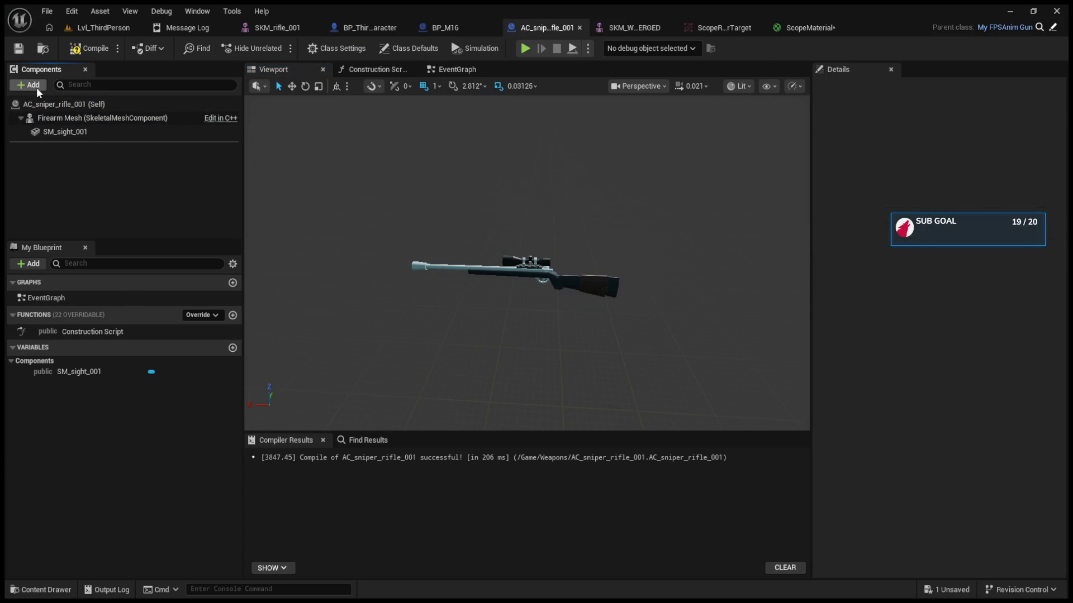
{"action": "left_click", "coordinate": [32, 85]}
{"action": "left_click", "coordinate": [49, 115]}
{"action": "left_click_drag", "start_coordinate": [525, 335], "coordinate": [522, 297]}
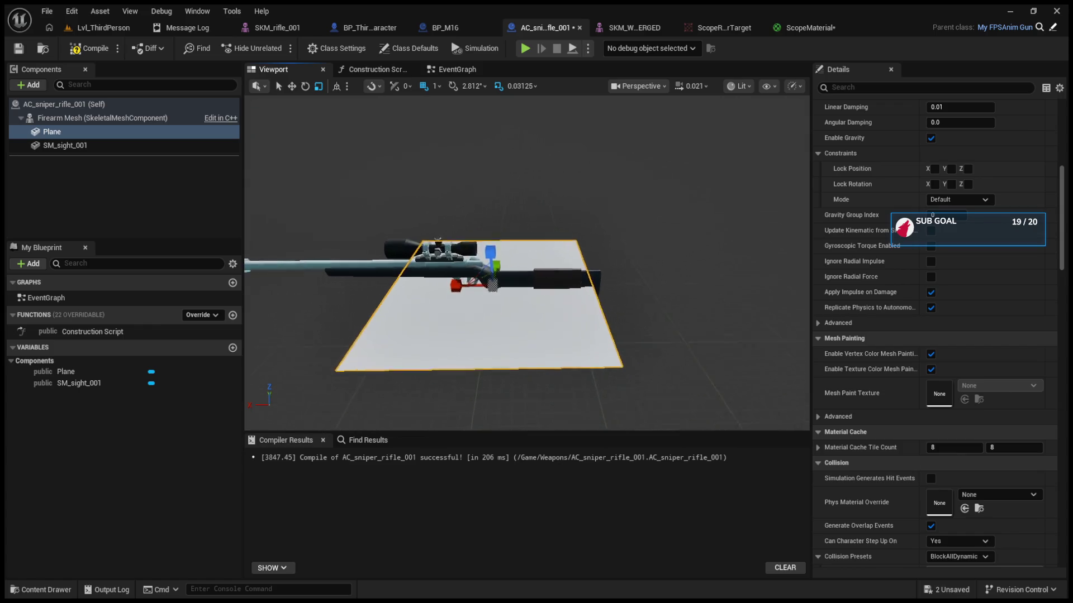
{"action": "key", "text": "e"}
{"action": "mouse_move", "coordinate": [536, 246]}
{"action": "left_mouse_down"}
{"action": "mouse_move", "coordinate": [457, 233]}
{"action": "mouse_move", "coordinate": [491, 230]}
{"action": "mouse_move", "coordinate": [476, 230]}
{"action": "left_mouse_up"}
{"action": "left_click_drag", "start_coordinate": [425, 269], "coordinate": [426, 266]}
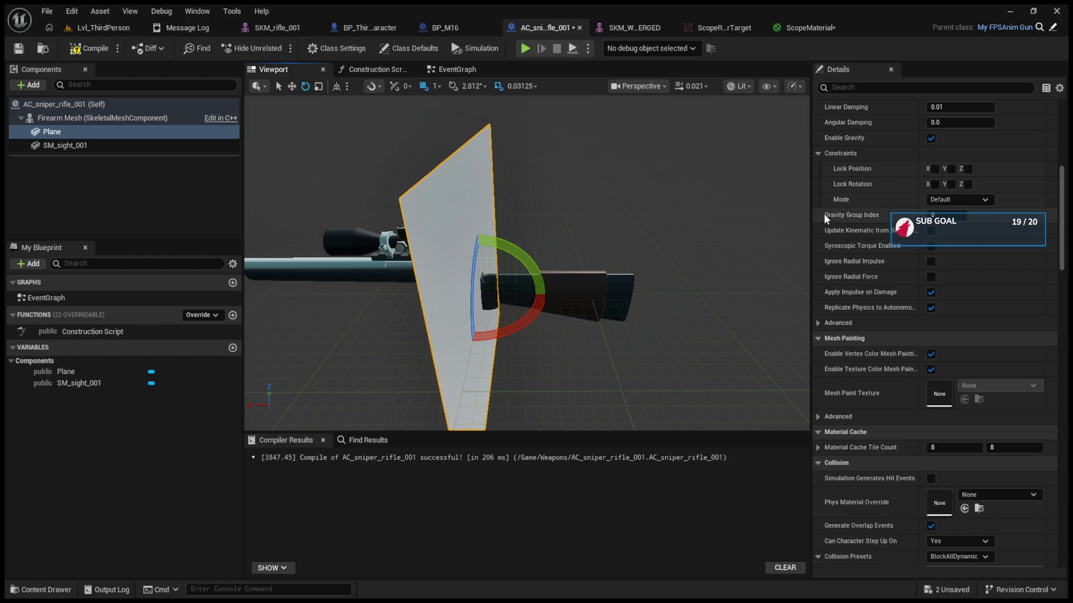
{"action": "scroll", "coordinate": [994, 212], "scroll_direction": "up", "scroll_amount": 5}
{"action": "left_click", "coordinate": [991, 188]}
{"action": "type", "text": "90"}
{"action": "key", "text": "Return"}
Assign ScopeMaterial to the plane's material slot and compile the blueprint
{"action": "left_click_drag", "start_coordinate": [503, 262], "coordinate": [412, 259]}
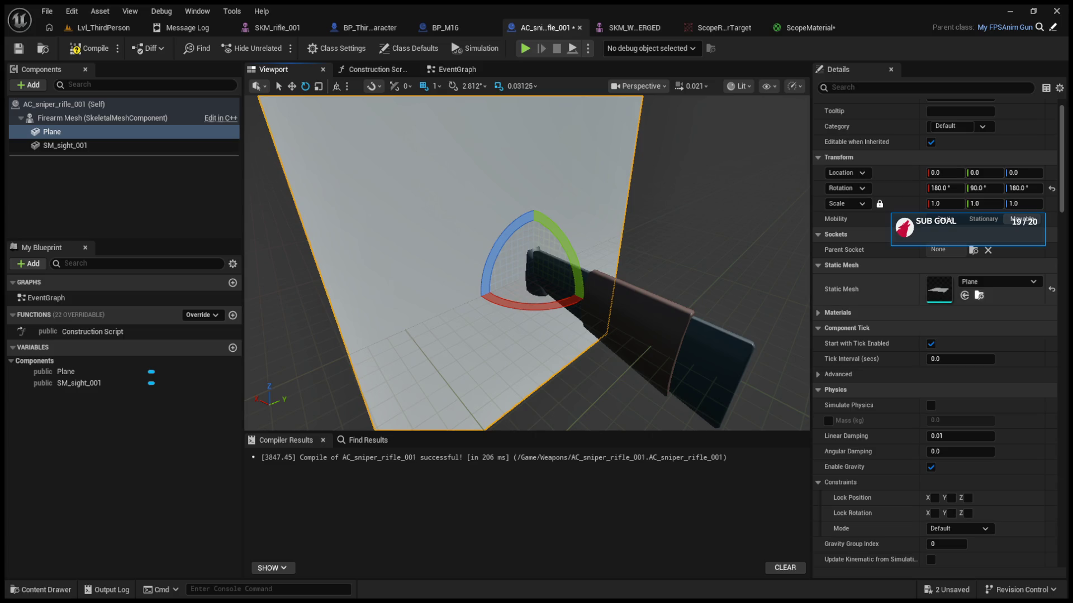
{"action": "left_click", "coordinate": [819, 313]}
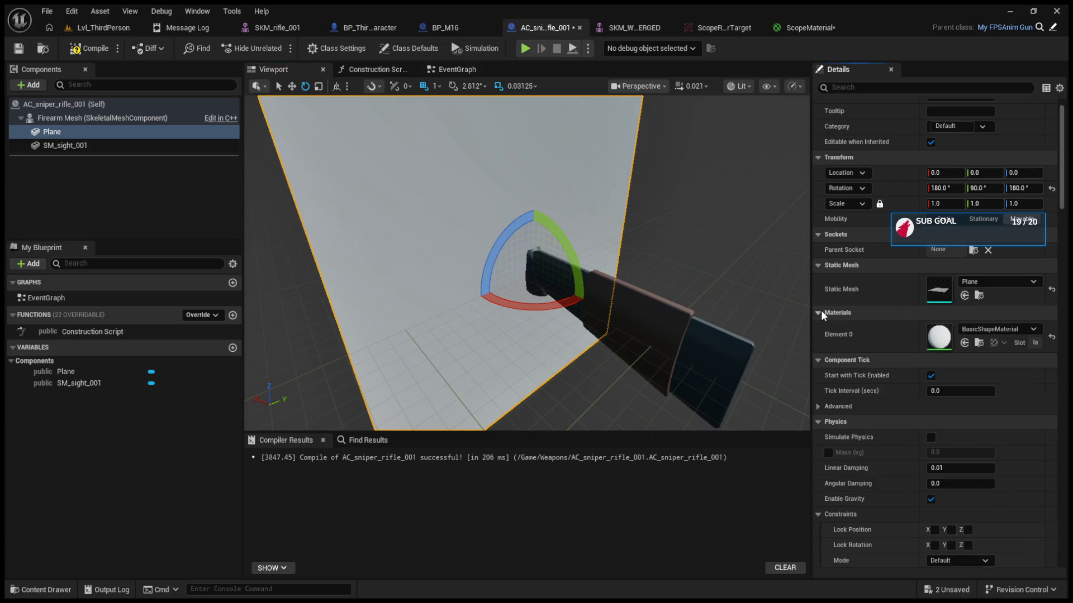
{"action": "left_click", "coordinate": [964, 342]}
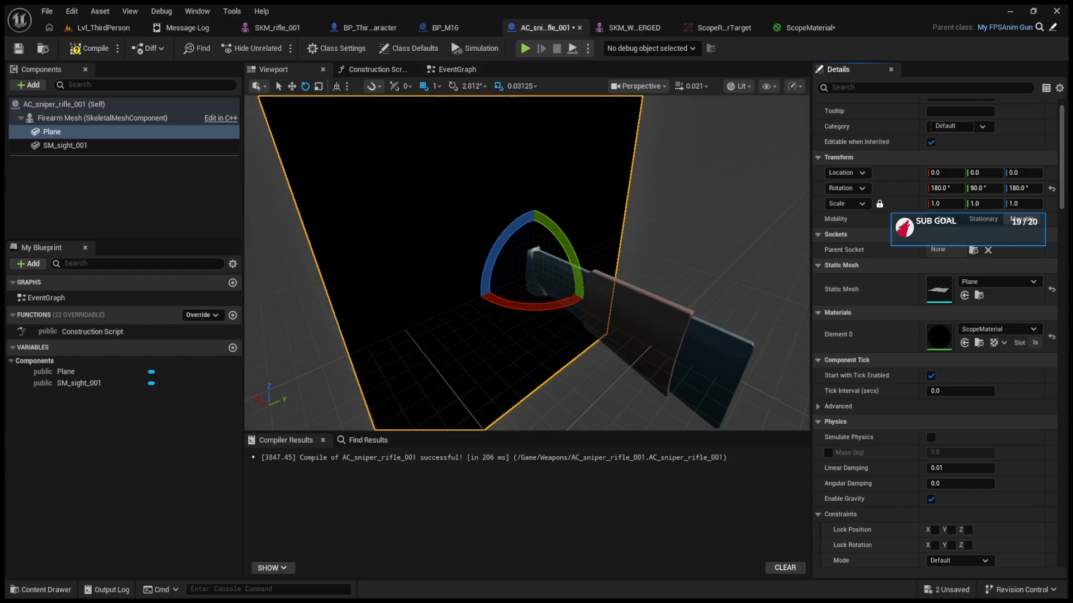
{"action": "left_click", "coordinate": [89, 48]}
{"action": "left_click", "coordinate": [58, 181]}
{"action": "left_click", "coordinate": [52, 134]}
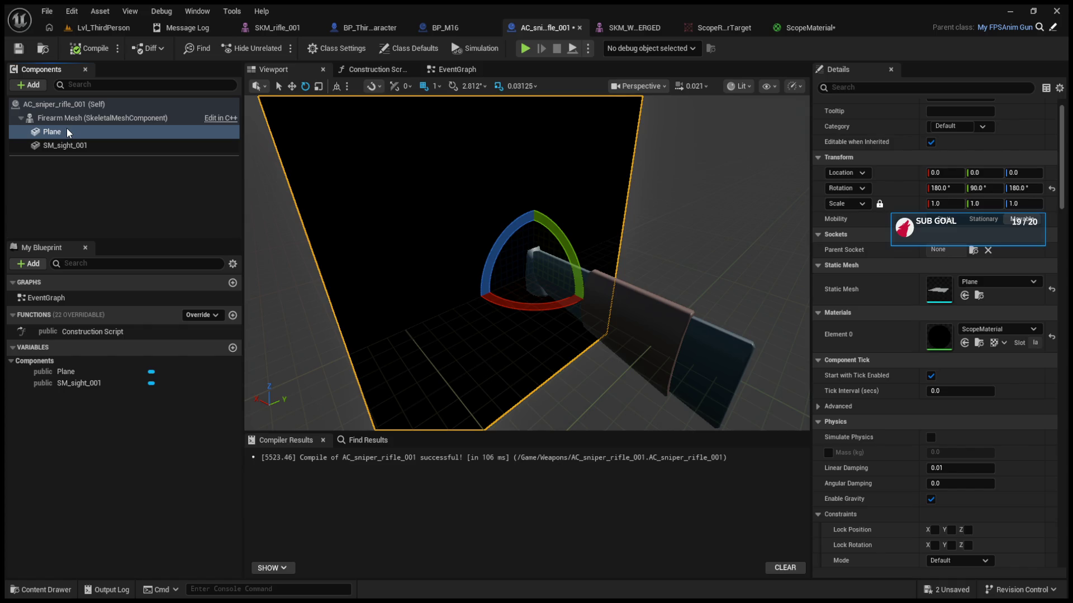
Attach a SceneCaptureComponent2D to the plane, move it forward along the rifle, and compile
{"action": "key", "text": "ctrl+v"}
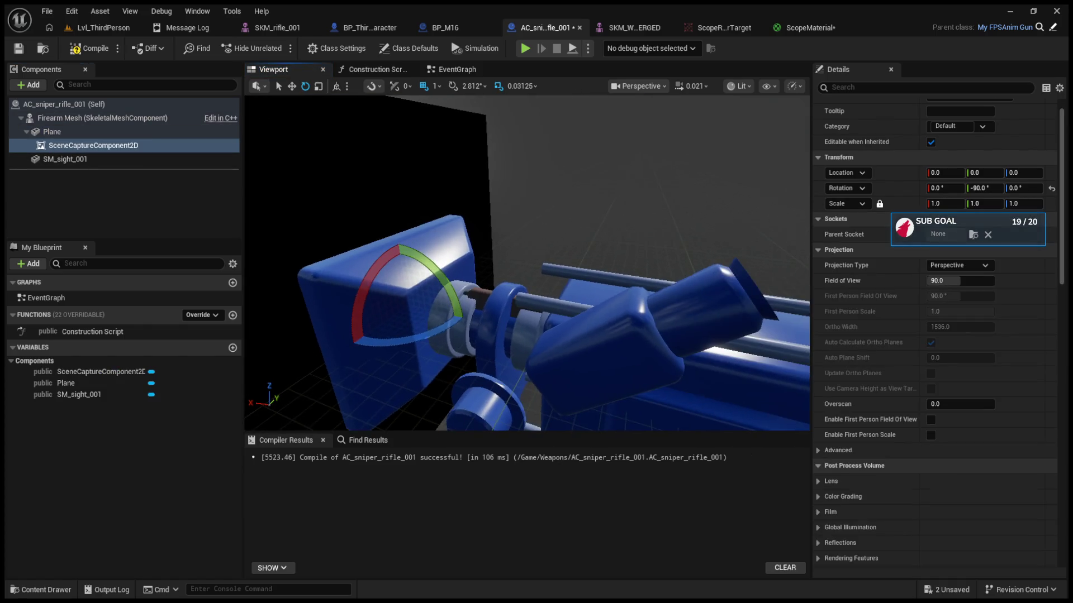
{"action": "key", "text": "f"}
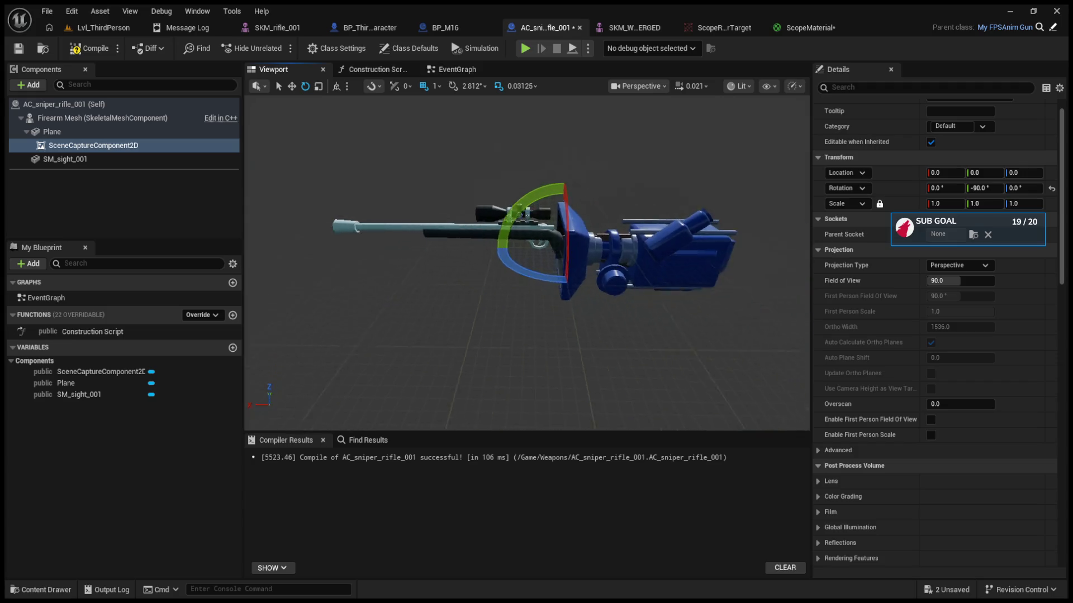
{"action": "mouse_move", "coordinate": [514, 244]}
{"action": "left_mouse_down"}
{"action": "mouse_move", "coordinate": [251, 244]}
{"action": "mouse_move", "coordinate": [386, 244]}
{"action": "mouse_move", "coordinate": [427, 237]}
{"action": "mouse_move", "coordinate": [436, 225]}
{"action": "mouse_move", "coordinate": [276, 234]}
{"action": "left_mouse_up"}
{"action": "left_click_drag", "start_coordinate": [563, 280], "coordinate": [651, 316]}
{"action": "scroll", "coordinate": [526, 263], "scroll_direction": "down", "scroll_amount": 5}
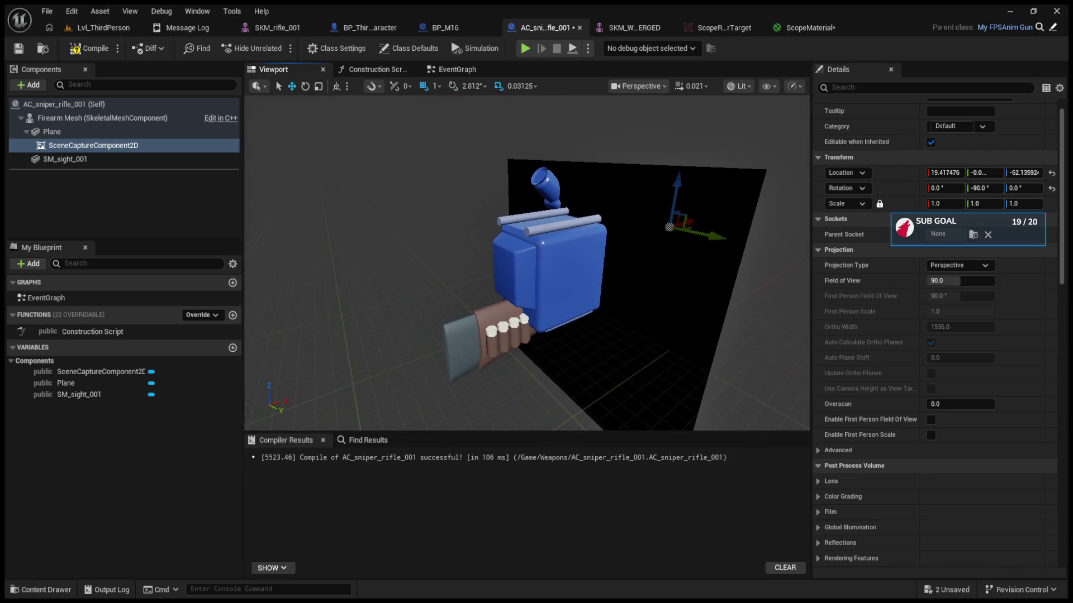
{"action": "left_click", "coordinate": [651, 316]}
{"action": "left_click", "coordinate": [91, 49]}
Set the scene capture's field of view to 46.44, then widen it to about 55
{"action": "left_click_drag", "start_coordinate": [407, 234], "coordinate": [313, 237]}
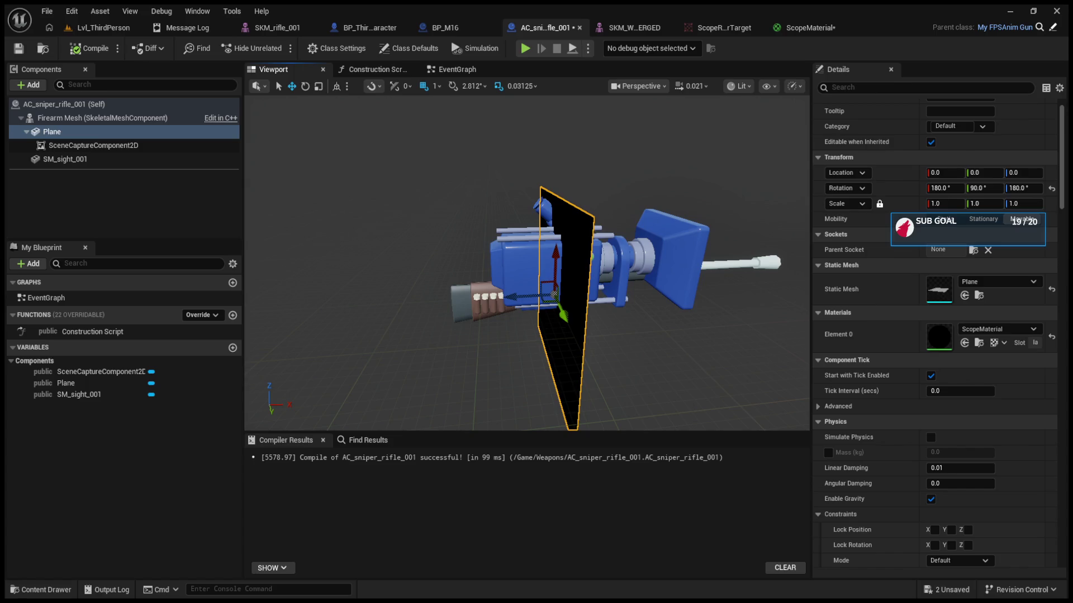
{"action": "left_click", "coordinate": [647, 254]}
{"action": "left_click", "coordinate": [960, 281]}
{"action": "left_click_drag", "start_coordinate": [928, 281], "coordinate": [944, 281]}
{"action": "type", "text": "46.44"}
{"action": "key", "text": "Return"}
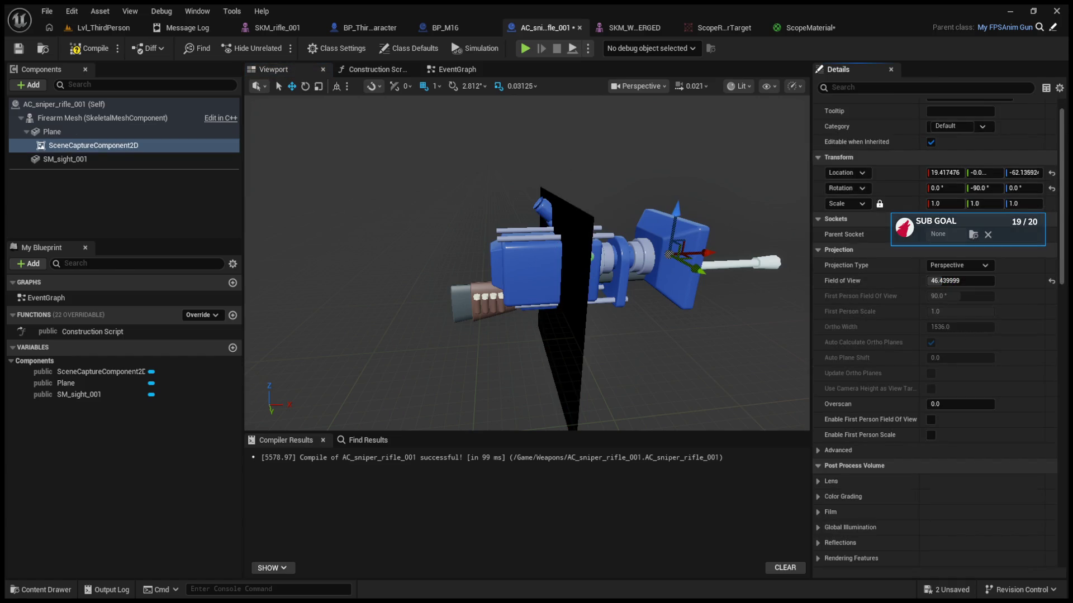
{"action": "left_click_drag", "start_coordinate": [942, 282], "coordinate": [944, 282]}
Play-test the level, then close the ScopeRenderTarget and ScopeMaterial editors
{"action": "left_click", "coordinate": [98, 27]}
{"action": "left_click", "coordinate": [278, 48]}
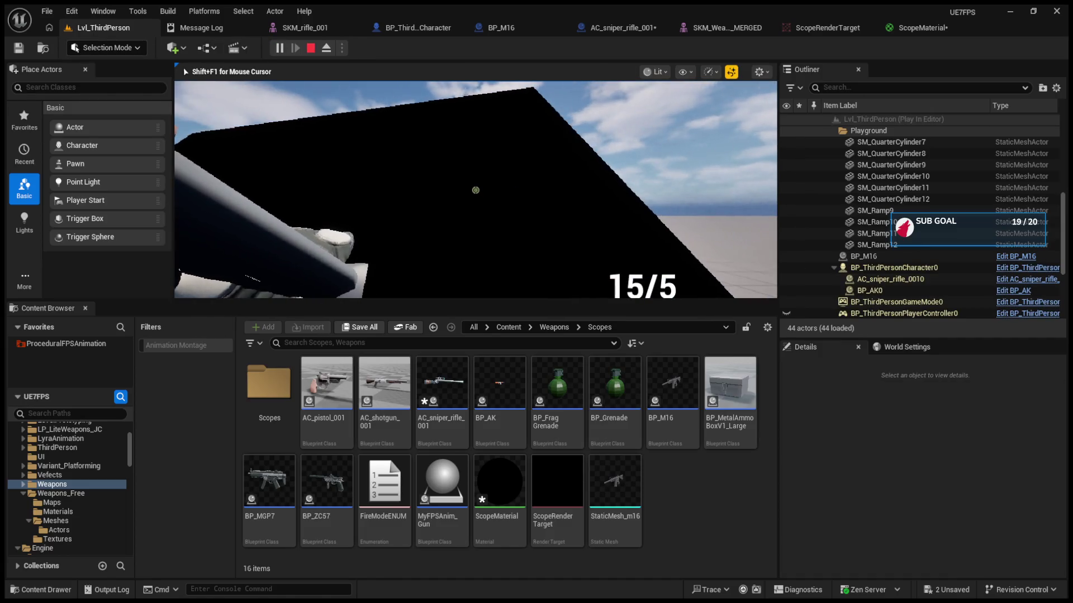
{"action": "key", "text": "Escape"}
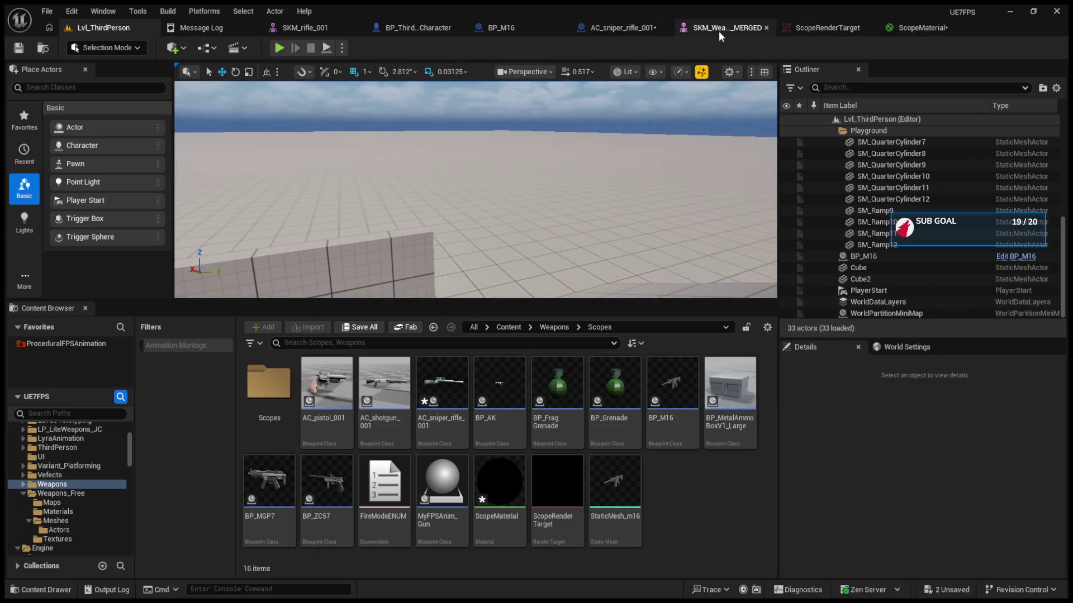
{"action": "left_click", "coordinate": [815, 29]}
{"action": "left_click", "coordinate": [861, 28]}
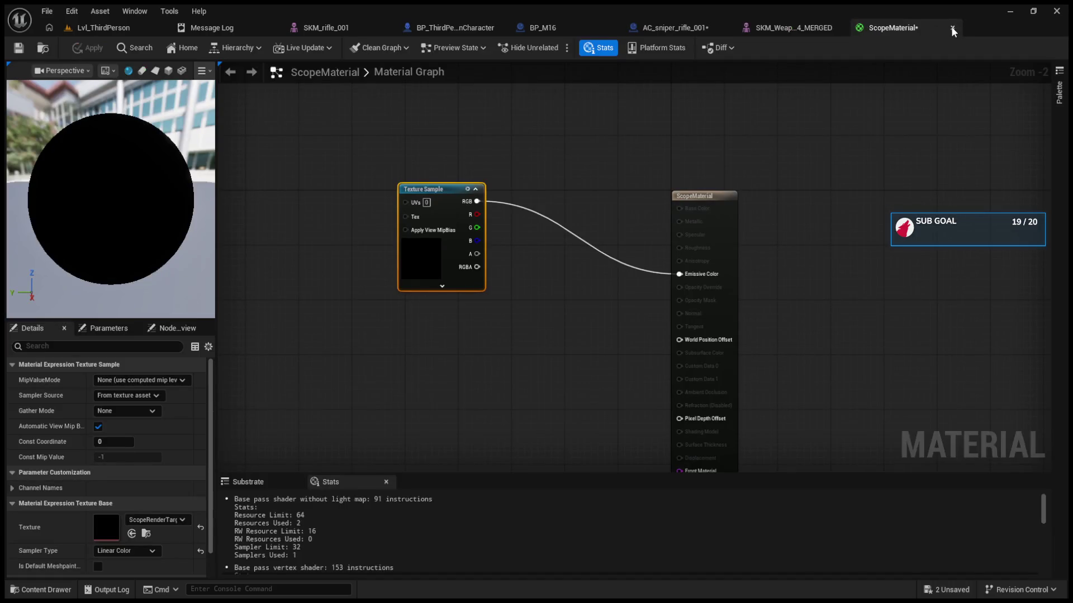
{"action": "left_click", "coordinate": [952, 28]}
Delete the SceneCaptureComponent2D and Plane from the rifle blueprint, recompile, and return to the level
{"action": "left_click", "coordinate": [688, 29]}
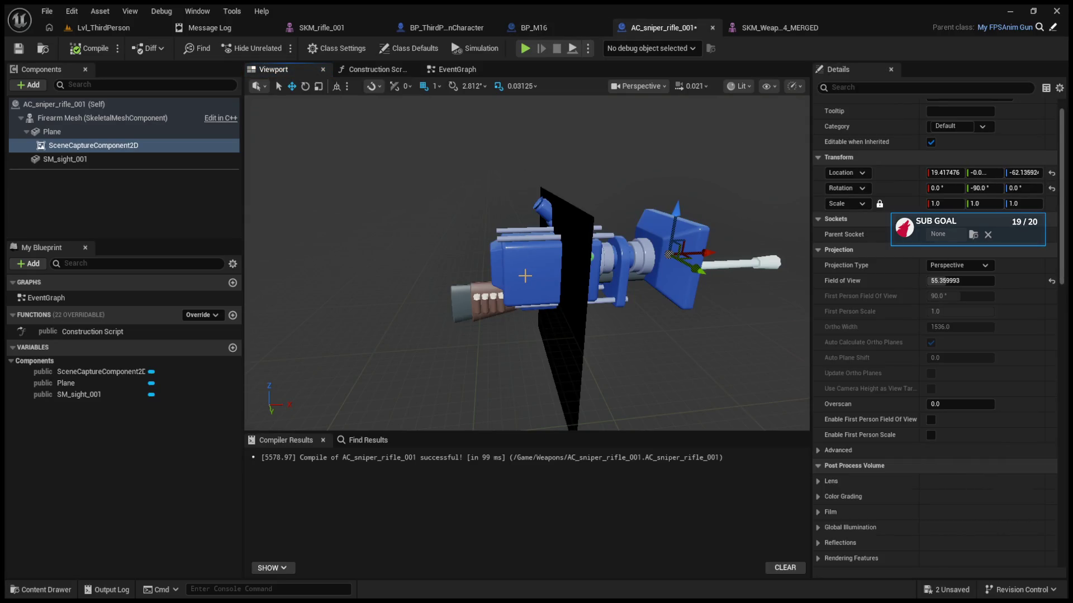
{"action": "key", "text": "Delete"}
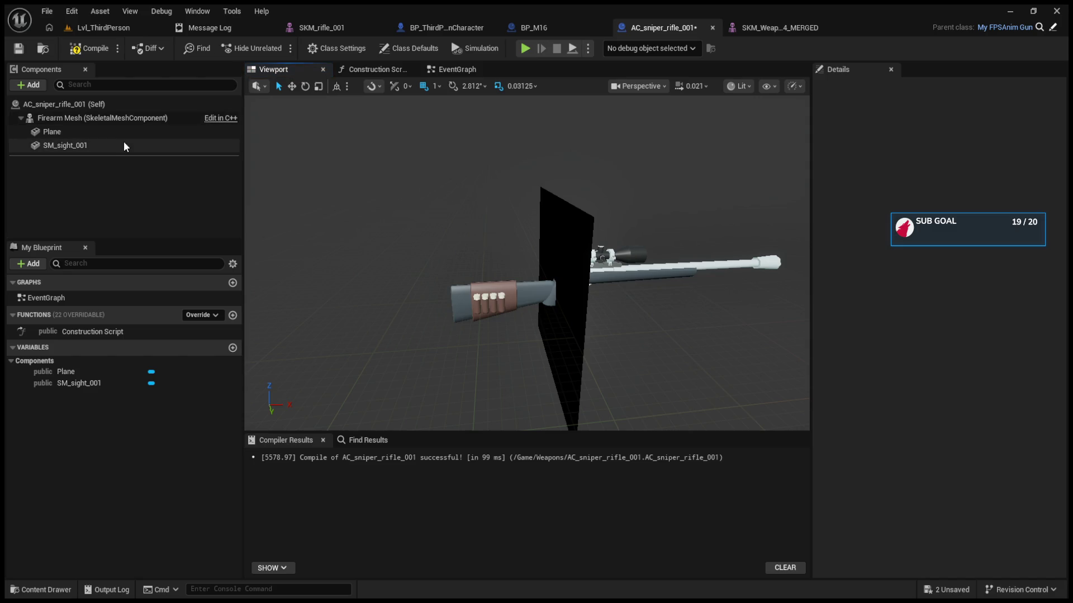
{"action": "left_click", "coordinate": [121, 136]}
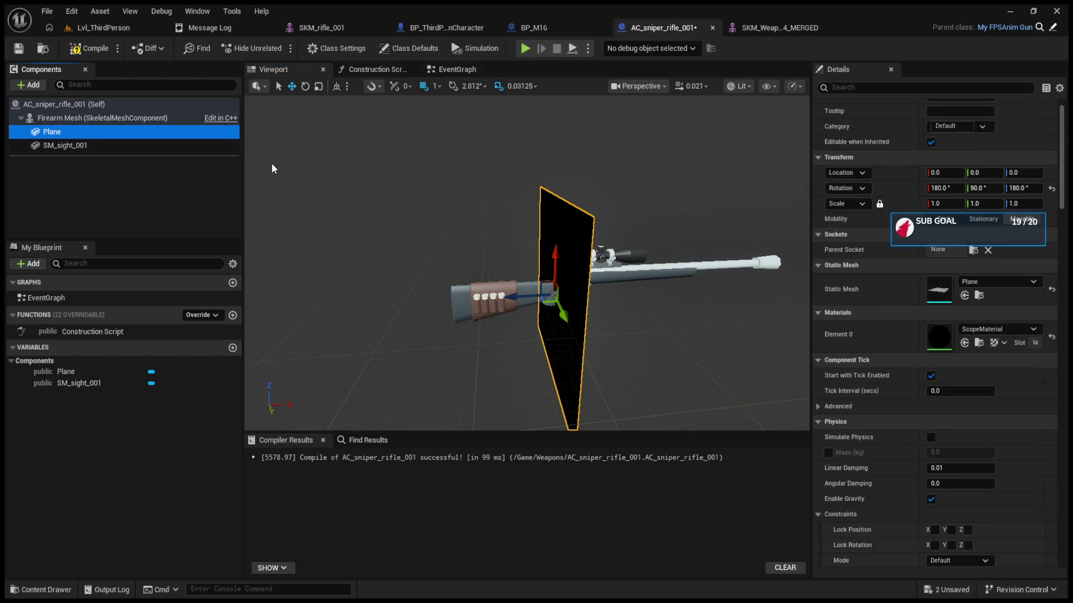
{"action": "key", "text": "Delete"}
{"action": "left_click", "coordinate": [89, 48]}
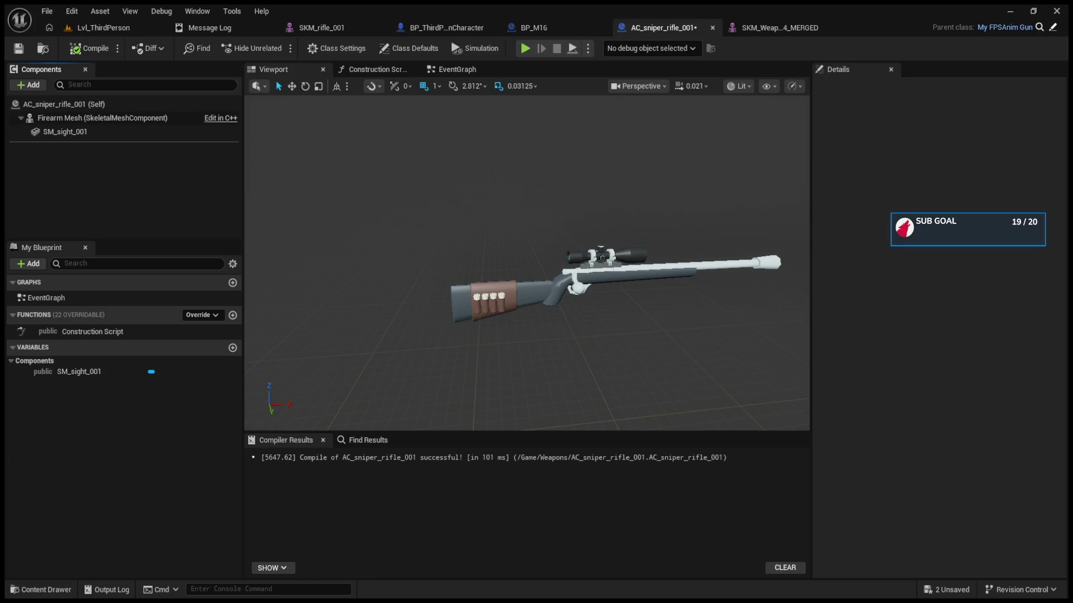
{"action": "left_click", "coordinate": [65, 132]}
{"action": "left_click", "coordinate": [100, 29]}
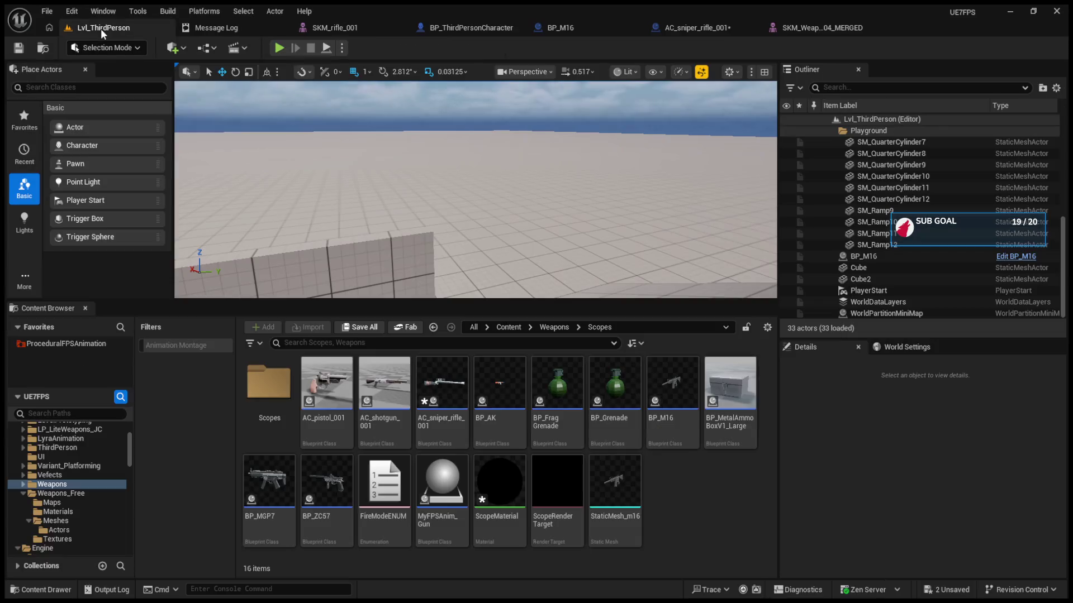
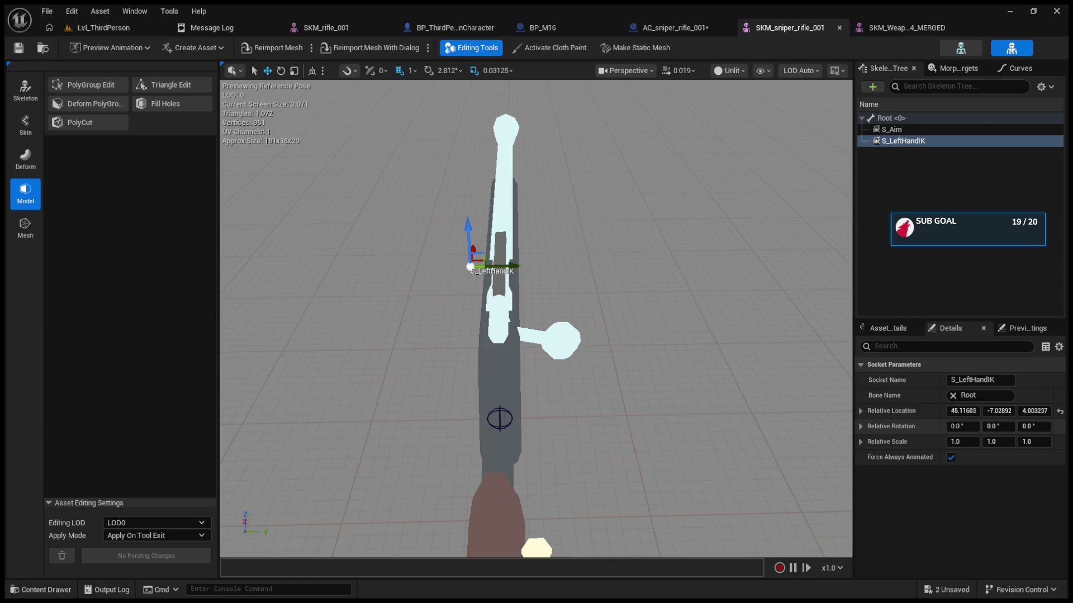
Show AC_sniper_rifle_001's EventGraph with its Class Settings in the Details panel
{"action": "left_click", "coordinate": [637, 28]}
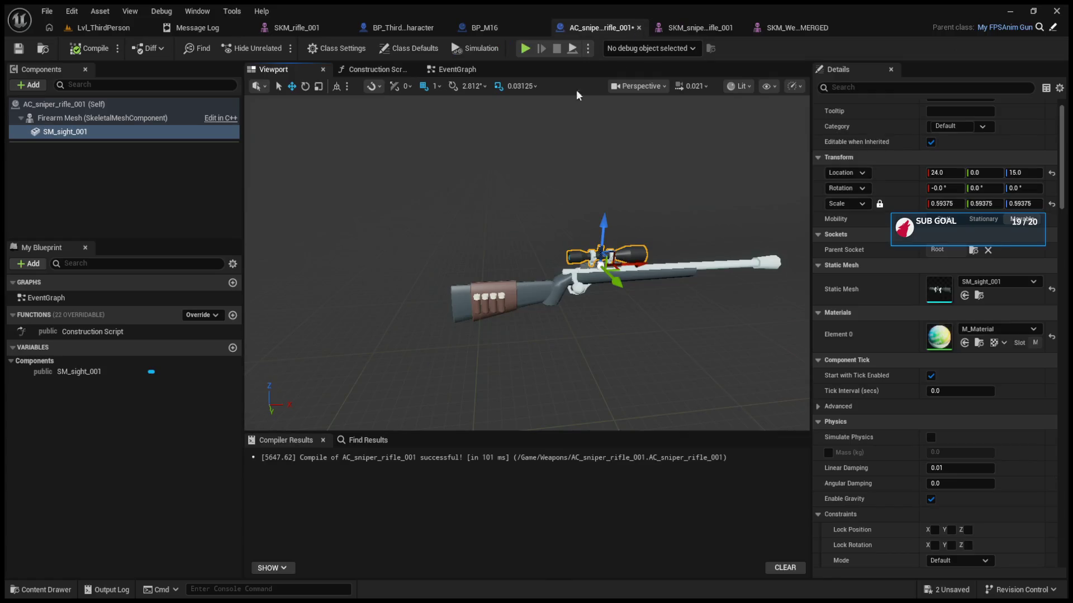
{"action": "left_click", "coordinate": [492, 72]}
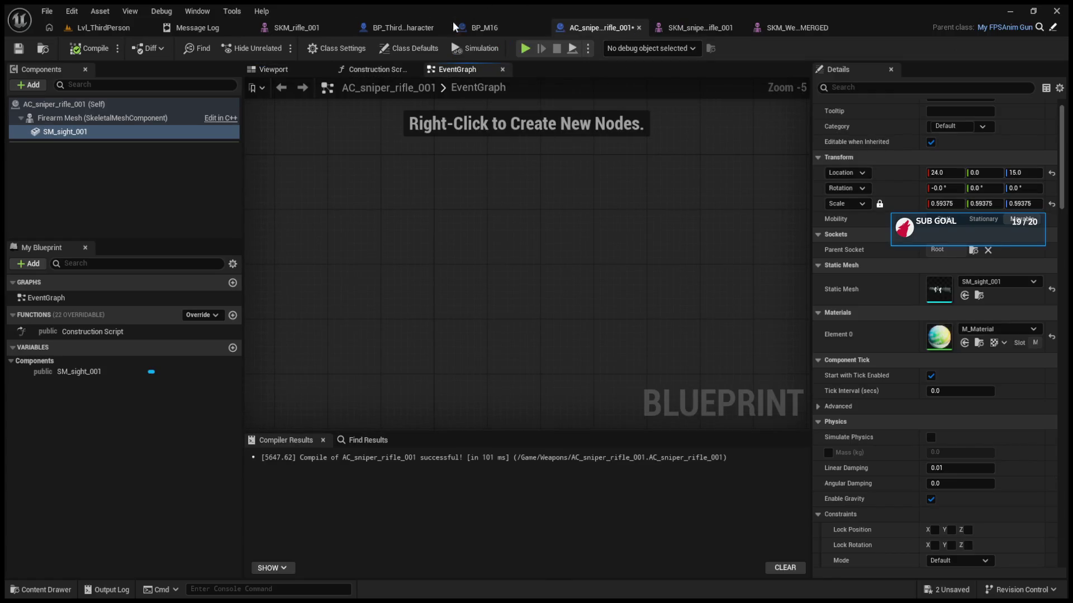
{"action": "left_click", "coordinate": [327, 50]}
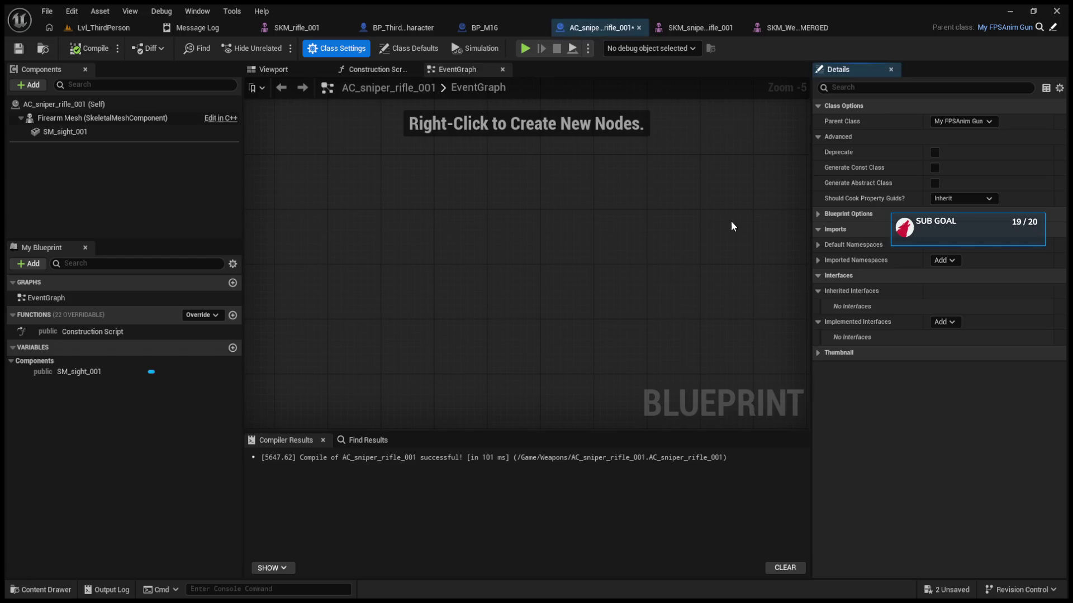
Add the BPI Shoot and BPI Reload interfaces under Implemented Interfaces
{"action": "left_click", "coordinate": [939, 322]}
{"action": "left_click", "coordinate": [933, 360]}
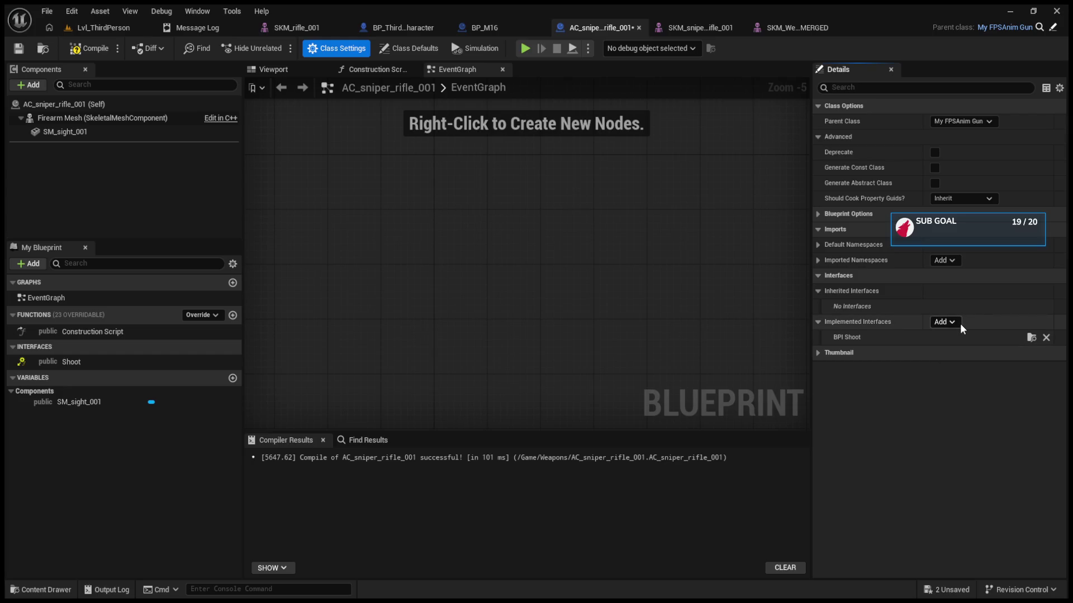
{"action": "left_click", "coordinate": [949, 323]}
{"action": "left_click", "coordinate": [957, 393]}
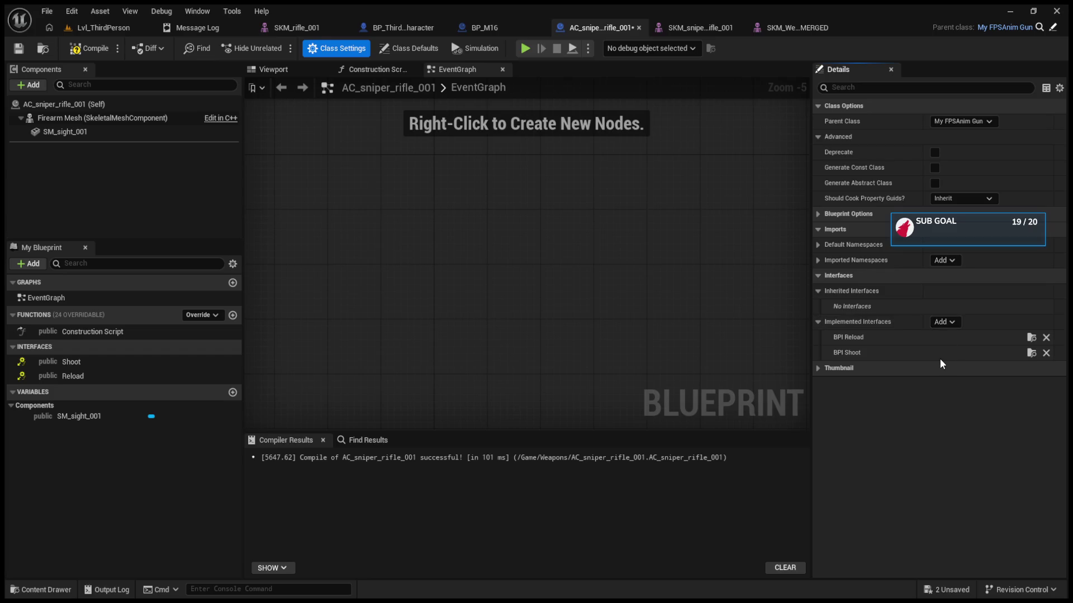
{"action": "left_click", "coordinate": [485, 28]}
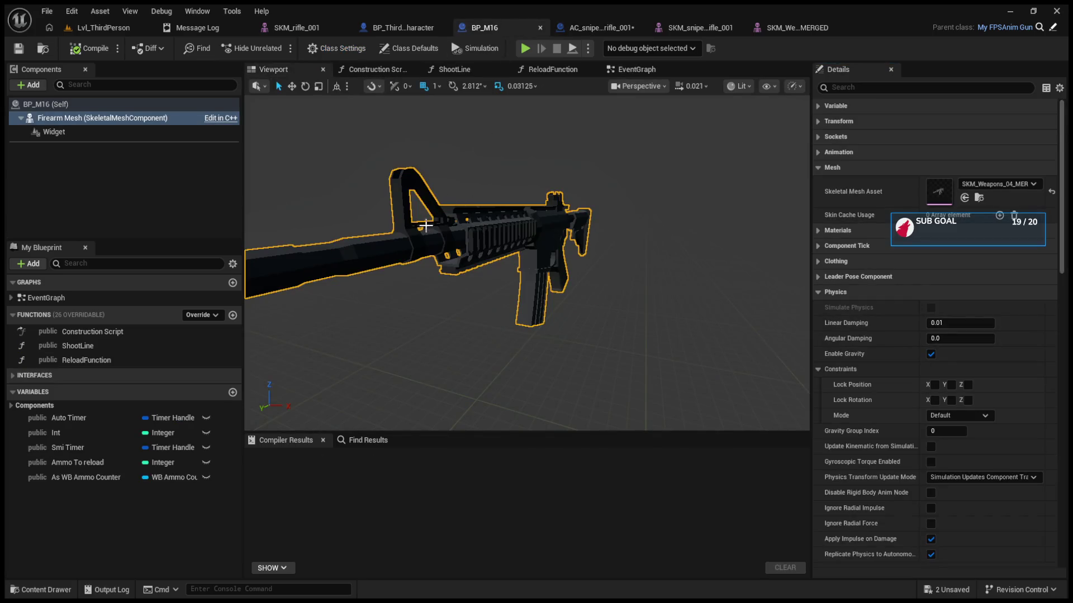
Browse BP_M16's event graph to bring its reload node rows into view
{"action": "scroll", "coordinate": [430, 244], "scroll_direction": "down", "scroll_amount": 5}
{"action": "left_click", "coordinate": [634, 70]}
{"action": "scroll", "coordinate": [463, 391], "scroll_direction": "up", "scroll_amount": 5}
{"action": "scroll", "coordinate": [500, 269], "scroll_direction": "down", "scroll_amount": 5}
{"action": "scroll", "coordinate": [412, 344], "scroll_direction": "up", "scroll_amount": 6}
{"action": "scroll", "coordinate": [559, 303], "scroll_direction": "down", "scroll_amount": 3}
{"action": "scroll", "coordinate": [603, 247], "scroll_direction": "up", "scroll_amount": 3}
{"action": "scroll", "coordinate": [604, 247], "scroll_direction": "down", "scroll_amount": 5}
{"action": "scroll", "coordinate": [508, 324], "scroll_direction": "down", "scroll_amount": 5}
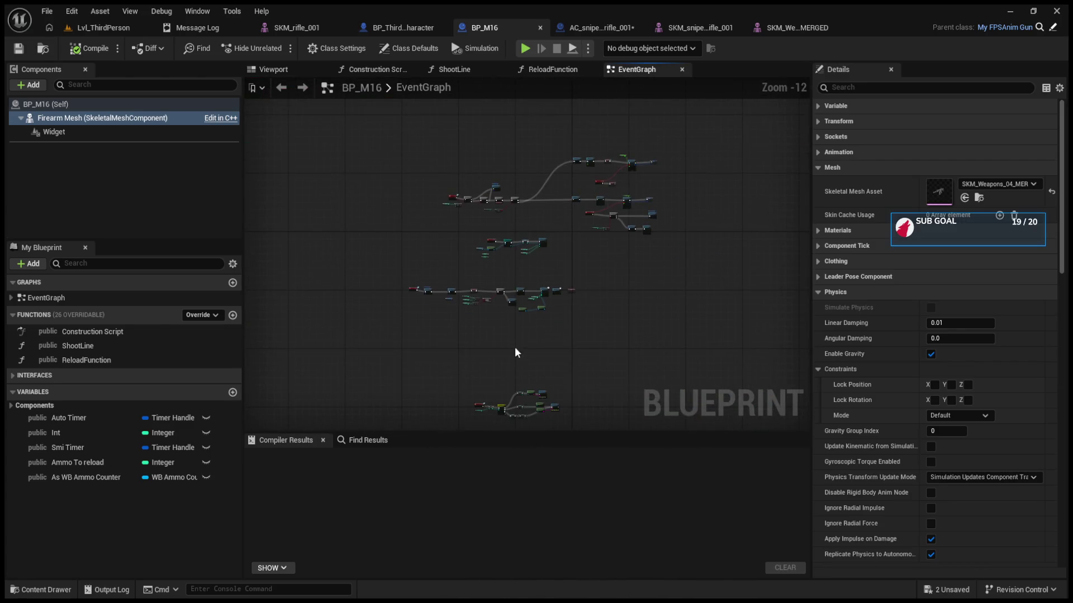
{"action": "scroll", "coordinate": [498, 401], "scroll_direction": "up", "scroll_amount": 6}
{"action": "mouse_move", "coordinate": [502, 274]}
{"action": "left_mouse_down"}
{"action": "mouse_move", "coordinate": [522, 377]}
{"action": "mouse_move", "coordinate": [511, 324]}
{"action": "mouse_move", "coordinate": [511, 358]}
{"action": "left_mouse_up"}
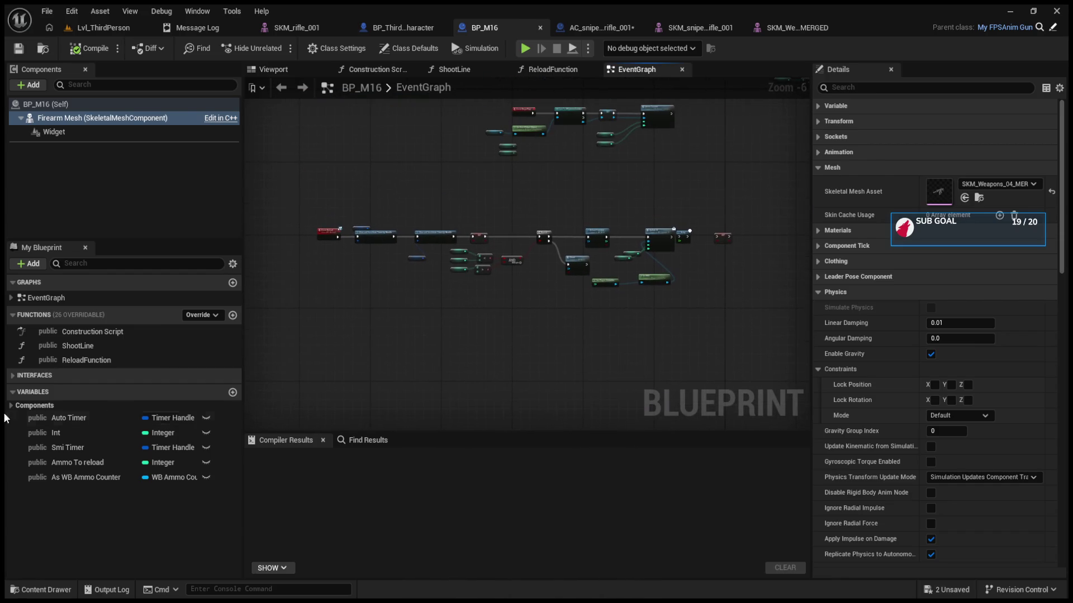
Place an Event UpdateUI node from BP_M16's interface events, then delete it
{"action": "left_click", "coordinate": [28, 376]}
{"action": "left_click", "coordinate": [61, 448]}
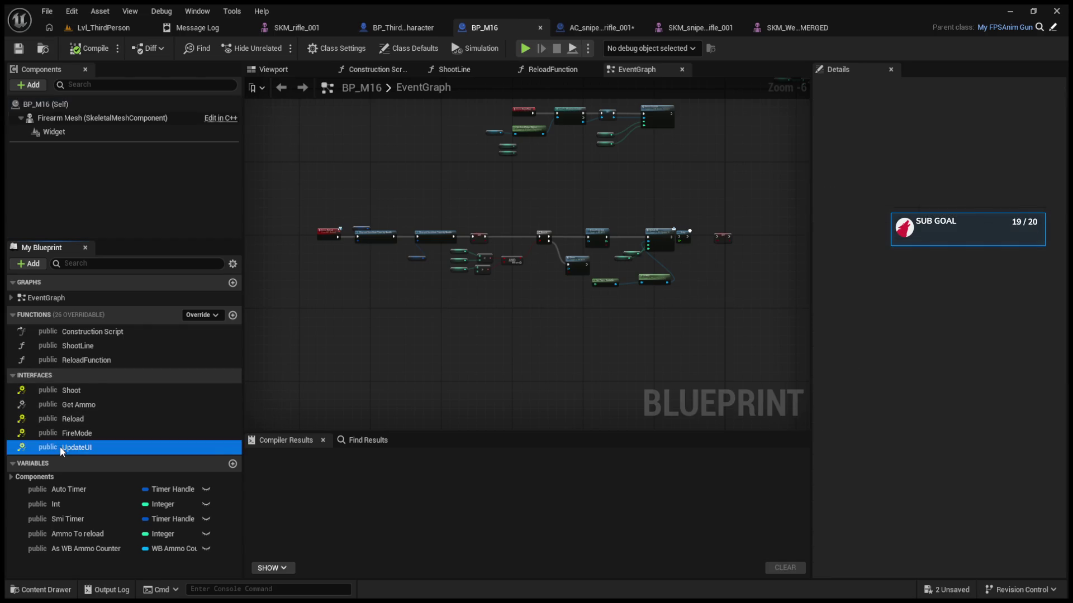
{"action": "double_click", "coordinate": [59, 447]}
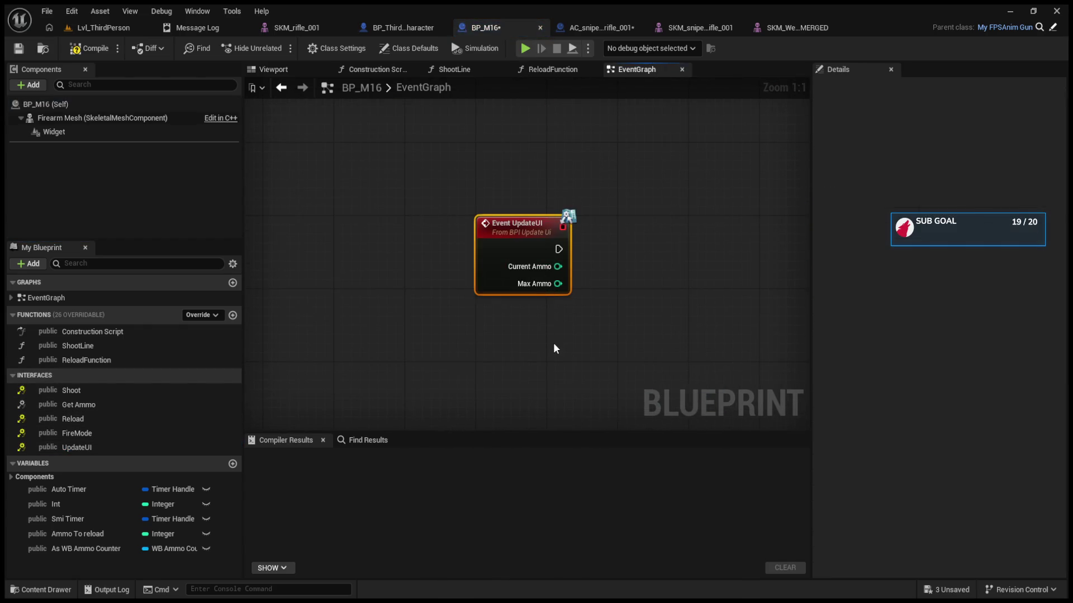
{"action": "key", "text": "Delete"}
Check AC_sniper_rifle_001's construction script and still-empty event graph
{"action": "scroll", "coordinate": [538, 363], "scroll_direction": "down", "scroll_amount": 6}
{"action": "scroll", "coordinate": [505, 311], "scroll_direction": "up", "scroll_amount": 2}
{"action": "scroll", "coordinate": [505, 311], "scroll_direction": "down", "scroll_amount": 4}
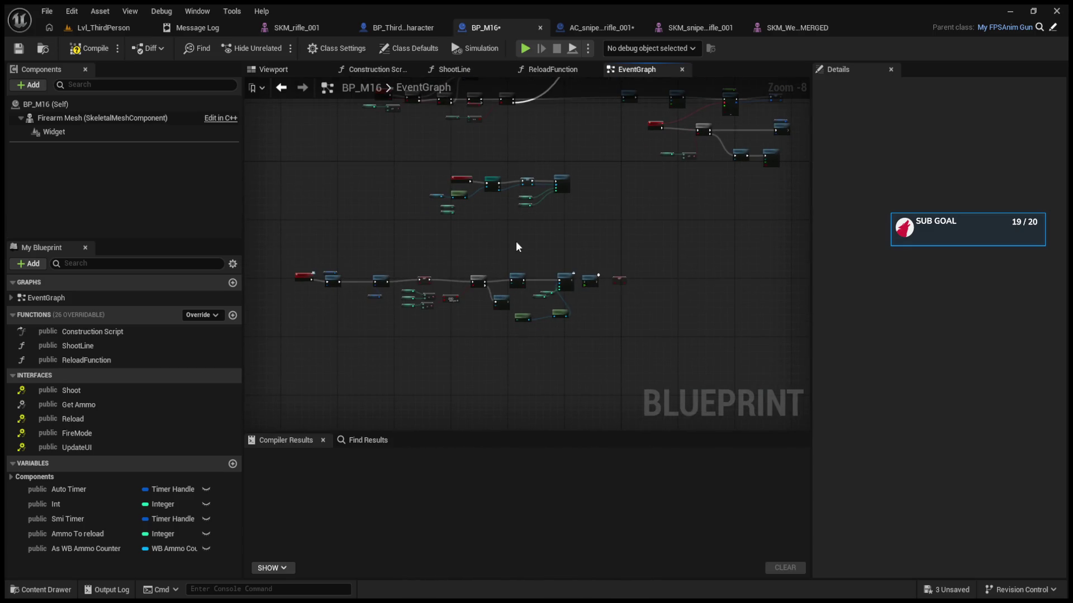
{"action": "left_click", "coordinate": [596, 22]}
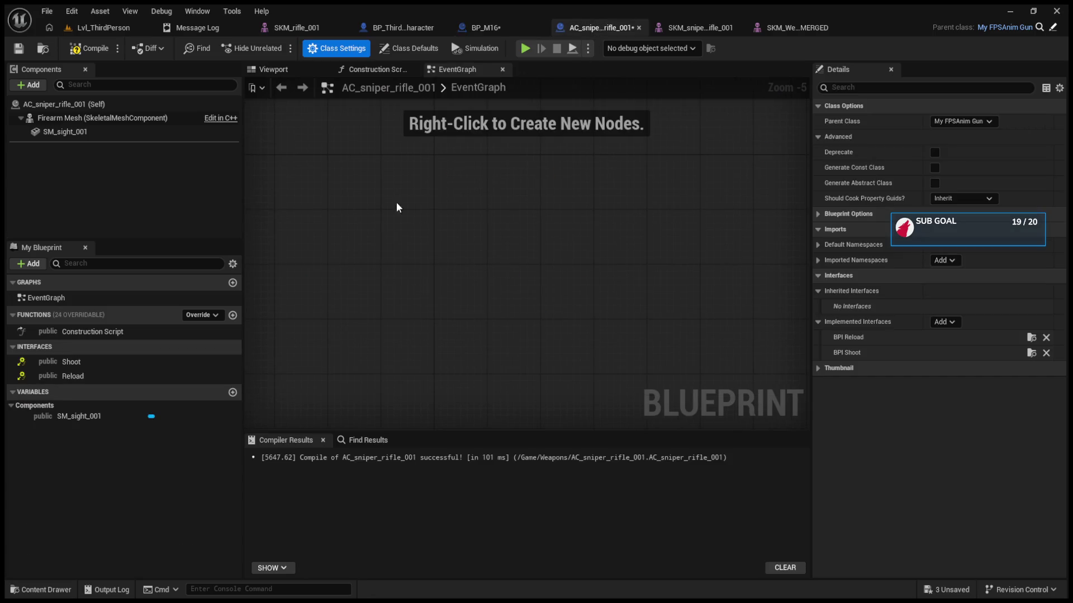
{"action": "left_click", "coordinate": [374, 72]}
{"action": "left_click", "coordinate": [447, 73]}
Select and copy BP_M16's lower reload node row
{"action": "left_click", "coordinate": [529, 31]}
{"action": "scroll", "coordinate": [481, 219], "scroll_direction": "up", "scroll_amount": 3}
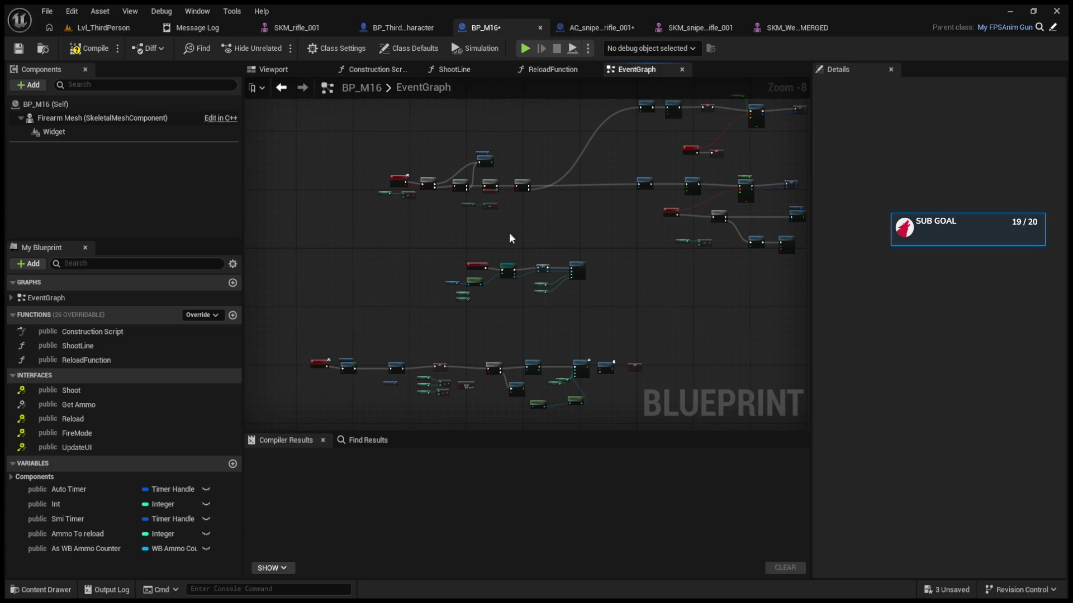
{"action": "scroll", "coordinate": [491, 255], "scroll_direction": "up", "scroll_amount": 3}
{"action": "mouse_move", "coordinate": [338, 193]}
{"action": "left_mouse_down"}
{"action": "mouse_move", "coordinate": [393, 227]}
{"action": "mouse_move", "coordinate": [830, 373]}
{"action": "mouse_move", "coordinate": [804, 381]}
{"action": "left_mouse_up"}
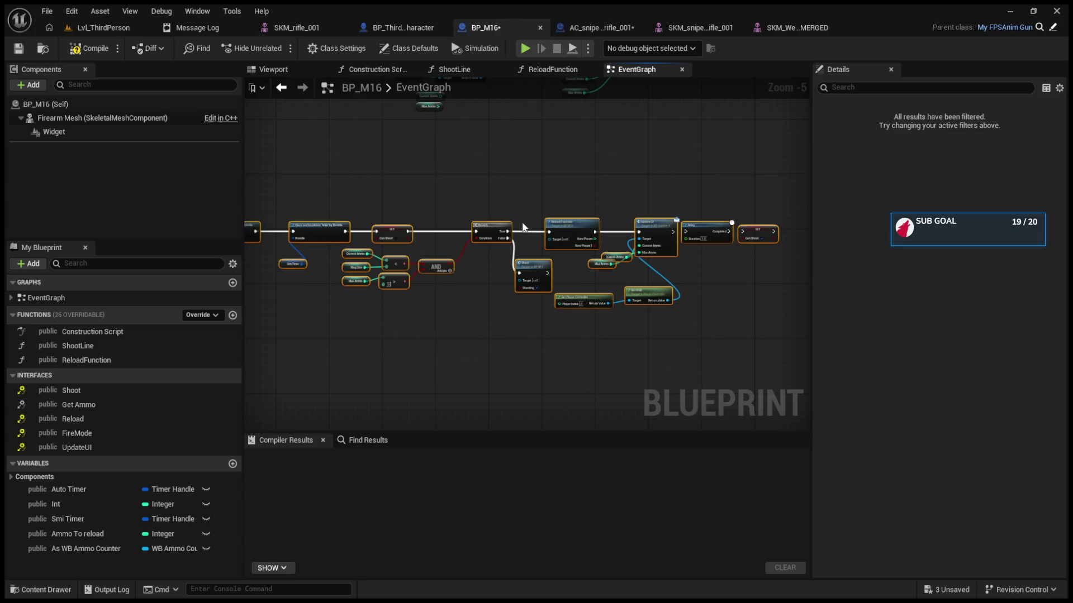
{"action": "left_click", "coordinate": [601, 28]}
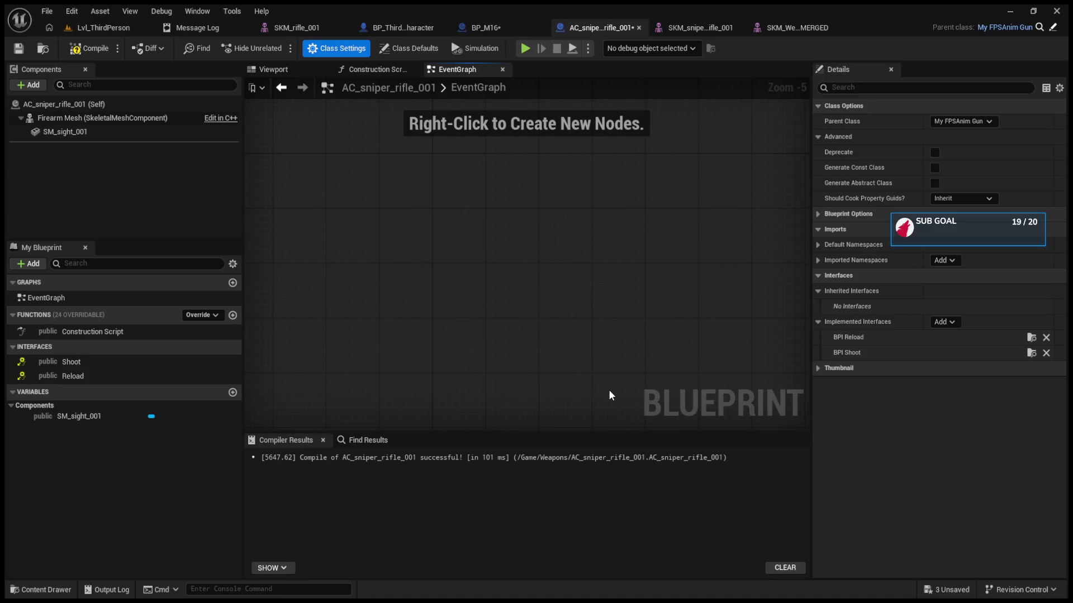
Paste the reload nodes and create ReloadFunction, with entry and Return nodes spread apart
{"action": "key", "text": "ctrl+v"}
{"action": "scroll", "coordinate": [608, 389], "scroll_direction": "up", "scroll_amount": 4}
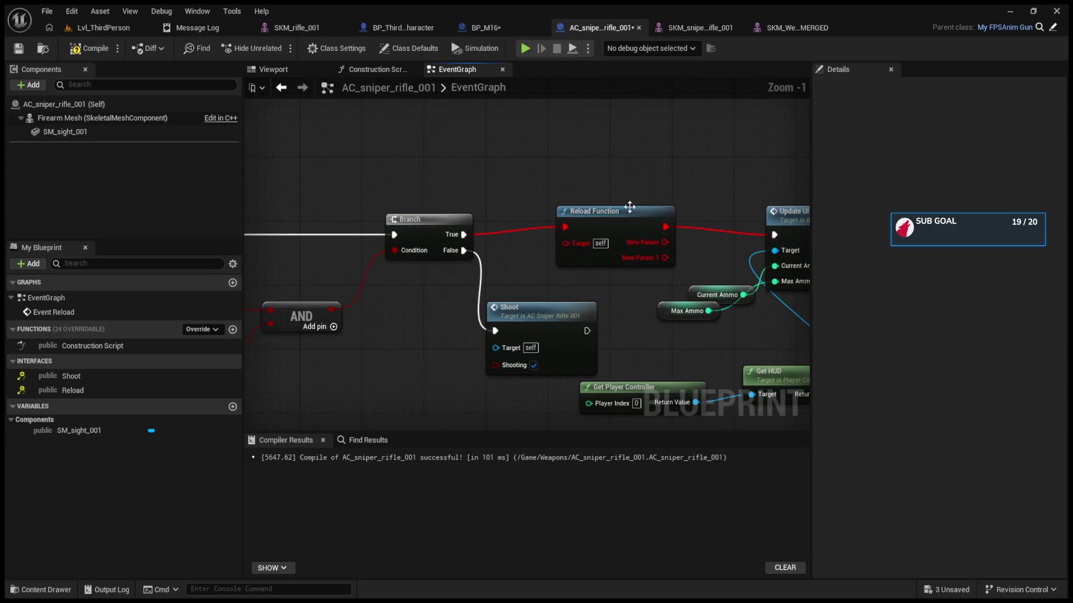
{"action": "left_click", "coordinate": [624, 222]}
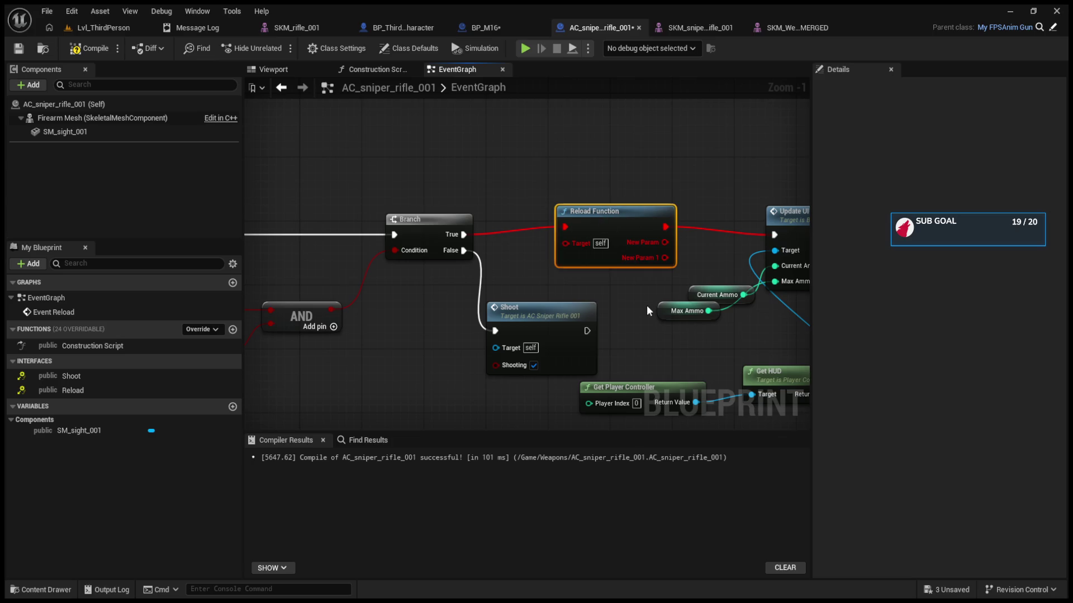
{"action": "double_click", "coordinate": [615, 223]}
{"action": "left_click_drag", "start_coordinate": [450, 219], "coordinate": [248, 219]}
{"action": "left_click_drag", "start_coordinate": [606, 223], "coordinate": [778, 229]}
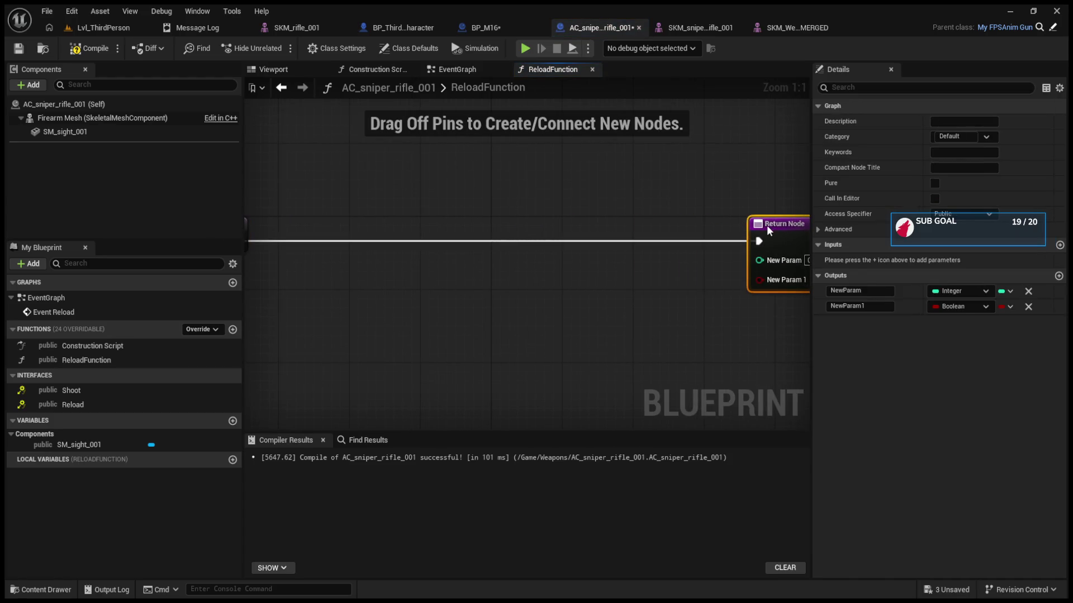
{"action": "left_click", "coordinate": [485, 27]}
Select and copy every node in BP_M16's ReloadFunction
{"action": "left_click", "coordinate": [553, 69]}
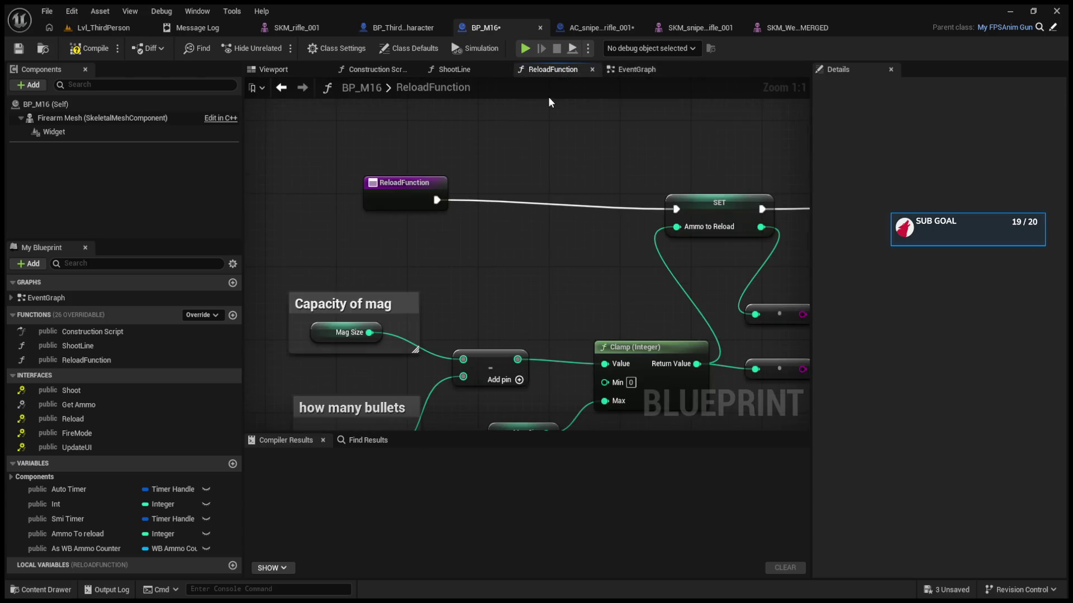
{"action": "left_click_drag", "start_coordinate": [467, 212], "coordinate": [297, 219]}
{"action": "scroll", "coordinate": [298, 219], "scroll_direction": "down", "scroll_amount": 4}
{"action": "left_click_drag", "start_coordinate": [439, 176], "coordinate": [677, 314]}
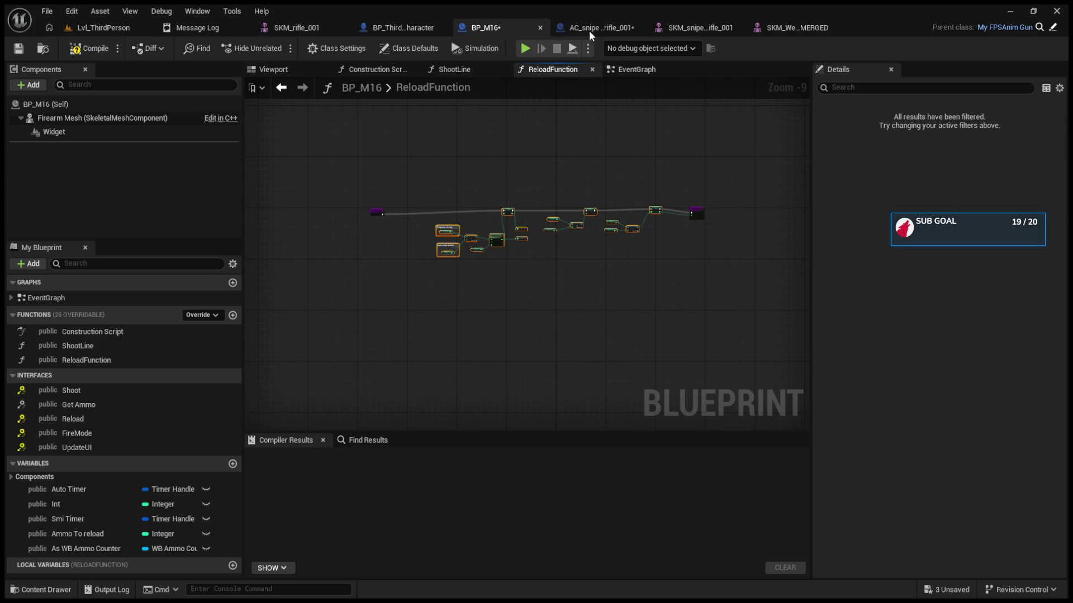
Paste the reload logic into the sniper's ReloadFunction and wire SET Max Ammo to Return Node
{"action": "left_click", "coordinate": [588, 27]}
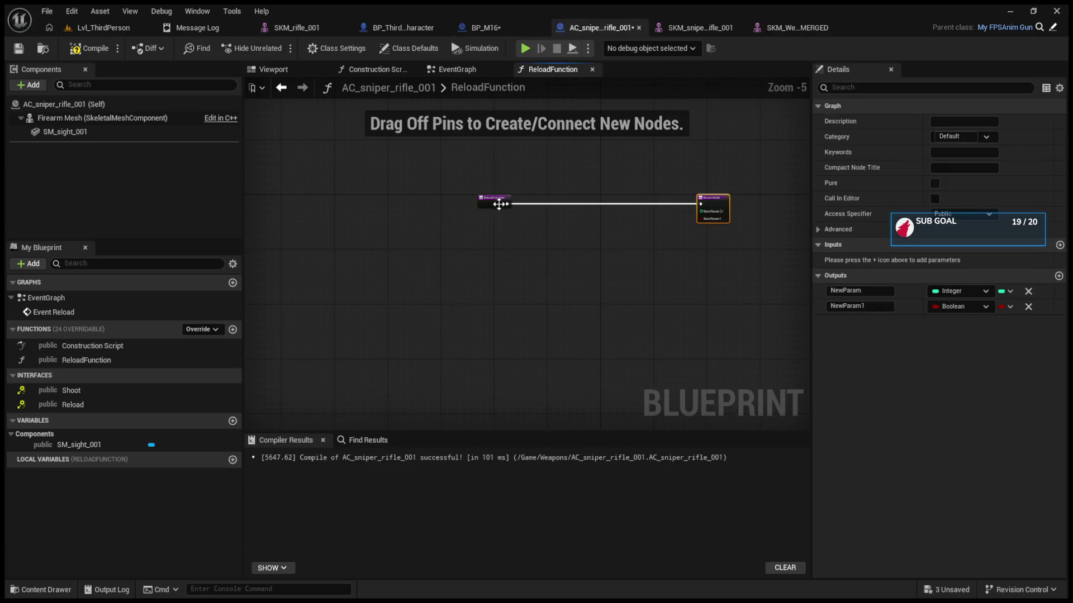
{"action": "left_click_drag", "start_coordinate": [494, 200], "coordinate": [240, 202]}
{"action": "scroll", "coordinate": [446, 243], "scroll_direction": "down", "scroll_amount": 3}
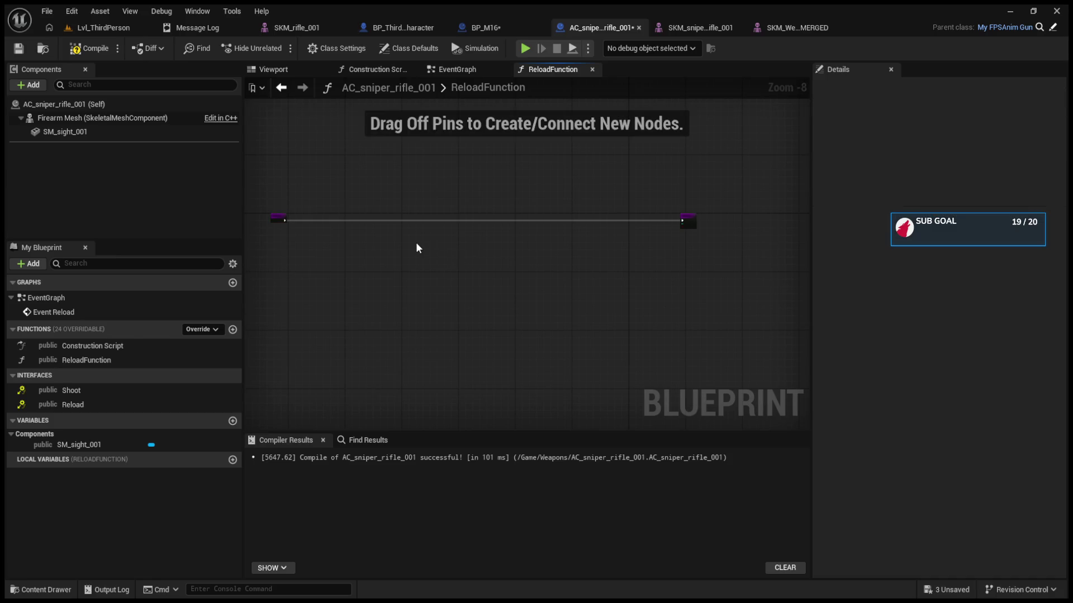
{"action": "key", "text": "ctrl+v"}
{"action": "scroll", "coordinate": [602, 216], "scroll_direction": "up", "scroll_amount": 3}
{"action": "left_click_drag", "start_coordinate": [551, 222], "coordinate": [750, 220]}
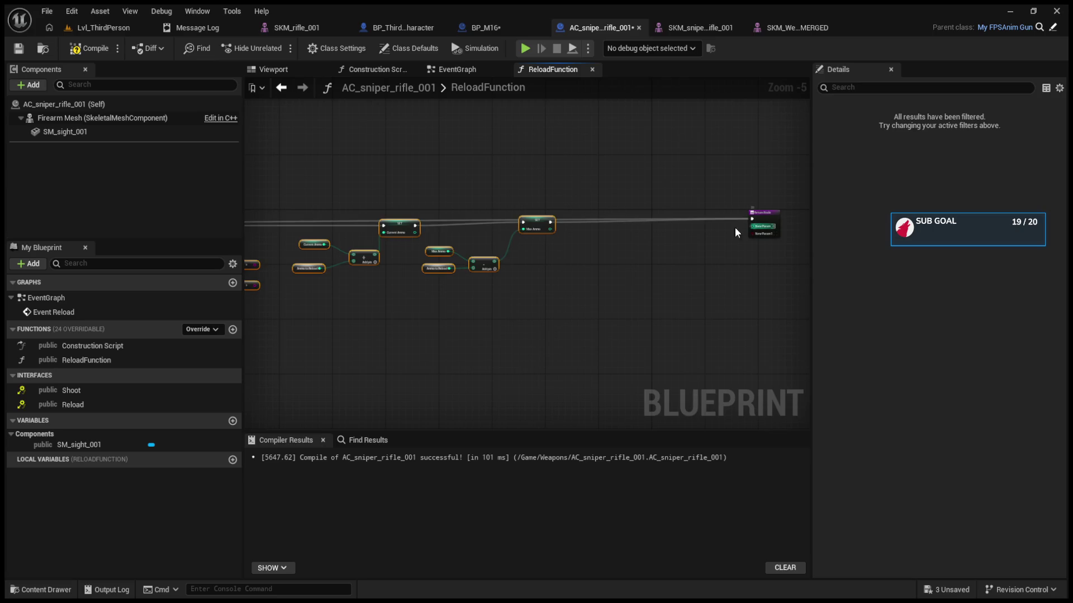
Move the entry node beside the logic and compile, which fails on missing timer variables
{"action": "left_click_drag", "start_coordinate": [539, 236], "coordinate": [893, 250]}
{"action": "mouse_move", "coordinate": [392, 246]}
{"action": "left_mouse_down"}
{"action": "mouse_move", "coordinate": [404, 233]}
{"action": "mouse_move", "coordinate": [562, 240]}
{"action": "left_mouse_up"}
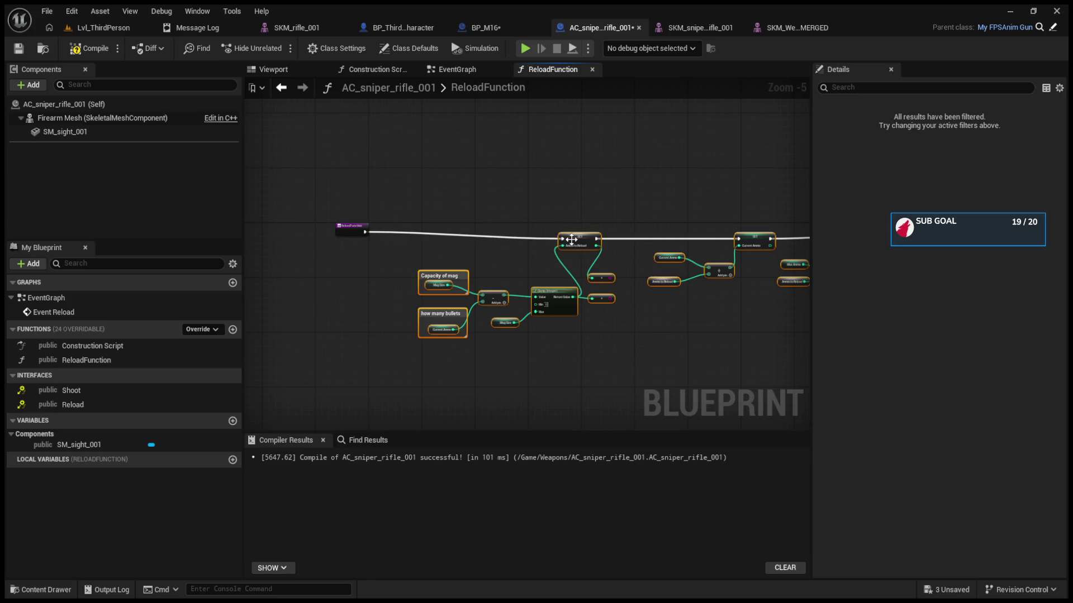
{"action": "left_click_drag", "start_coordinate": [349, 230], "coordinate": [501, 237]}
{"action": "left_click", "coordinate": [94, 56]}
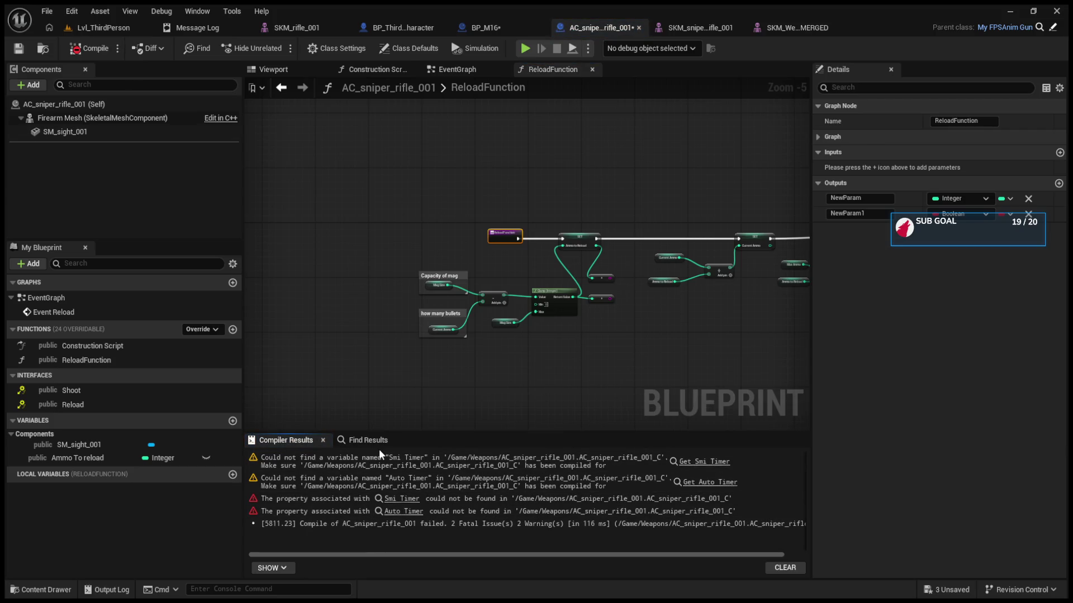
Create Smi Timer and Auto Timer Timer Handle variables from the erroring nodes and recompile cleanly
{"action": "left_click", "coordinate": [457, 69]}
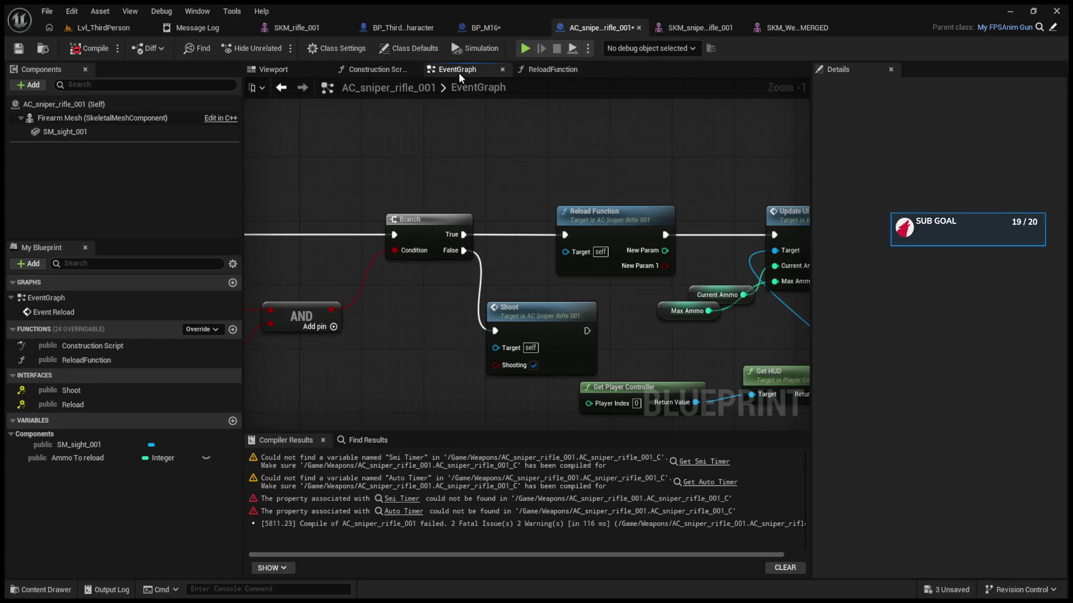
{"action": "scroll", "coordinate": [551, 246], "scroll_direction": "down", "scroll_amount": 3}
{"action": "scroll", "coordinate": [394, 363], "scroll_direction": "up", "scroll_amount": 4}
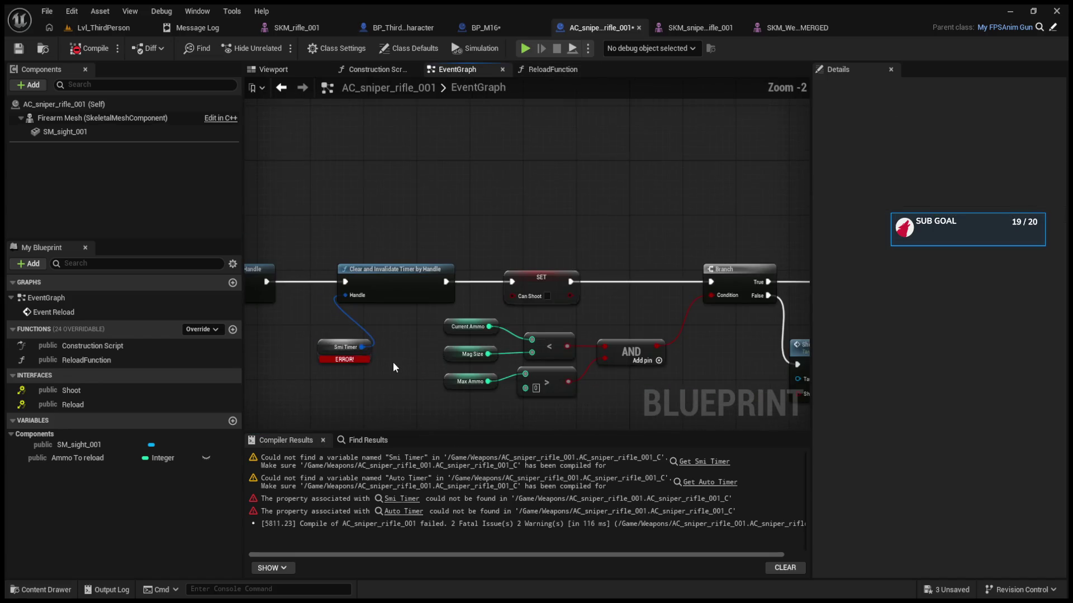
{"action": "left_click", "coordinate": [353, 355]}
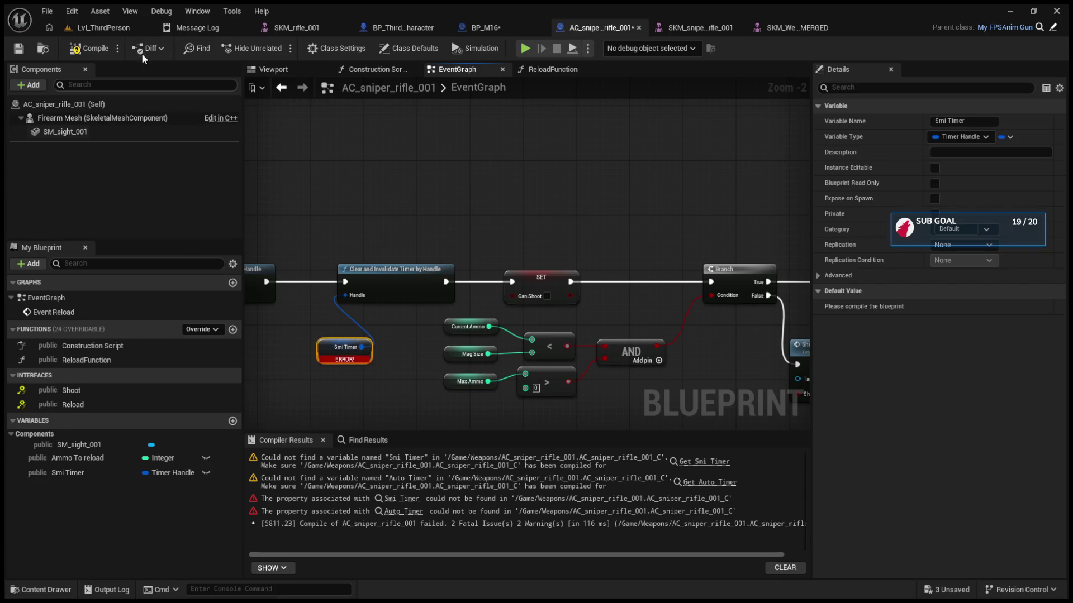
{"action": "left_click", "coordinate": [85, 53]}
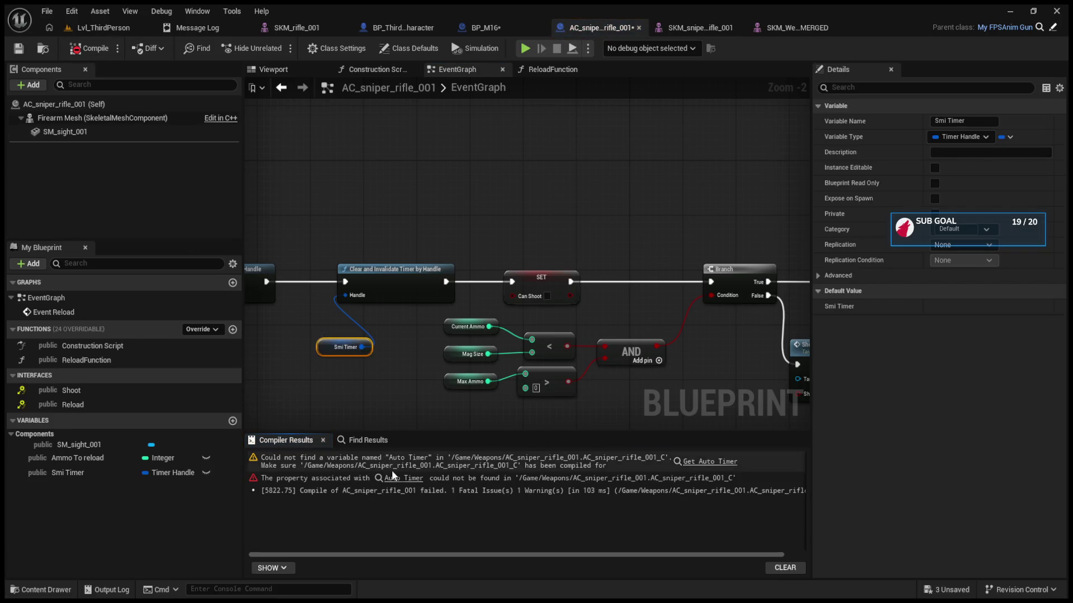
{"action": "left_click", "coordinate": [391, 478]}
{"action": "left_click", "coordinate": [502, 232]}
{"action": "left_click", "coordinate": [90, 48]}
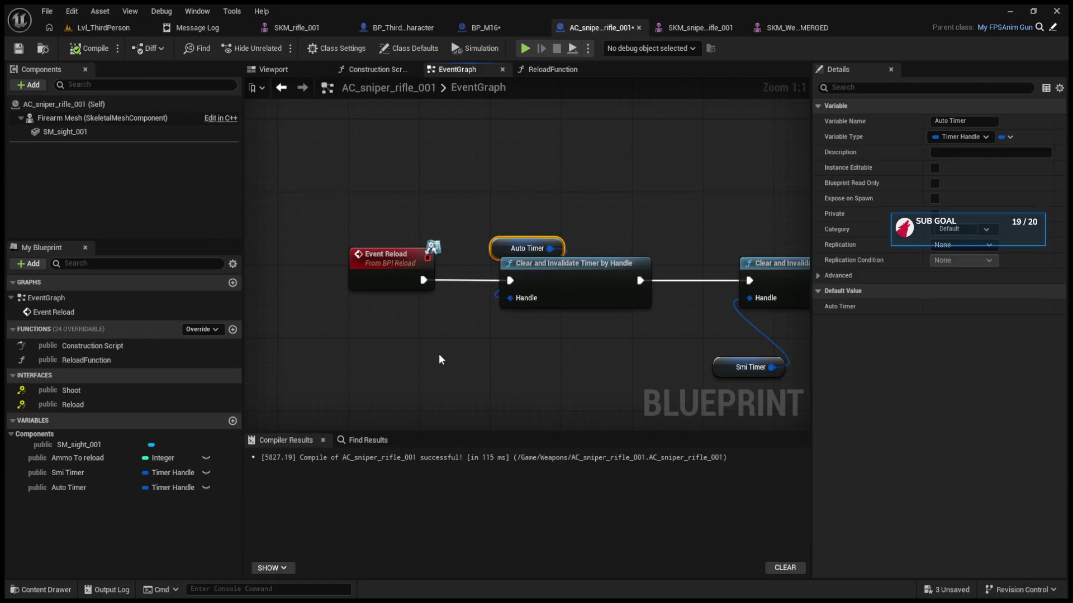
{"action": "scroll", "coordinate": [443, 360], "scroll_direction": "down", "scroll_amount": 6}
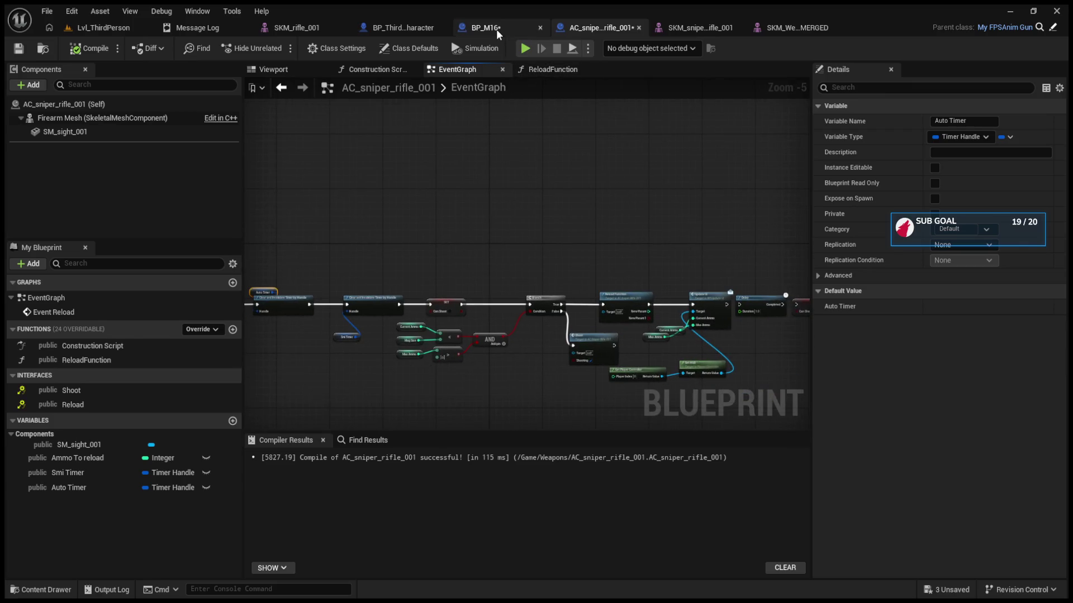
Select and copy the shooting node group in BP_M16's EventGraph
{"action": "left_click", "coordinate": [496, 29]}
{"action": "left_click", "coordinate": [634, 69]}
{"action": "scroll", "coordinate": [560, 209], "scroll_direction": "down", "scroll_amount": 4}
{"action": "mouse_move", "coordinate": [561, 210]}
{"action": "left_mouse_down"}
{"action": "mouse_move", "coordinate": [523, 297]}
{"action": "mouse_move", "coordinate": [433, 355]}
{"action": "left_mouse_up"}
{"action": "mouse_move", "coordinate": [308, 143]}
{"action": "left_mouse_down"}
{"action": "mouse_move", "coordinate": [578, 247]}
{"action": "mouse_move", "coordinate": [697, 237]}
{"action": "mouse_move", "coordinate": [475, 271]}
{"action": "left_mouse_up"}
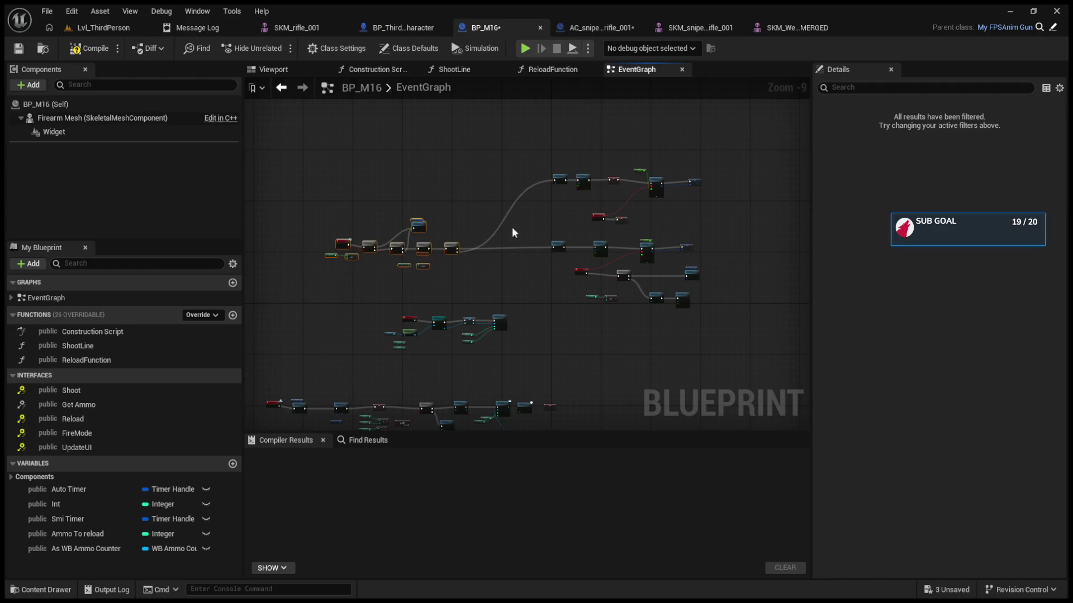
{"action": "left_click_drag", "start_coordinate": [567, 174], "coordinate": [702, 234]}
{"action": "scroll", "coordinate": [504, 227], "scroll_direction": "up", "scroll_amount": 5}
Paste the shooting nodes into the sniper's event graph and wire Branch True to Shoot Line
{"action": "left_click", "coordinate": [582, 28]}
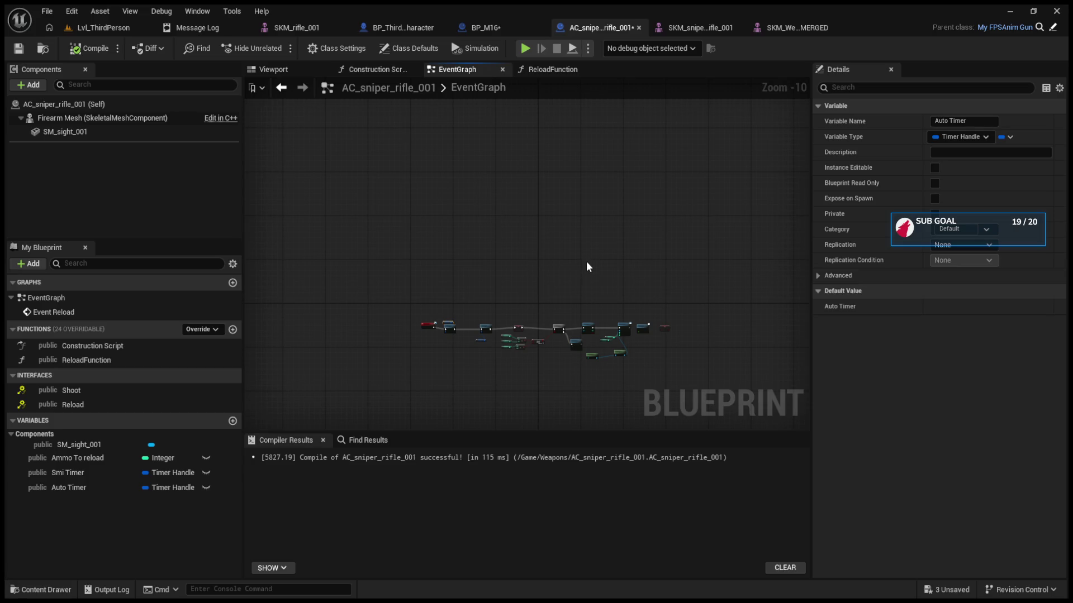
{"action": "scroll", "coordinate": [615, 383], "scroll_direction": "up", "scroll_amount": 8}
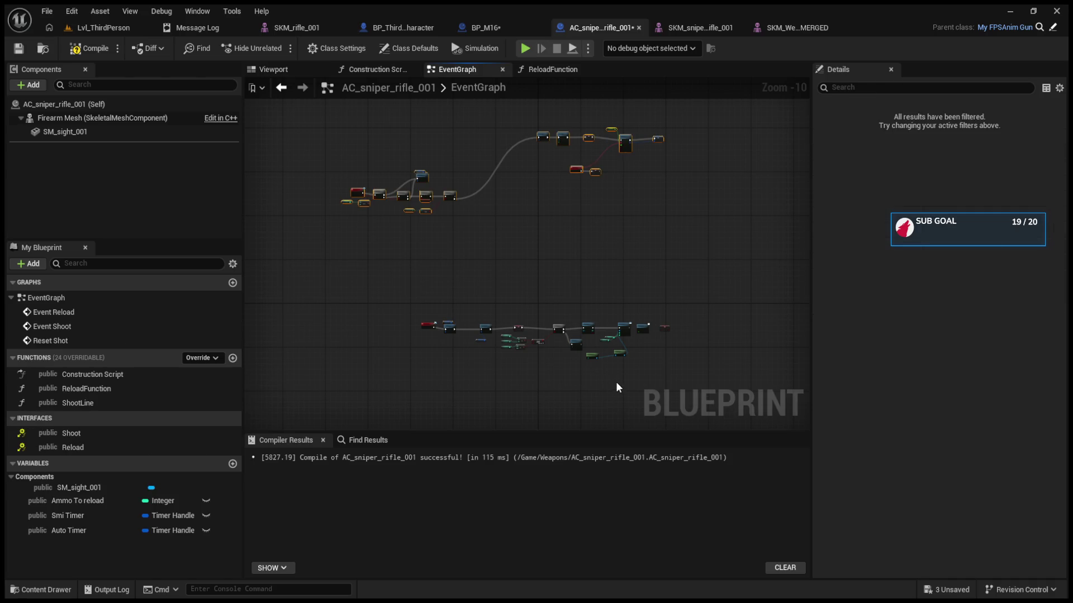
{"action": "scroll", "coordinate": [535, 296], "scroll_direction": "down", "scroll_amount": 6}
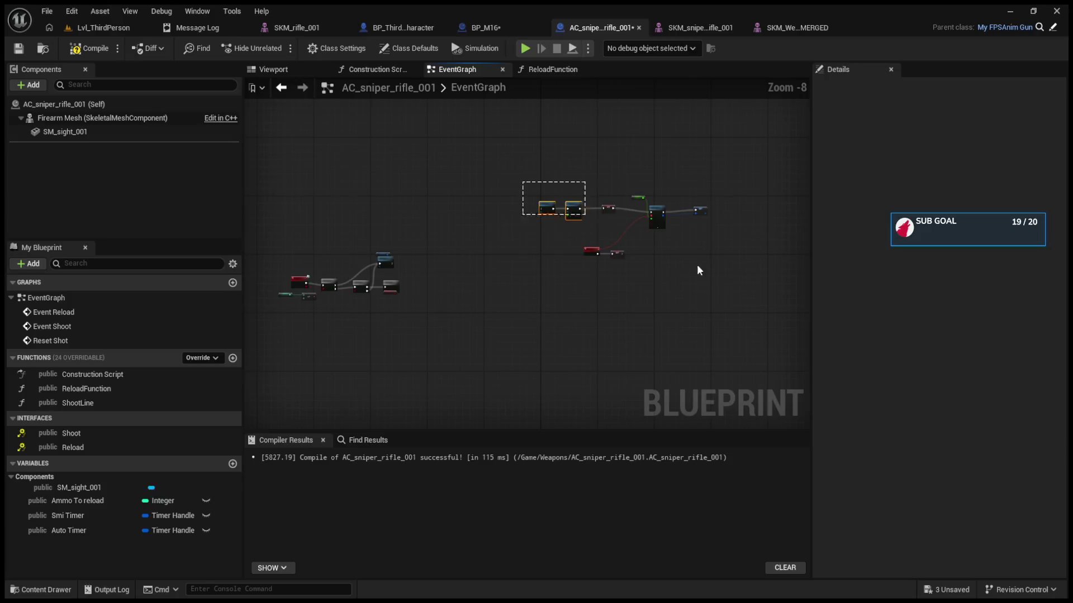
{"action": "mouse_move", "coordinate": [548, 308]}
{"action": "left_mouse_down"}
{"action": "mouse_move", "coordinate": [453, 287]}
{"action": "mouse_move", "coordinate": [428, 244]}
{"action": "mouse_move", "coordinate": [561, 294]}
{"action": "mouse_move", "coordinate": [569, 274]}
{"action": "mouse_move", "coordinate": [520, 263]}
{"action": "left_mouse_up"}
{"action": "scroll", "coordinate": [452, 287], "scroll_direction": "up", "scroll_amount": 8}
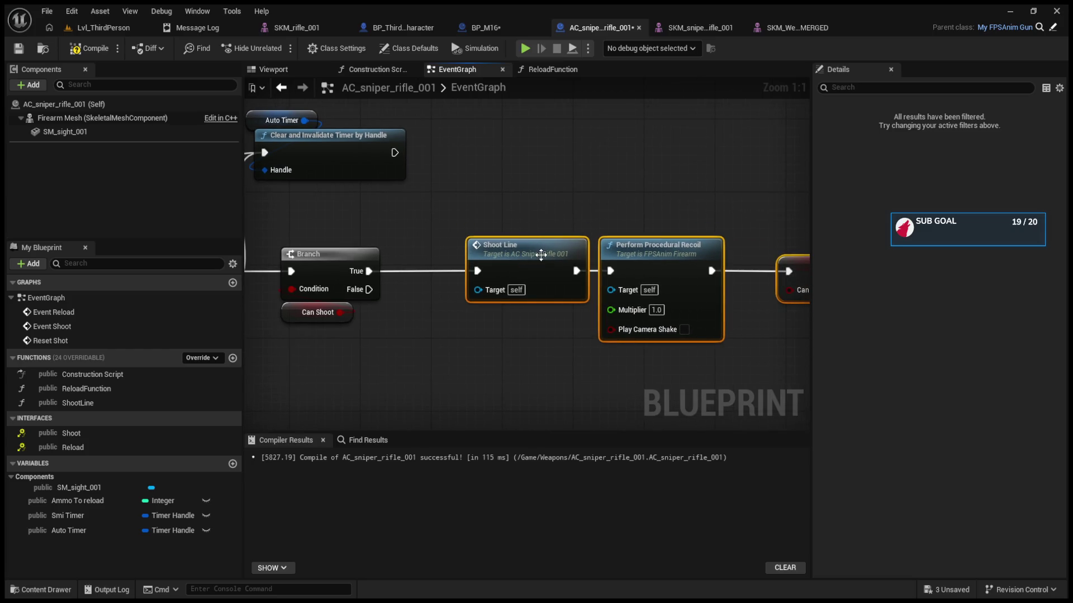
Open the sniper rifle's ShootLine function graph, then BP_M16's ShootLine function
{"action": "double_click", "coordinate": [538, 252]}
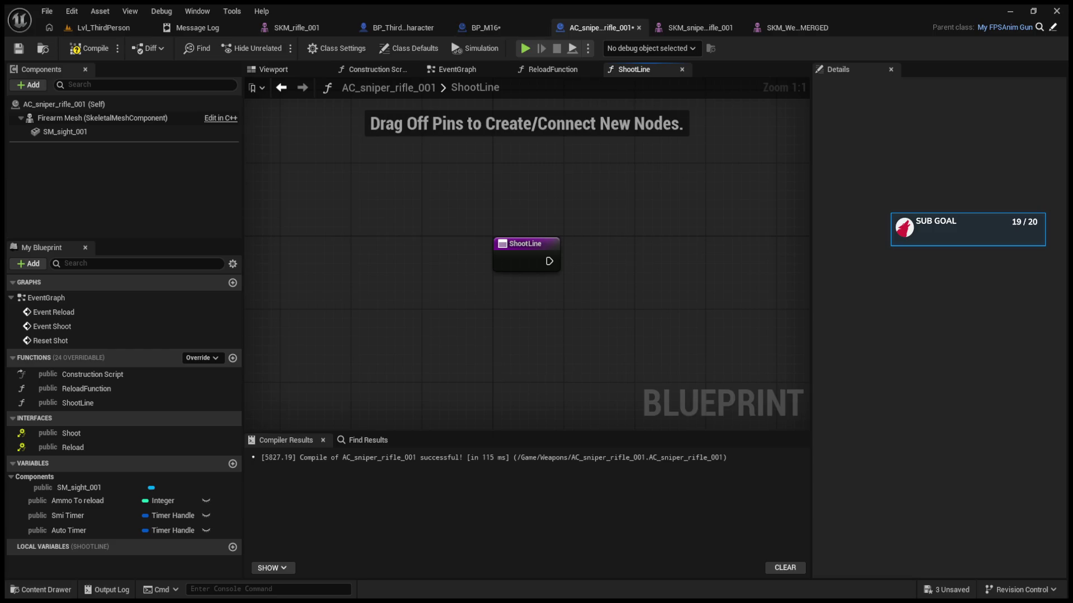
{"action": "left_click", "coordinate": [480, 27]}
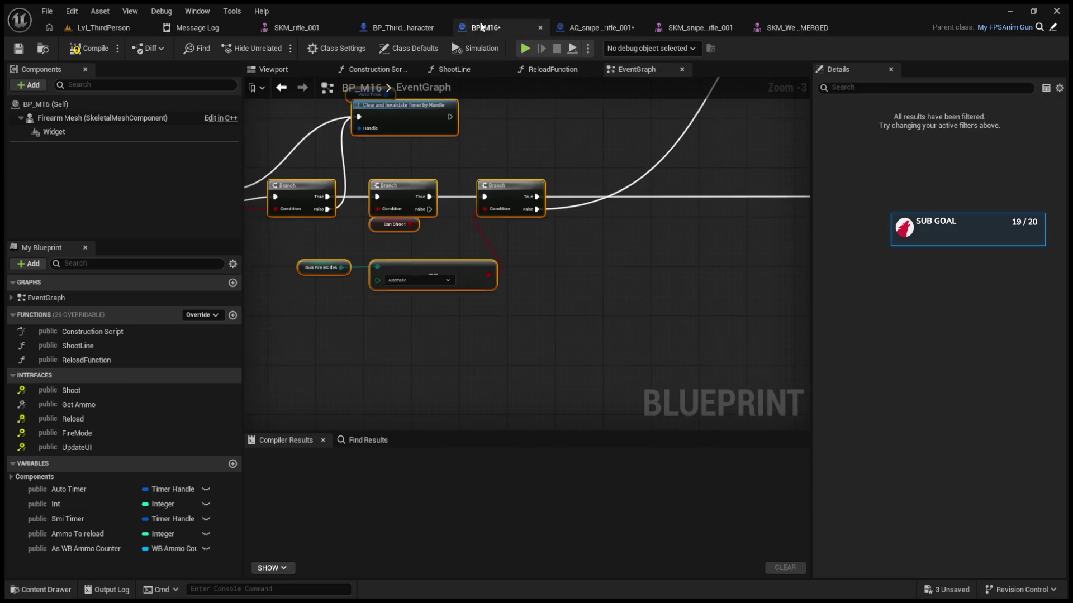
{"action": "left_click", "coordinate": [455, 69]}
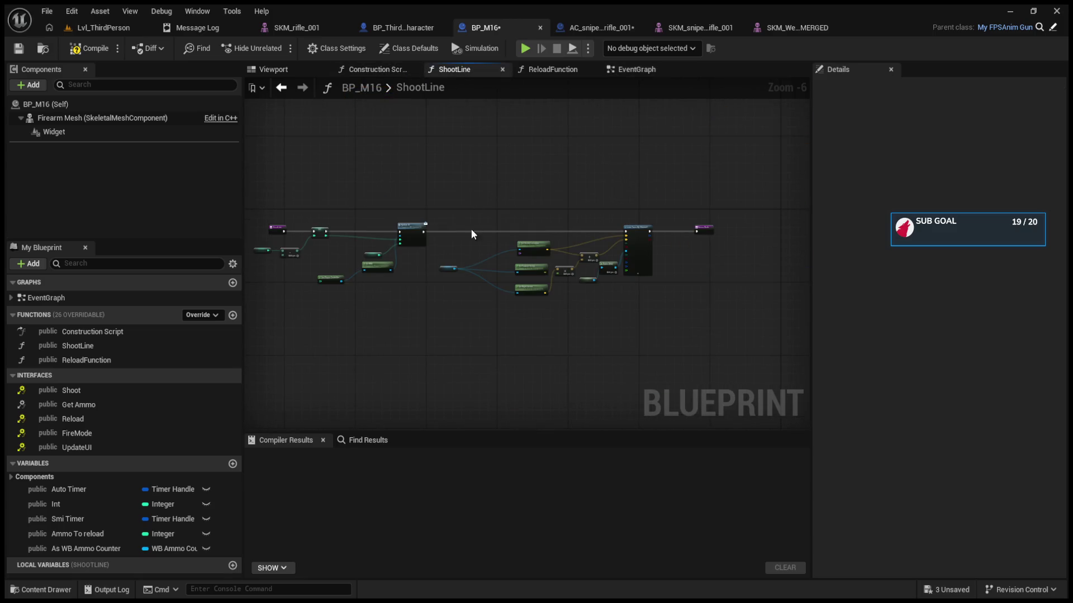
{"action": "scroll", "coordinate": [503, 228], "scroll_direction": "up", "scroll_amount": 3}
Select and copy every node in BP_M16's ShootLine function
{"action": "left_click", "coordinate": [317, 229]}
{"action": "scroll", "coordinate": [391, 240], "scroll_direction": "down", "scroll_amount": 2}
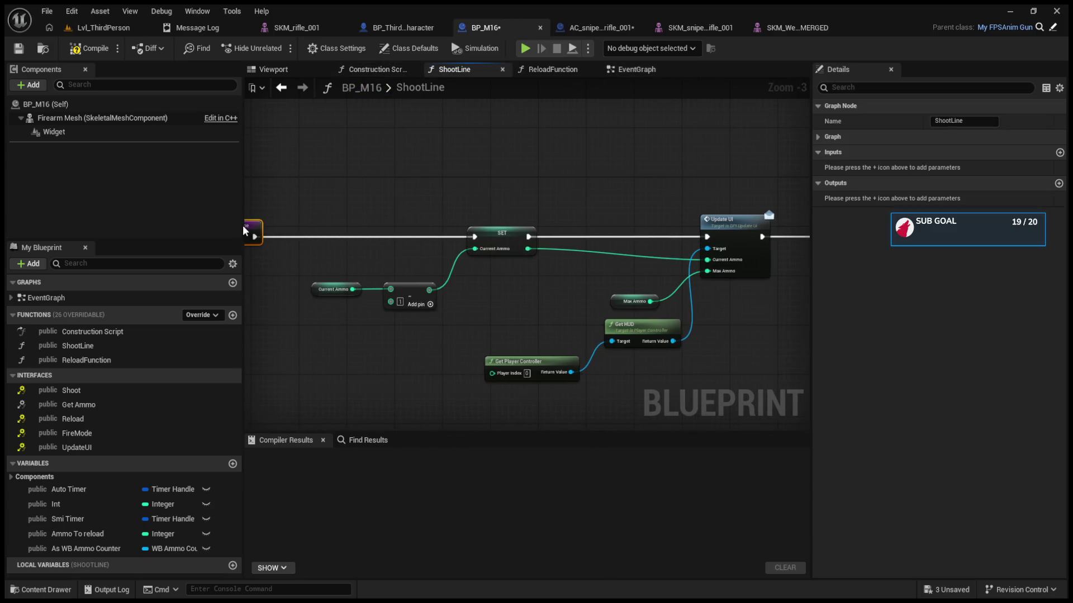
{"action": "scroll", "coordinate": [454, 248], "scroll_direction": "down", "scroll_amount": 2}
{"action": "mouse_move", "coordinate": [357, 157]}
{"action": "left_mouse_down"}
{"action": "mouse_move", "coordinate": [528, 321]}
{"action": "mouse_move", "coordinate": [722, 339]}
{"action": "left_mouse_up"}
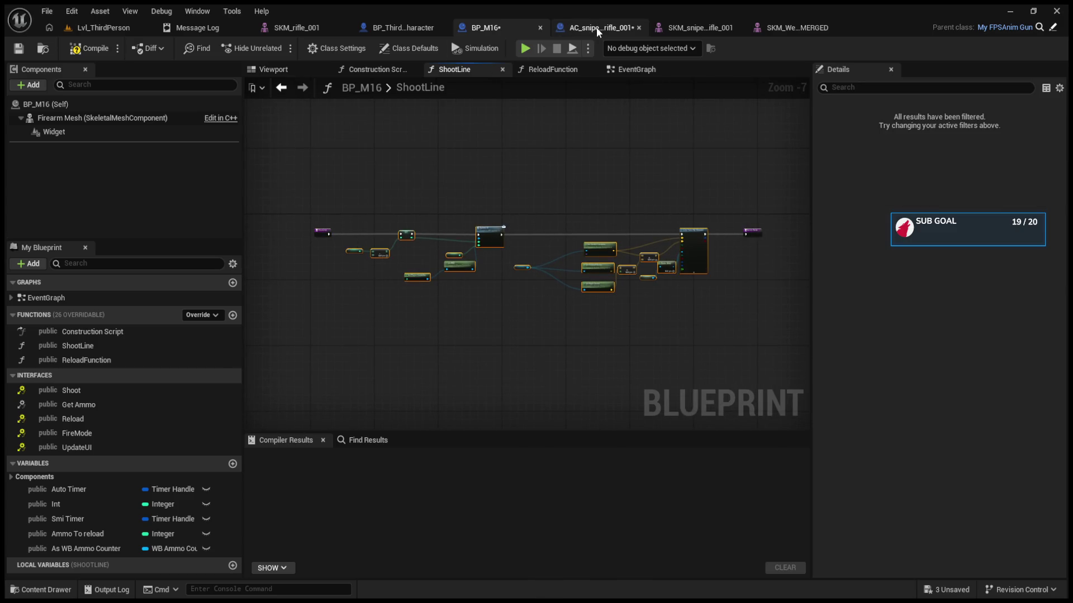
{"action": "left_click", "coordinate": [596, 28]}
{"action": "left_click", "coordinate": [481, 262]}
{"action": "scroll", "coordinate": [436, 246], "scroll_direction": "down", "scroll_amount": 9}
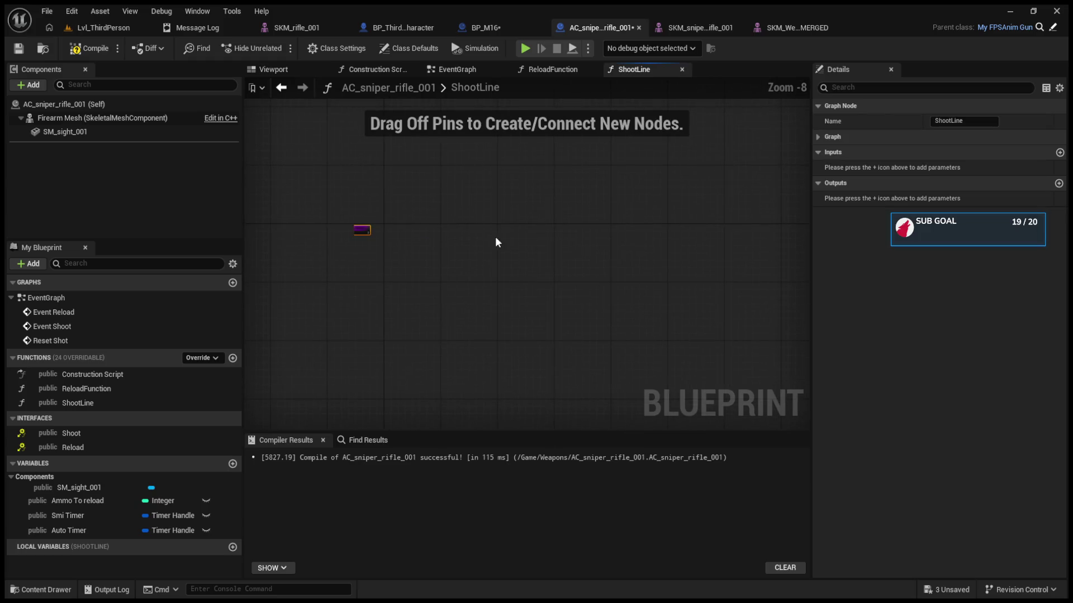
Paste the line-trace nodes into ShootLine, wire the entry to SET, and compile
{"action": "key", "text": "ctrl+v"}
{"action": "scroll", "coordinate": [376, 217], "scroll_direction": "up", "scroll_amount": 6}
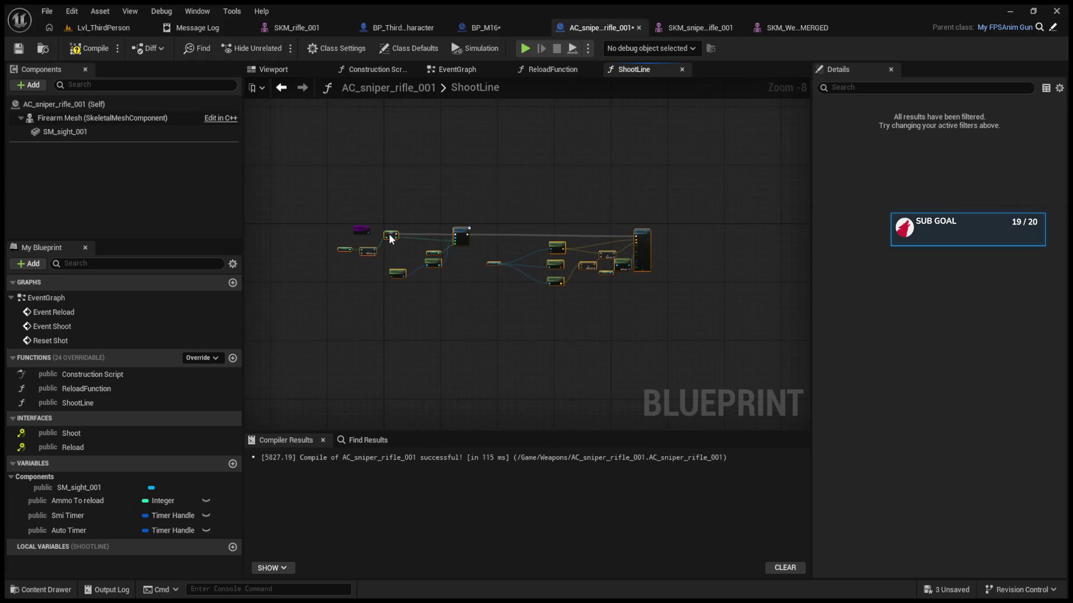
{"action": "left_click_drag", "start_coordinate": [431, 252], "coordinate": [427, 247]}
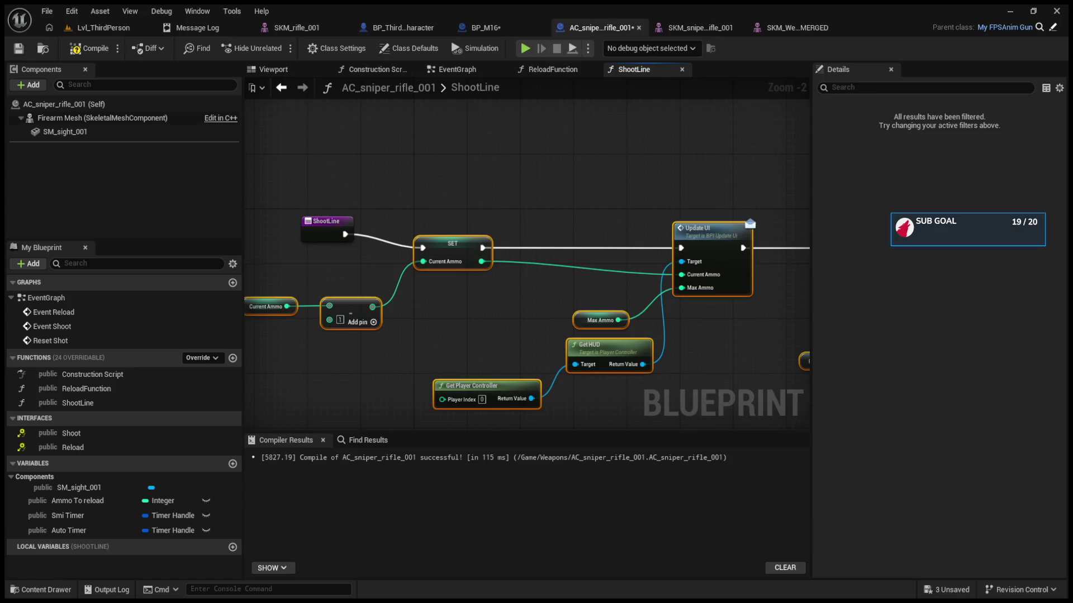
{"action": "left_click", "coordinate": [318, 229]}
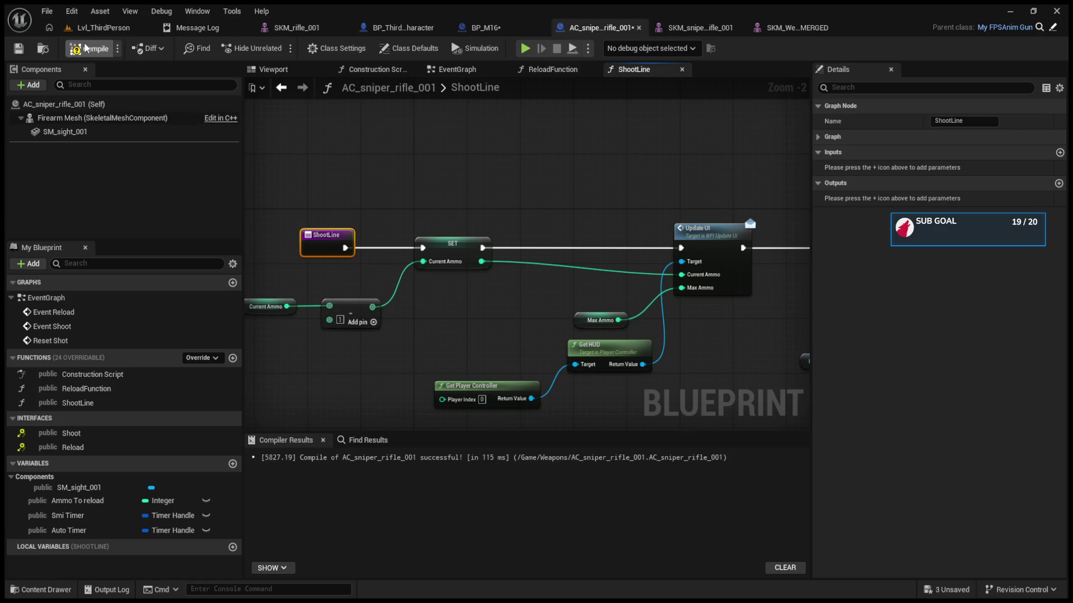
{"action": "left_click", "coordinate": [89, 28]}
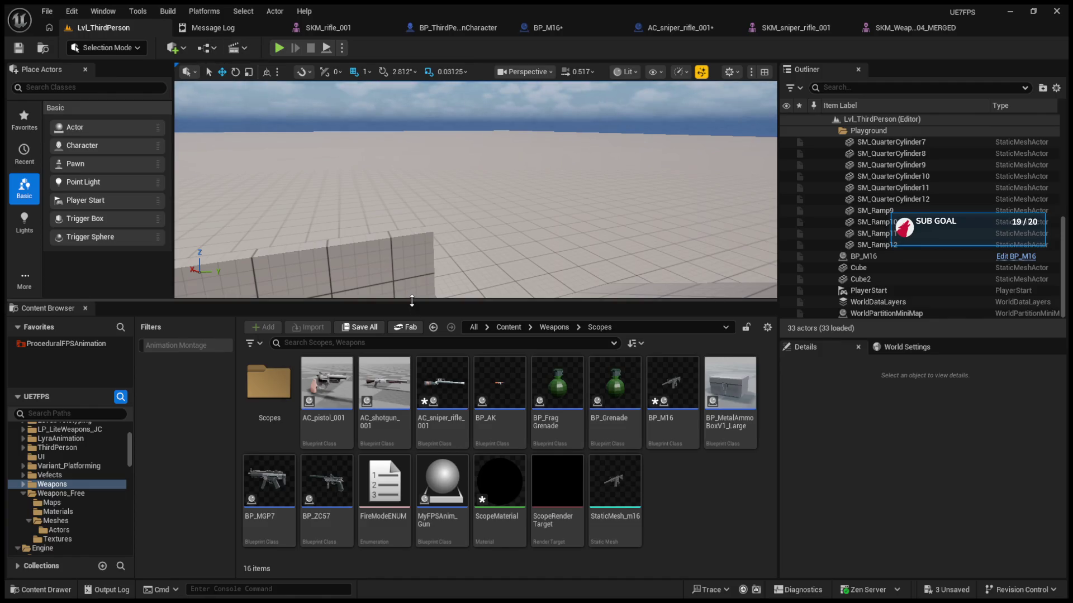
Enlarge the level viewport and run a quick Play session to test the rifle
{"action": "left_click_drag", "start_coordinate": [416, 300], "coordinate": [428, 385]}
{"action": "left_click", "coordinate": [278, 49]}
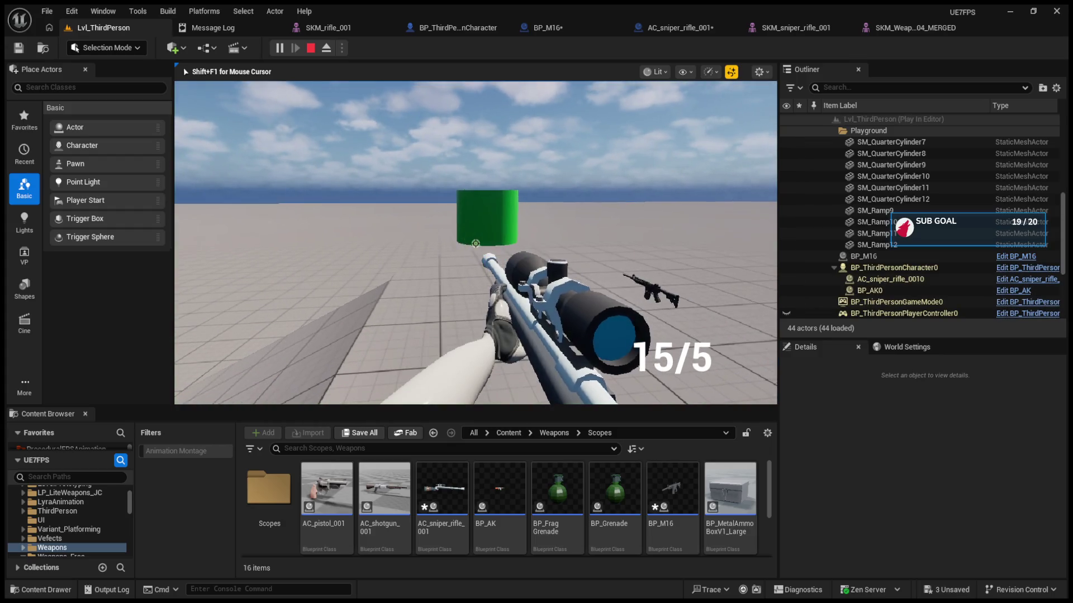
{"action": "key", "text": "Escape"}
Check the mesh sockets and view the sniper's ShootLine trace starting from S_Muzzle
{"action": "left_click", "coordinate": [760, 31]}
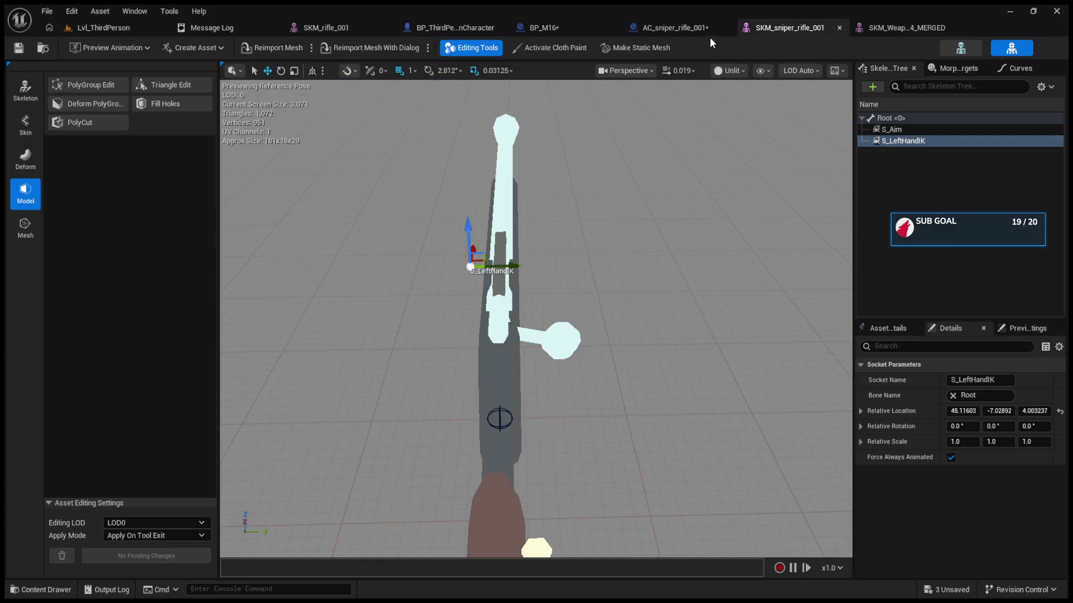
{"action": "left_click", "coordinate": [682, 29]}
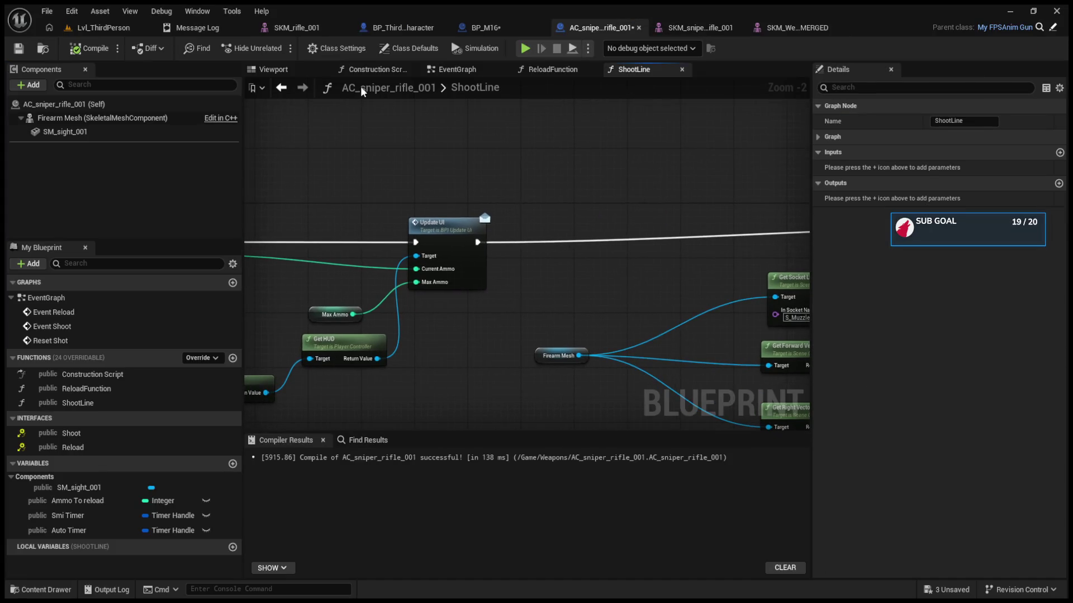
{"action": "left_click", "coordinate": [281, 88]}
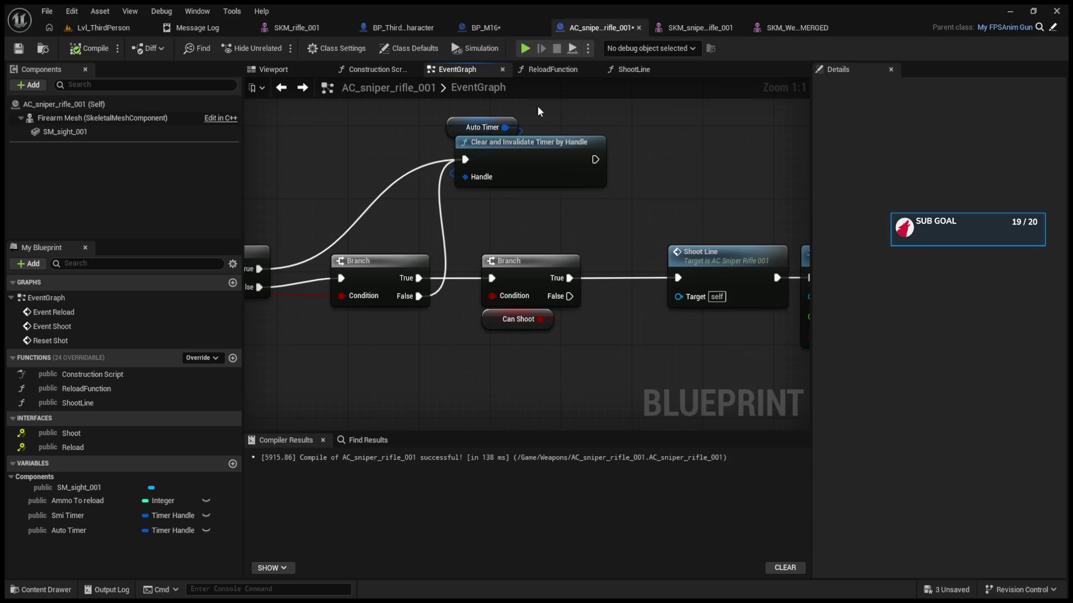
{"action": "left_click", "coordinate": [633, 69]}
{"action": "mouse_move", "coordinate": [718, 192]}
{"action": "left_mouse_down"}
{"action": "mouse_move", "coordinate": [805, 218]}
{"action": "mouse_move", "coordinate": [380, 212]}
{"action": "mouse_move", "coordinate": [550, 212]}
{"action": "left_mouse_up"}
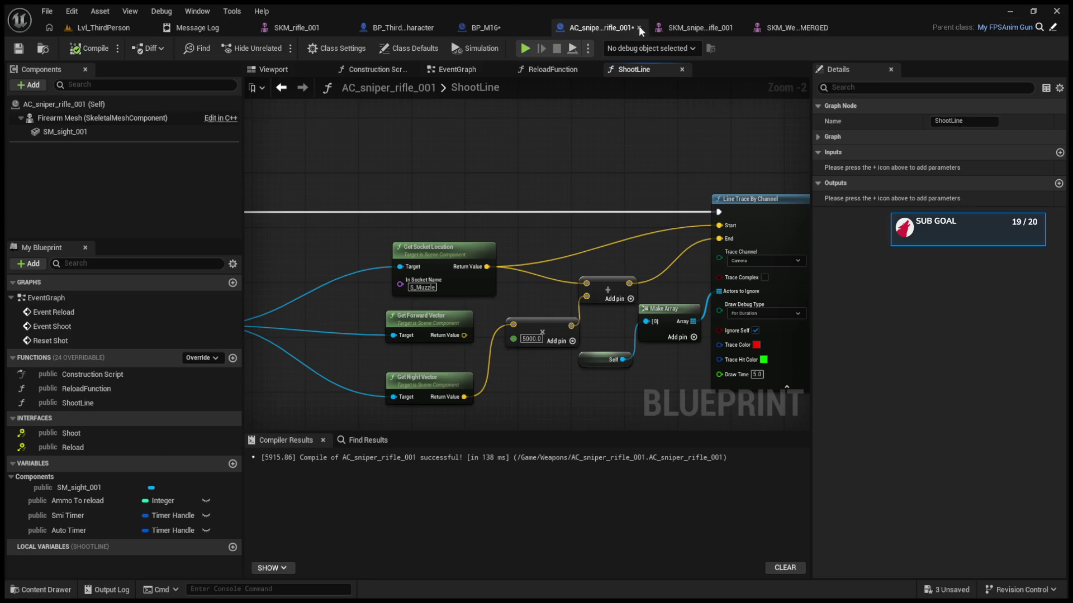
{"action": "left_click", "coordinate": [711, 29]}
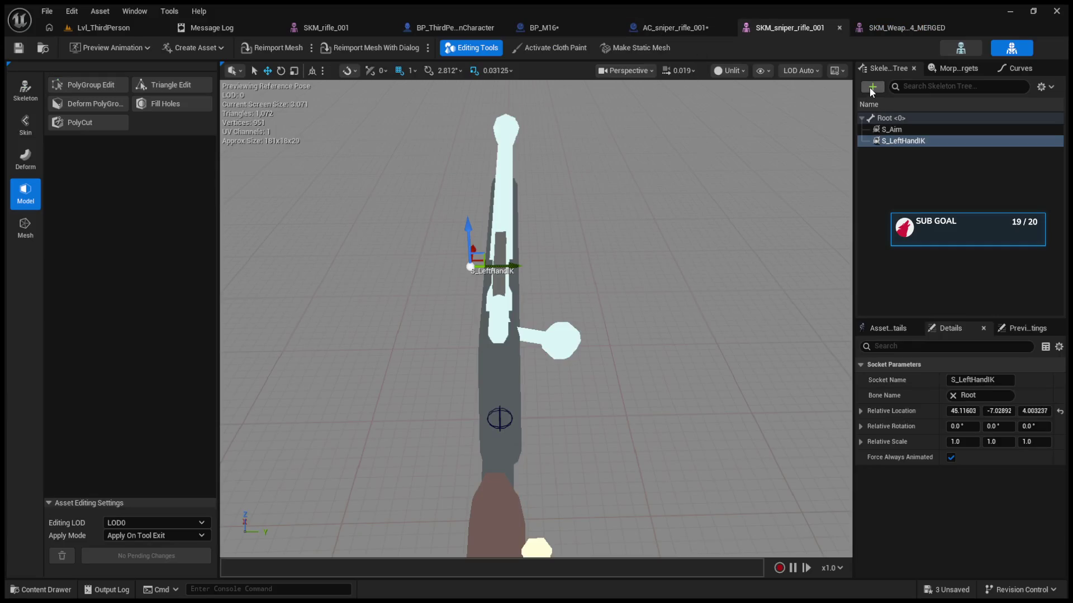
Add a new socket named S_Muzzle under the skeleton's root bone
{"action": "left_click", "coordinate": [904, 116]}
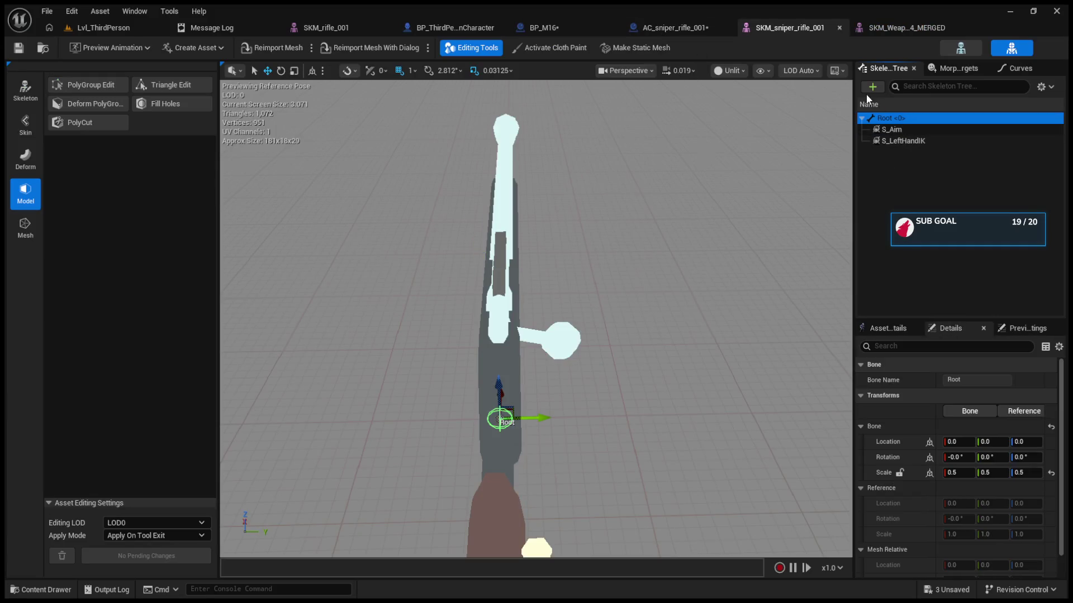
{"action": "right_click", "coordinate": [896, 124]}
{"action": "left_click", "coordinate": [894, 142]}
{"action": "type", "text": "S_Mu"}
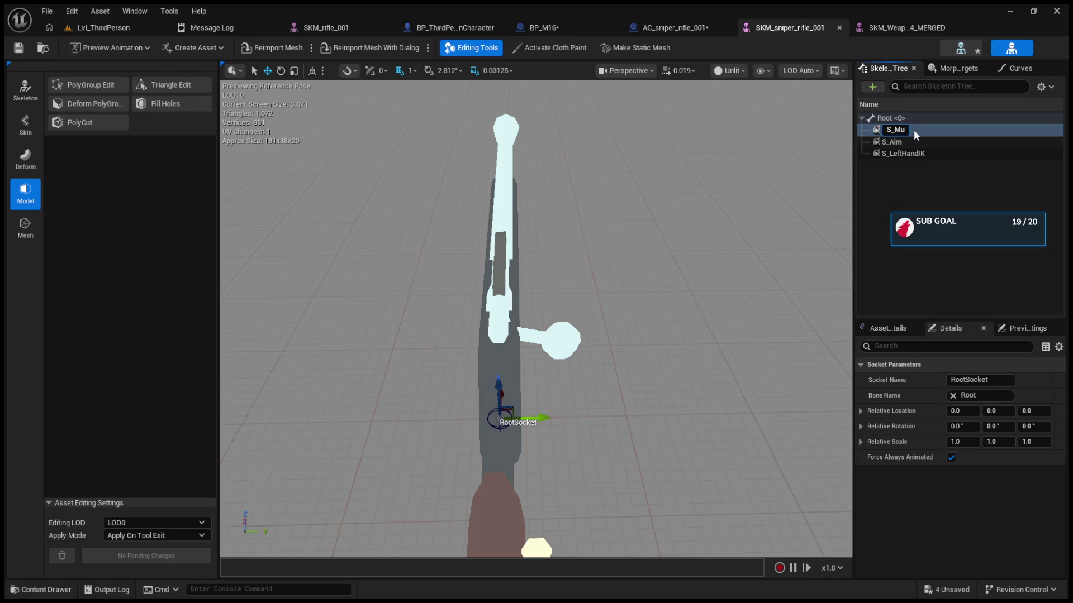
{"action": "type", "text": "zzle"}
{"action": "key", "text": "Return"}
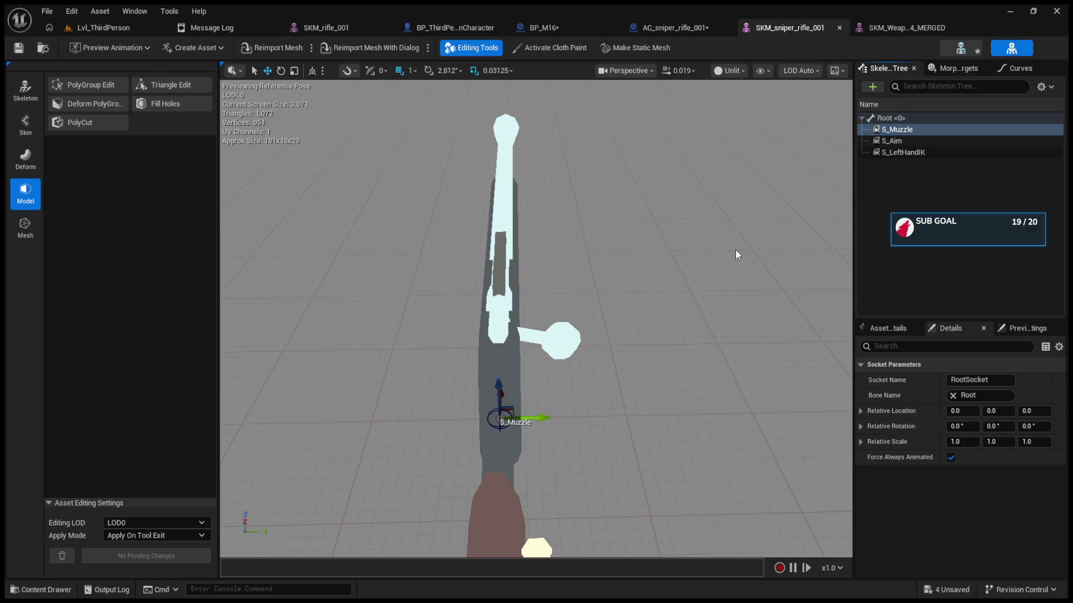
Move S_Muzzle to the barrel tip (129.1657, 0, 12.51214) and start a Lvl_ThirdPerson playtest
{"action": "left_click_drag", "start_coordinate": [776, 215], "coordinate": [776, 215]}
{"action": "left_click_drag", "start_coordinate": [672, 296], "coordinate": [672, 297]}
{"action": "mouse_move", "coordinate": [427, 433]}
{"action": "left_mouse_down"}
{"action": "mouse_move", "coordinate": [697, 282]}
{"action": "mouse_move", "coordinate": [703, 262]}
{"action": "left_mouse_up"}
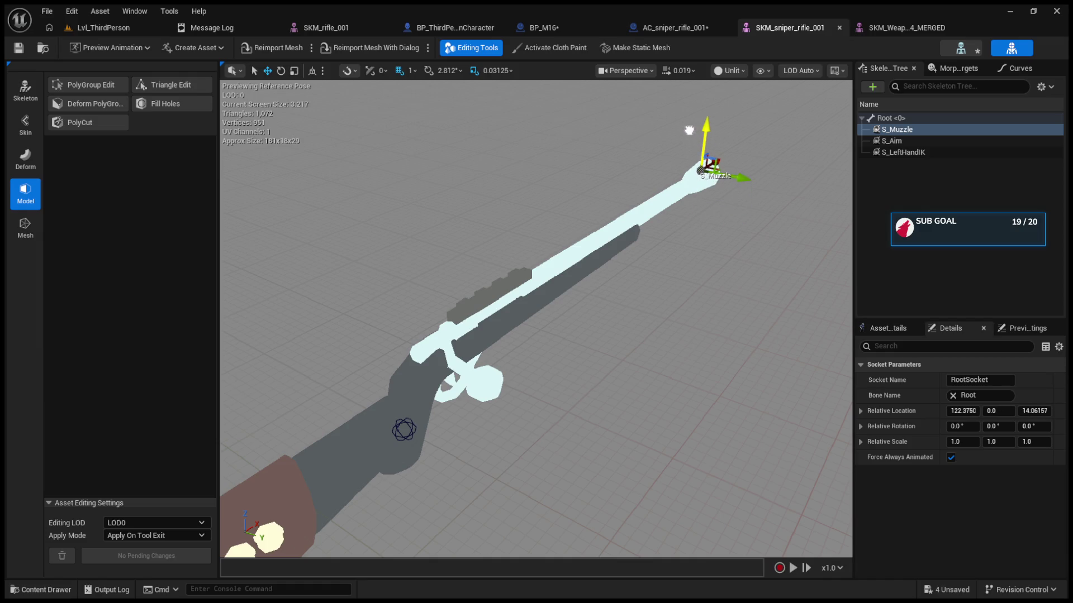
{"action": "left_click_drag", "start_coordinate": [673, 297], "coordinate": [673, 297]}
{"action": "mouse_move", "coordinate": [441, 275]}
{"action": "left_mouse_down"}
{"action": "mouse_move", "coordinate": [540, 273]}
{"action": "mouse_move", "coordinate": [523, 230]}
{"action": "mouse_move", "coordinate": [523, 243]}
{"action": "mouse_move", "coordinate": [475, 249]}
{"action": "left_mouse_up"}
{"action": "left_click_drag", "start_coordinate": [578, 307], "coordinate": [612, 311]}
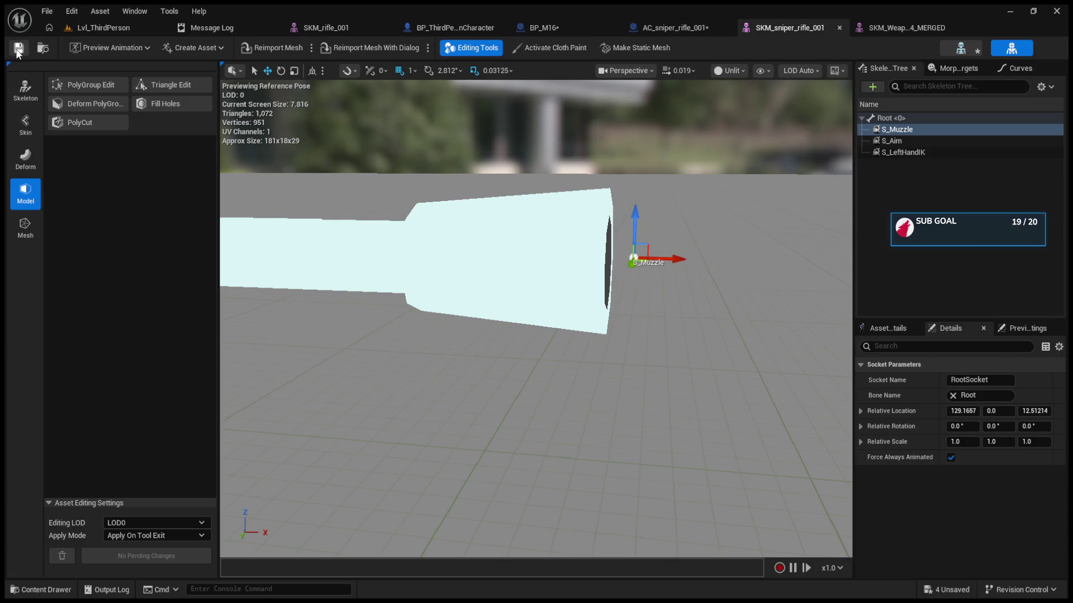
{"action": "left_click", "coordinate": [98, 29]}
{"action": "left_click", "coordinate": [278, 48]}
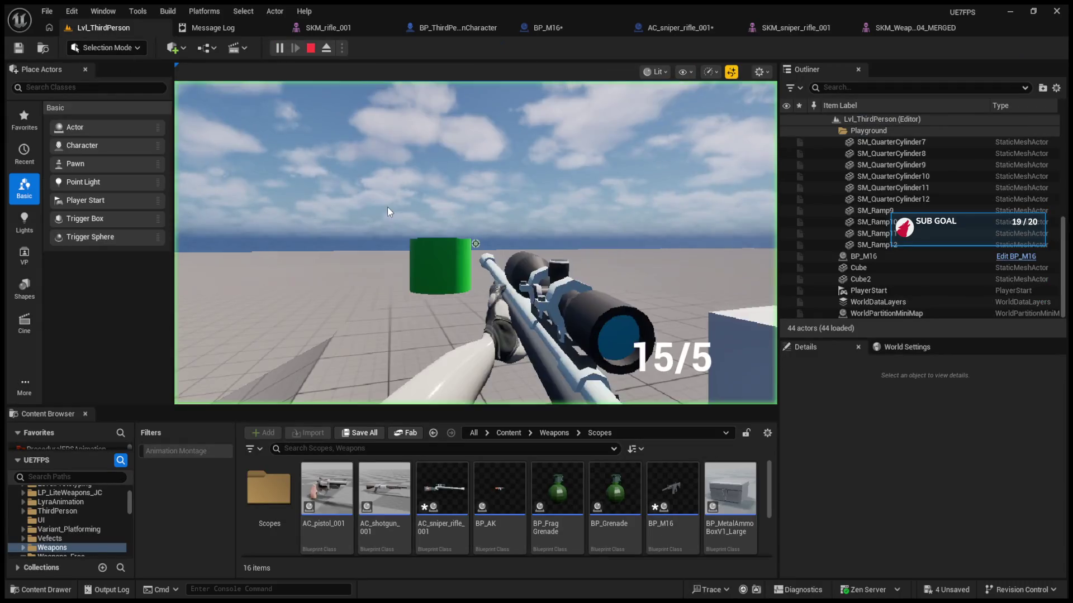
Leave the playtest and check that Get Socket Location uses S_Muzzle in the rifle blueprint
{"action": "key", "text": "shift+F1"}
{"action": "left_click", "coordinate": [649, 29]}
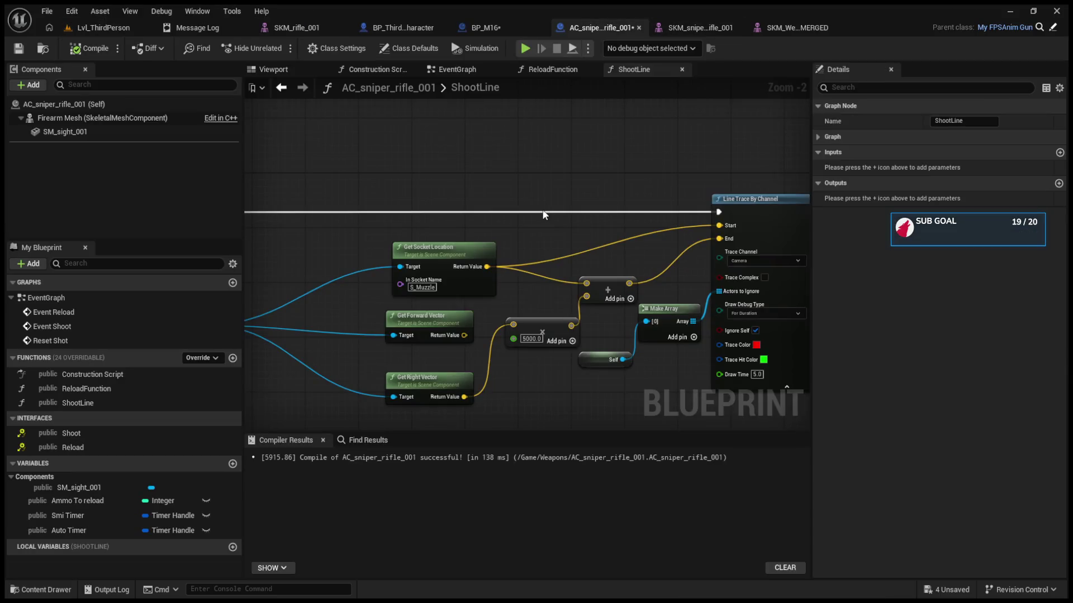
{"action": "scroll", "coordinate": [457, 286], "scroll_direction": "up", "scroll_amount": 2}
{"action": "left_click", "coordinate": [420, 287]}
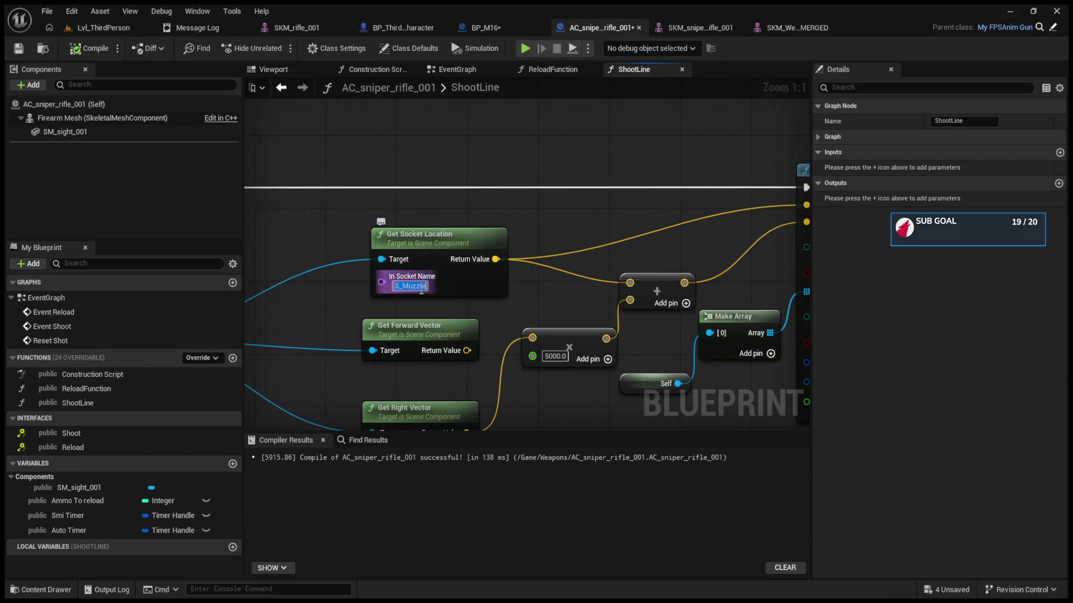
Keep the S_Muzzle socket name unchanged and save SKM_sniper_rifle_001
{"action": "left_click", "coordinate": [700, 28]}
{"action": "left_click", "coordinate": [901, 130]}
{"action": "left_click", "coordinate": [901, 129]}
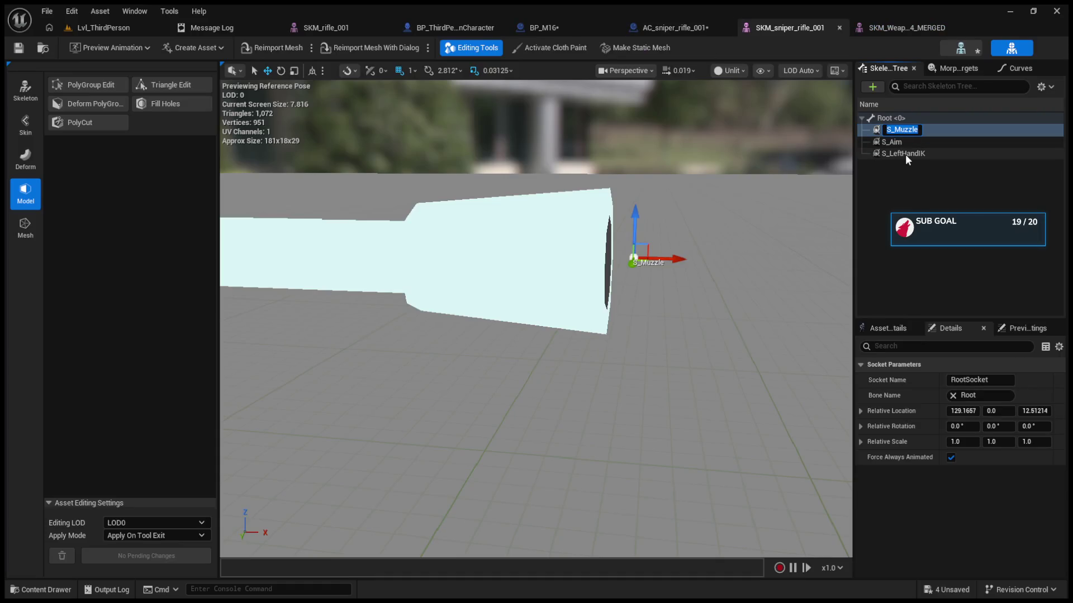
{"action": "key", "text": "Return"}
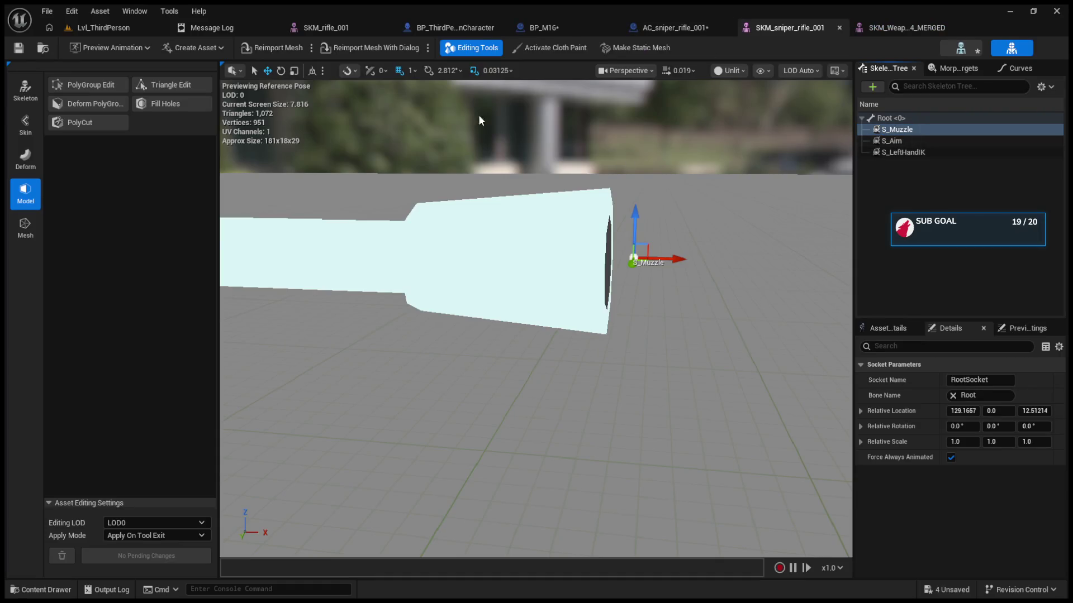
{"action": "left_click", "coordinate": [21, 49]}
Return to AC_sniper_rifle_001's ShootLine graph by way of the level editor
{"action": "left_click", "coordinate": [102, 29]}
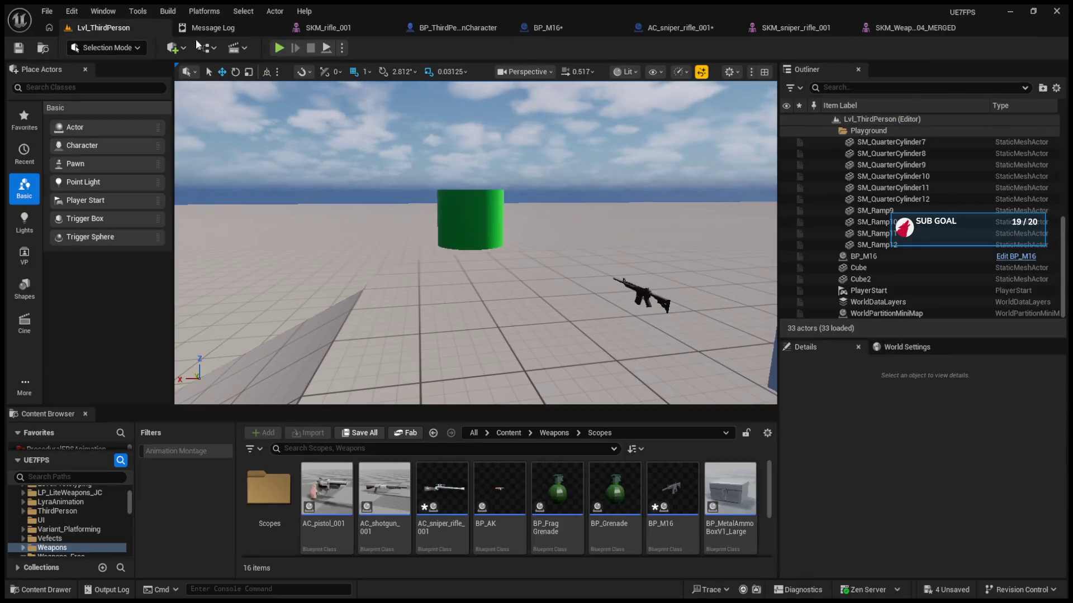
{"action": "left_click", "coordinate": [464, 31]}
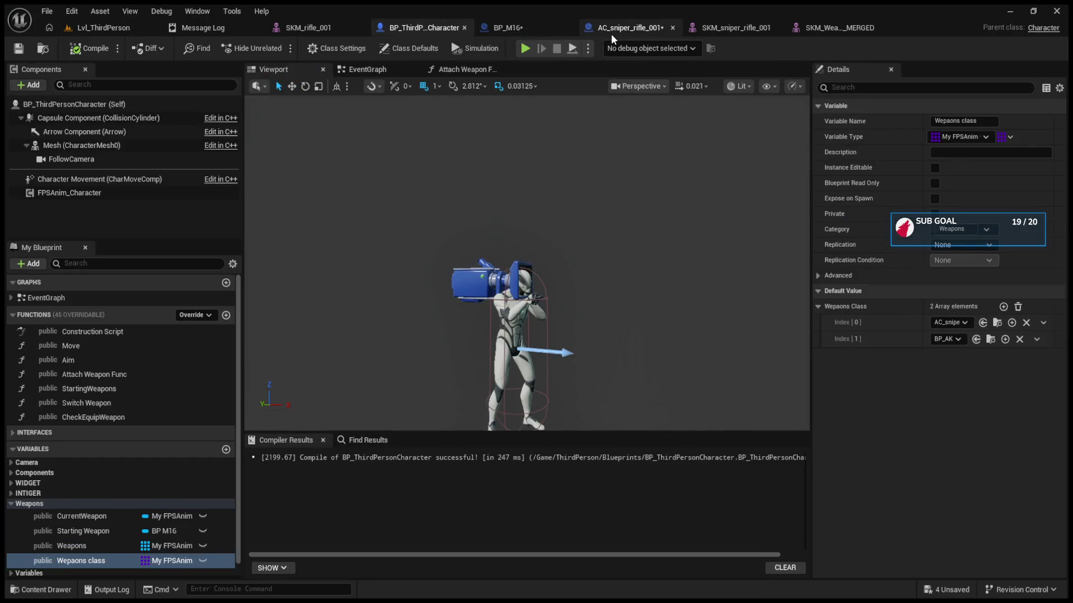
{"action": "left_click", "coordinate": [611, 31]}
{"action": "scroll", "coordinate": [517, 251], "scroll_direction": "down", "scroll_amount": 6}
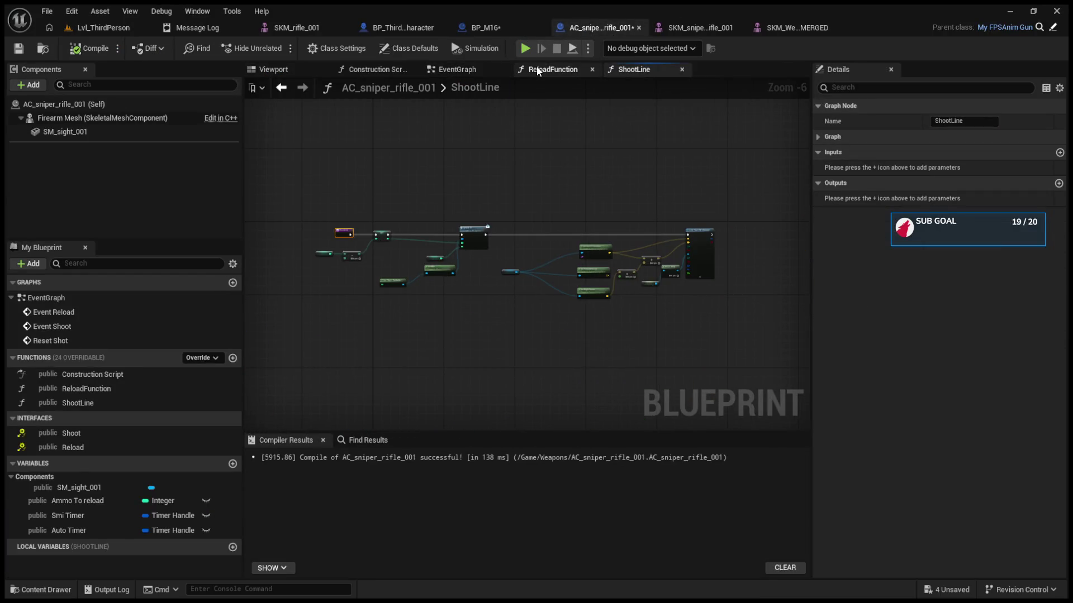
Open the ReloadFunction graph and search the Class Defaults for 'ammo'
{"action": "left_click", "coordinate": [537, 66]}
{"action": "left_click", "coordinate": [465, 69]}
{"action": "left_click", "coordinate": [543, 72]}
{"action": "scroll", "coordinate": [360, 303], "scroll_direction": "up", "scroll_amount": 3}
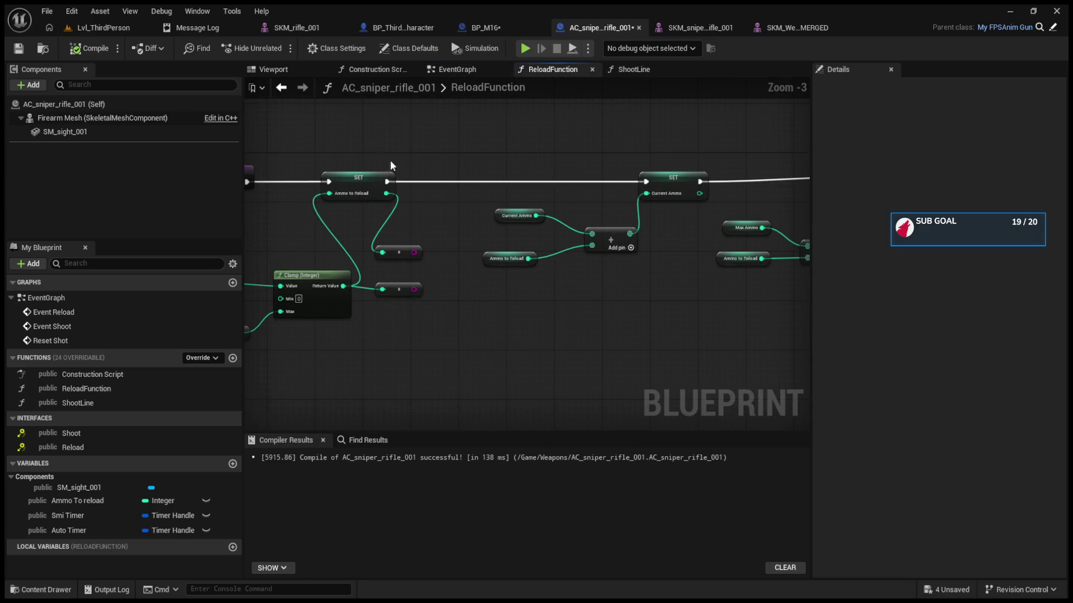
{"action": "left_click", "coordinate": [164, 103]}
{"action": "left_click", "coordinate": [863, 88]}
{"action": "type", "text": "mmo"}
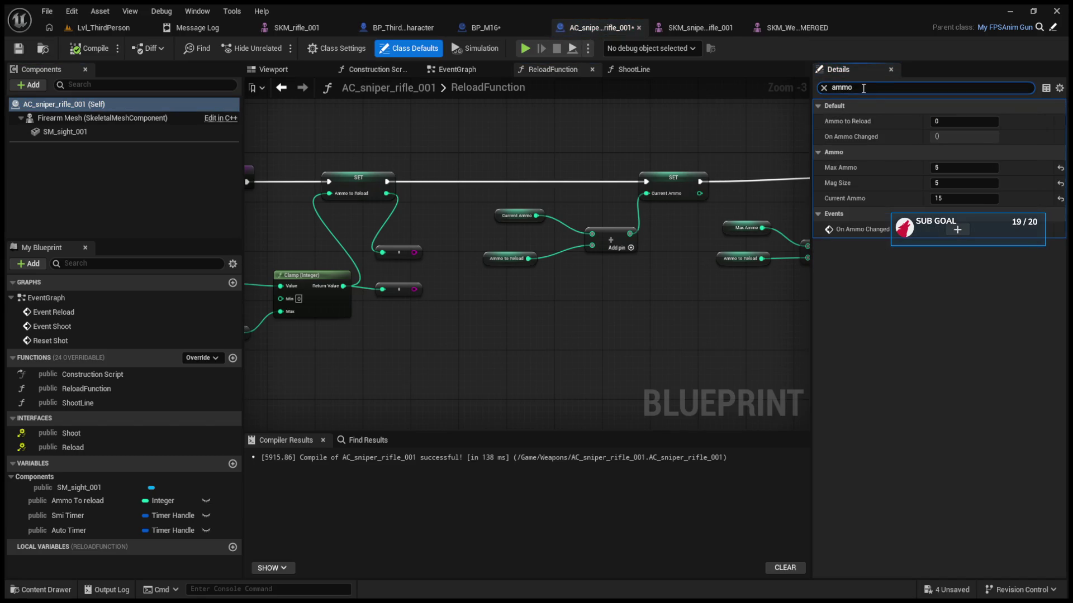
Delete the two reroute nodes in ReloadFunction and select its Return Node
{"action": "mouse_move", "coordinate": [407, 177]}
{"action": "left_mouse_down"}
{"action": "mouse_move", "coordinate": [481, 194]}
{"action": "mouse_move", "coordinate": [309, 205]}
{"action": "mouse_move", "coordinate": [390, 202]}
{"action": "mouse_move", "coordinate": [414, 317]}
{"action": "left_mouse_up"}
{"action": "key", "text": "Delete"}
{"action": "mouse_move", "coordinate": [588, 300]}
{"action": "left_mouse_down"}
{"action": "mouse_move", "coordinate": [307, 337]}
{"action": "mouse_move", "coordinate": [399, 288]}
{"action": "left_mouse_up"}
{"action": "left_click", "coordinate": [674, 229]}
{"action": "scroll", "coordinate": [675, 229], "scroll_direction": "up", "scroll_amount": 3}
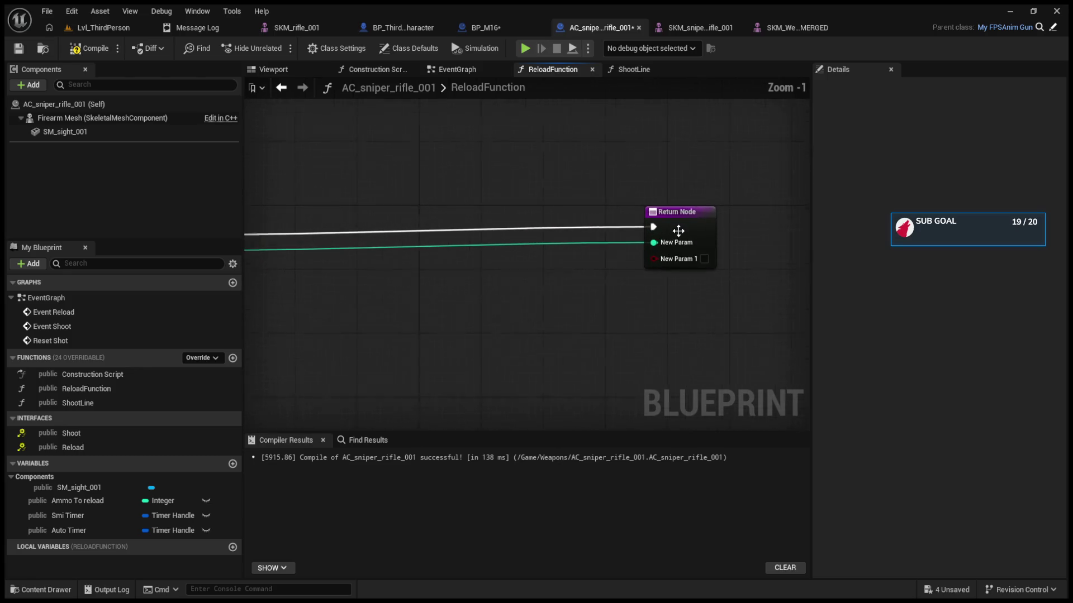
Compare against BP_M16's ShootLine and EventGraph, then return to the sniper rifle blueprint
{"action": "left_click", "coordinate": [473, 28]}
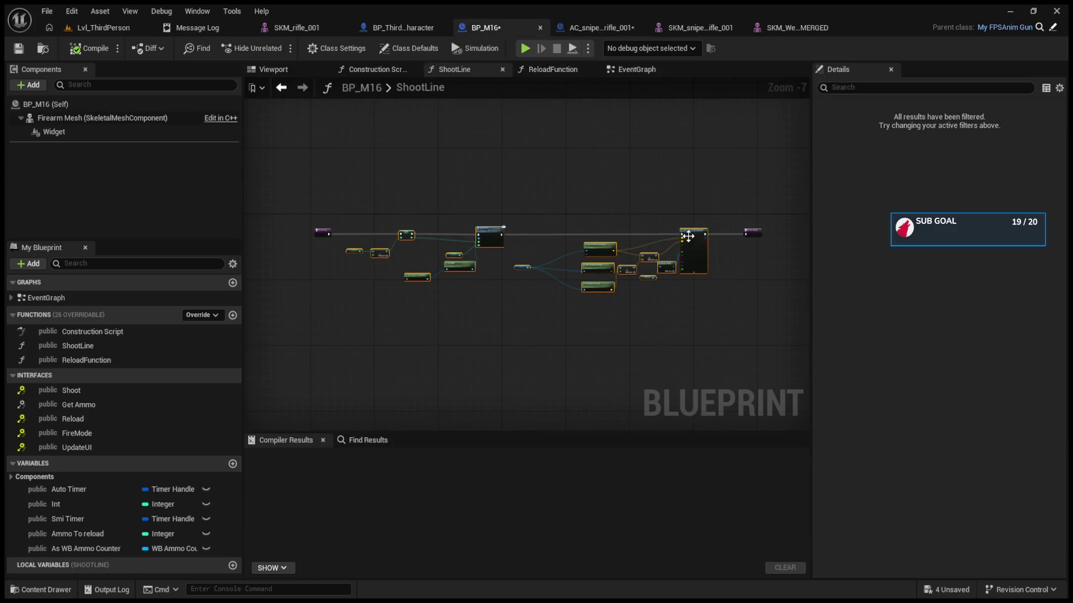
{"action": "left_click", "coordinate": [103, 27]}
{"action": "left_click", "coordinate": [311, 48]}
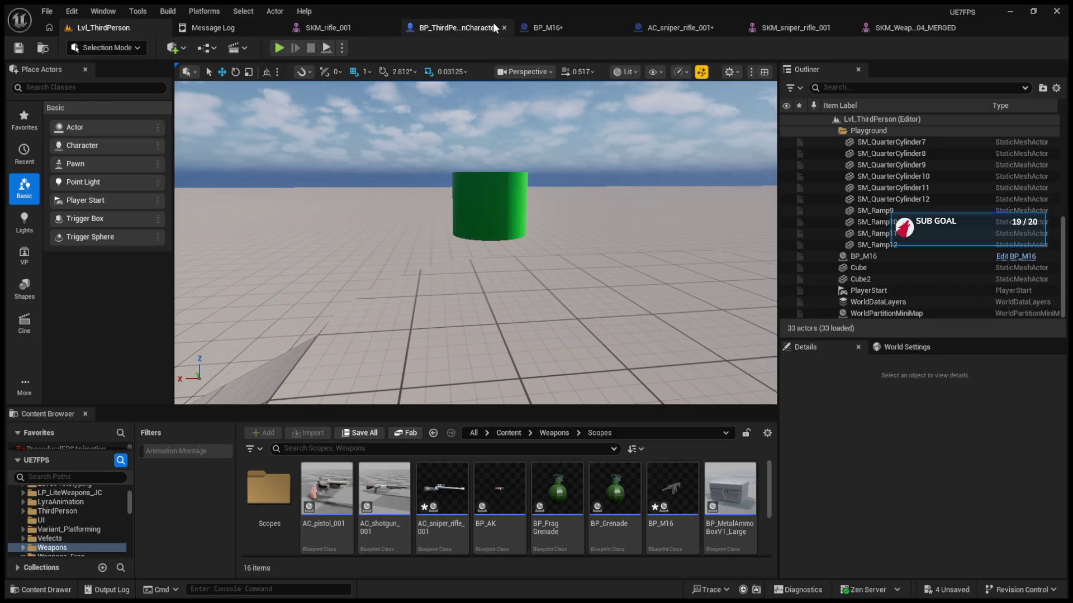
{"action": "left_click", "coordinate": [566, 25]}
{"action": "left_click", "coordinate": [619, 28]}
Open Pandora's music controls from the Xbox guide overlay
{"action": "scroll", "coordinate": [488, 160], "scroll_direction": "down", "scroll_amount": 5}
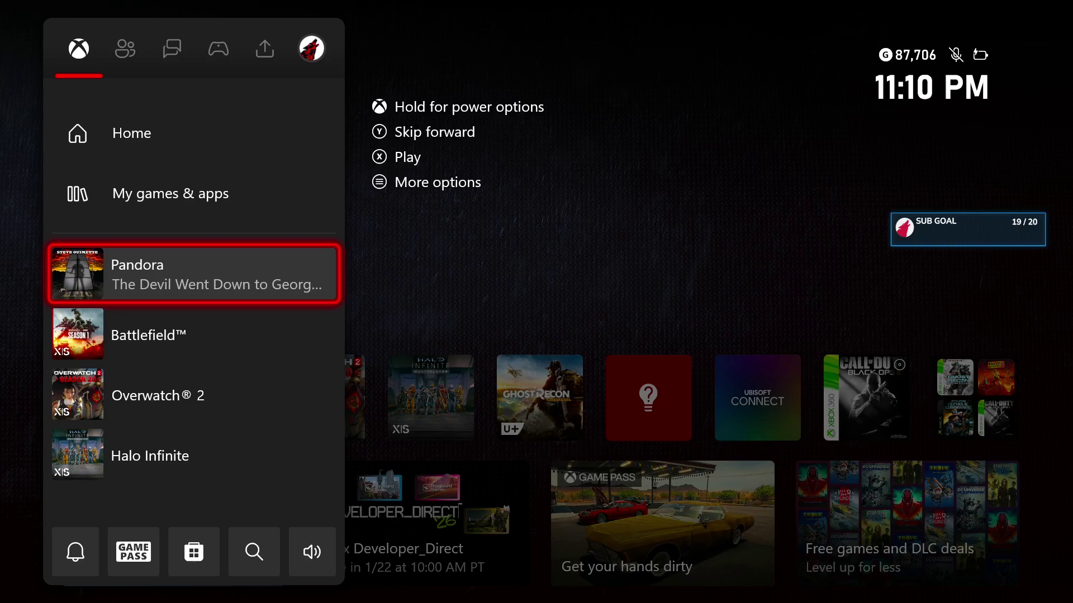
{"action": "key", "text": "Return"}
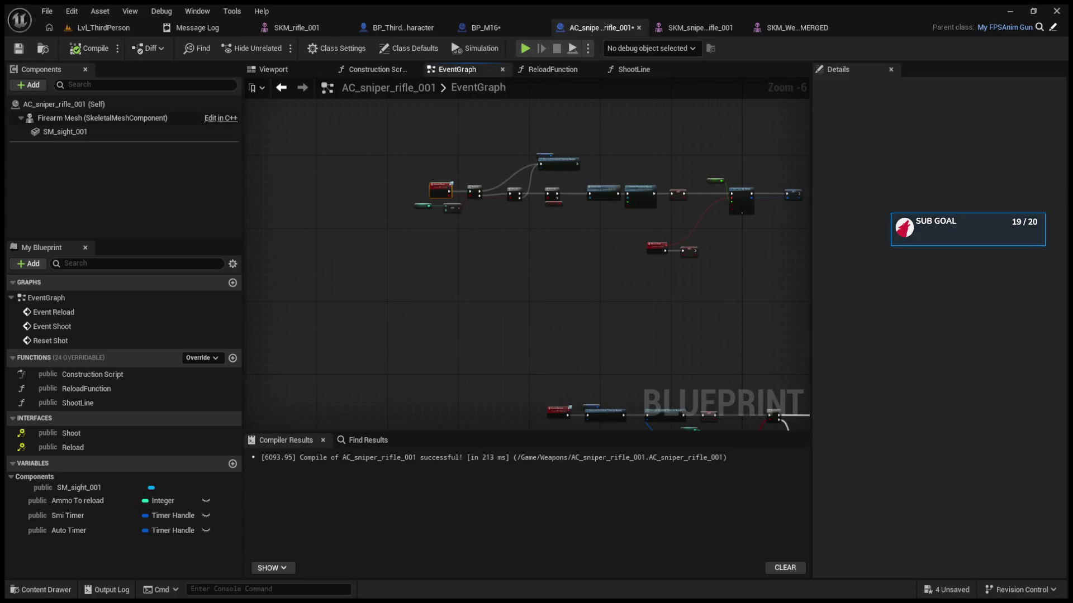
Zero the S_Muzzle socket's X, Y and Z rotation in the rifle mesh editor
{"action": "left_click", "coordinate": [666, 26]}
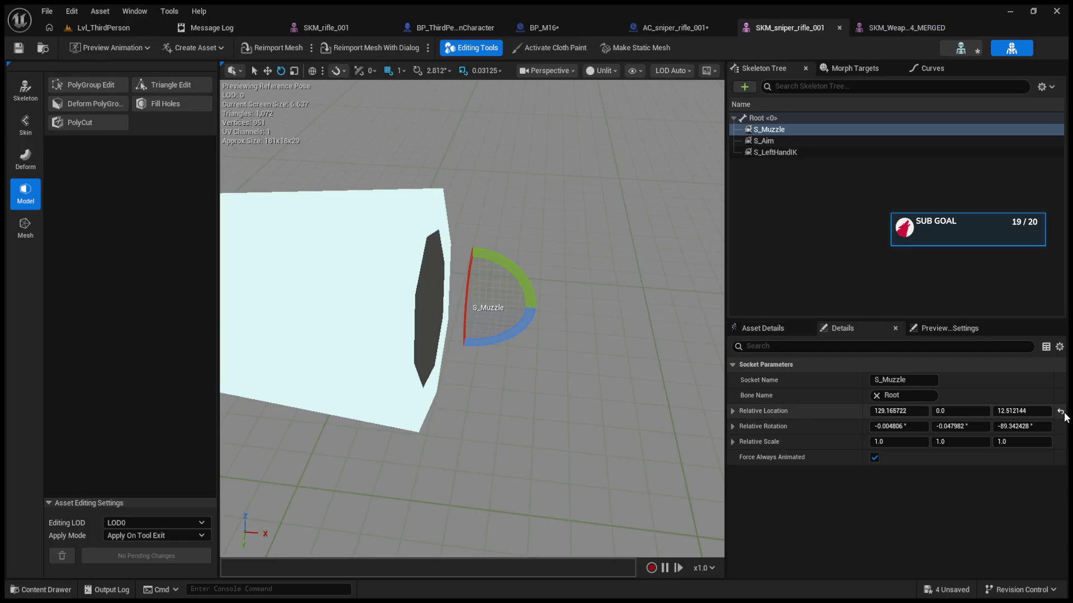
{"action": "left_click", "coordinate": [1037, 430]}
{"action": "left_click", "coordinate": [976, 426]}
{"action": "left_click", "coordinate": [891, 428]}
{"action": "type", "text": "0"}
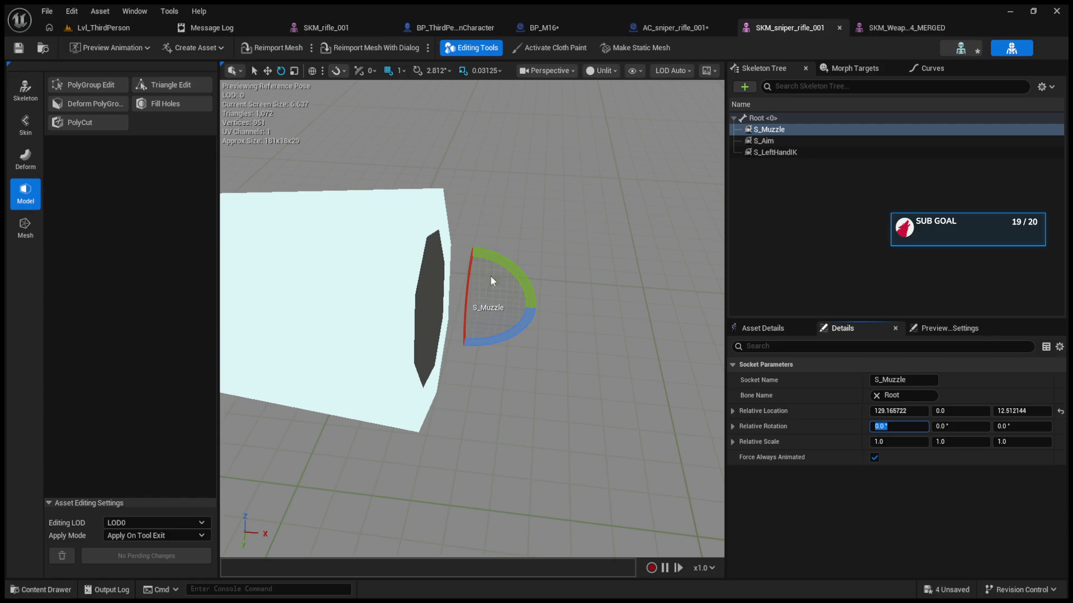
{"action": "left_click", "coordinate": [311, 72]}
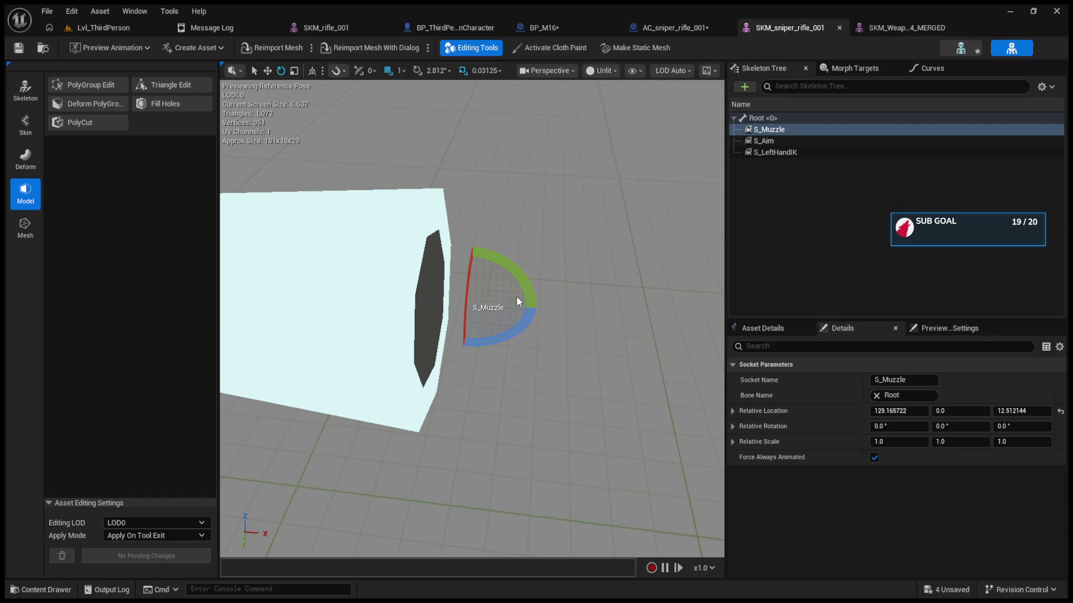
Rotate S_Muzzle about -90° around Z so it points along the barrel
{"action": "mouse_move", "coordinate": [516, 305]}
{"action": "left_mouse_down"}
{"action": "mouse_move", "coordinate": [536, 366]}
{"action": "mouse_move", "coordinate": [581, 391]}
{"action": "mouse_move", "coordinate": [521, 300]}
{"action": "mouse_move", "coordinate": [511, 225]}
{"action": "left_mouse_up"}
{"action": "left_click", "coordinate": [596, 219]}
{"action": "mouse_move", "coordinate": [596, 219]}
{"action": "left_mouse_down"}
{"action": "mouse_move", "coordinate": [593, 184]}
{"action": "mouse_move", "coordinate": [603, 251]}
{"action": "left_mouse_up"}
{"action": "left_click", "coordinate": [810, 129]}
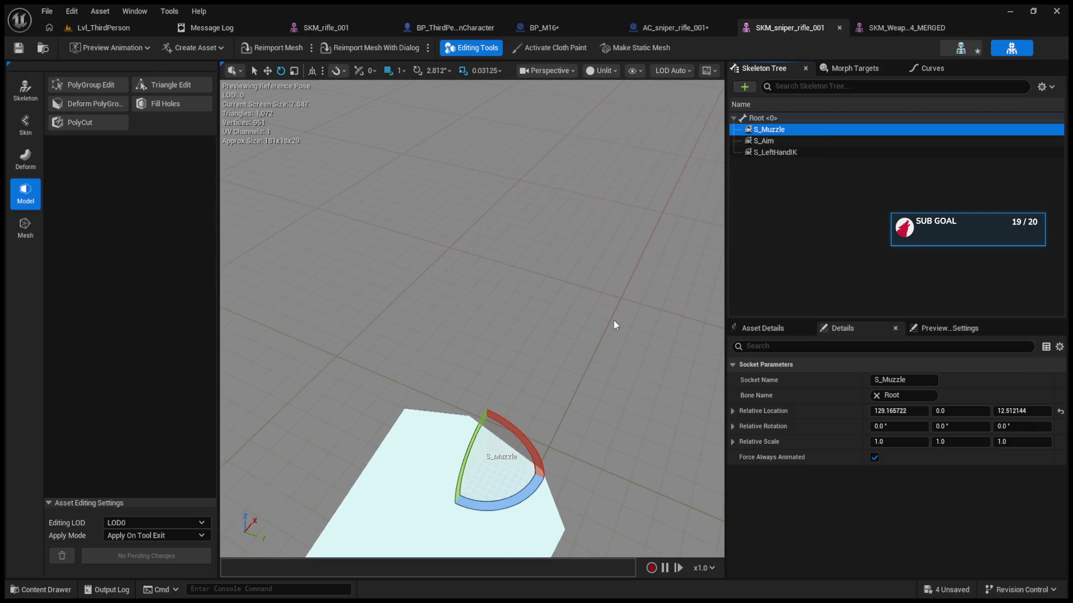
{"action": "key", "text": "f"}
{"action": "key", "text": "w"}
{"action": "key", "text": "e"}
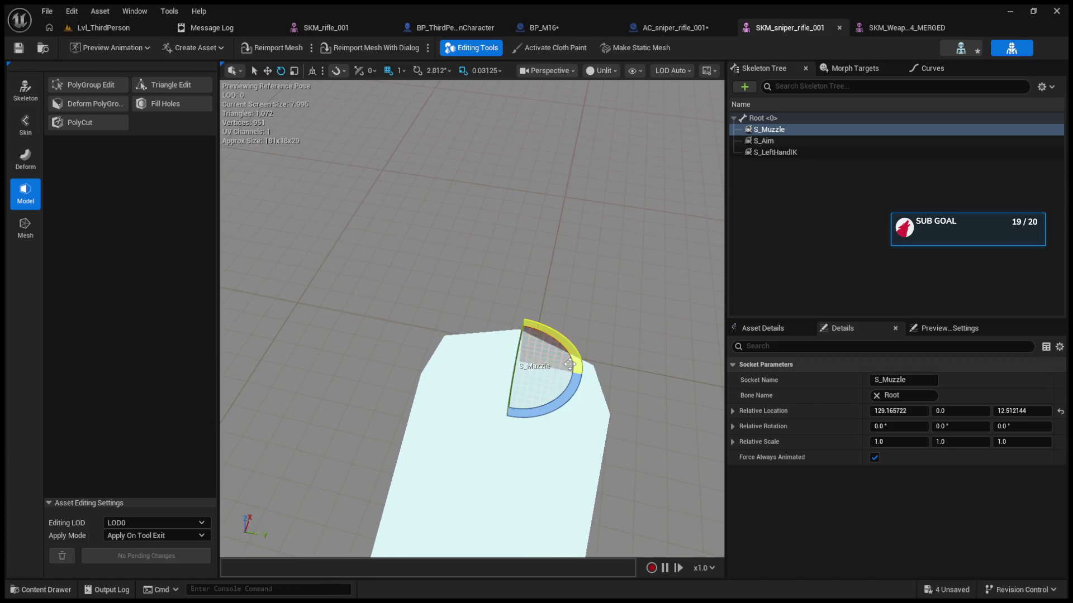
{"action": "mouse_move", "coordinate": [527, 401]}
{"action": "left_mouse_down"}
{"action": "mouse_move", "coordinate": [528, 310]}
{"action": "mouse_move", "coordinate": [475, 323]}
{"action": "mouse_move", "coordinate": [454, 352]}
{"action": "left_mouse_up"}
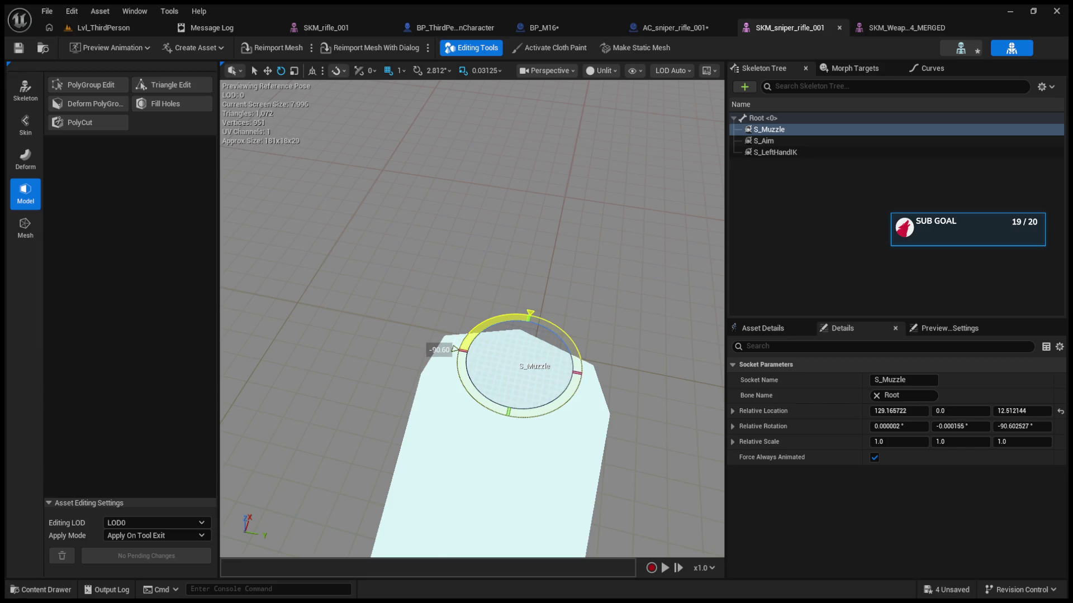
{"action": "key", "text": "w"}
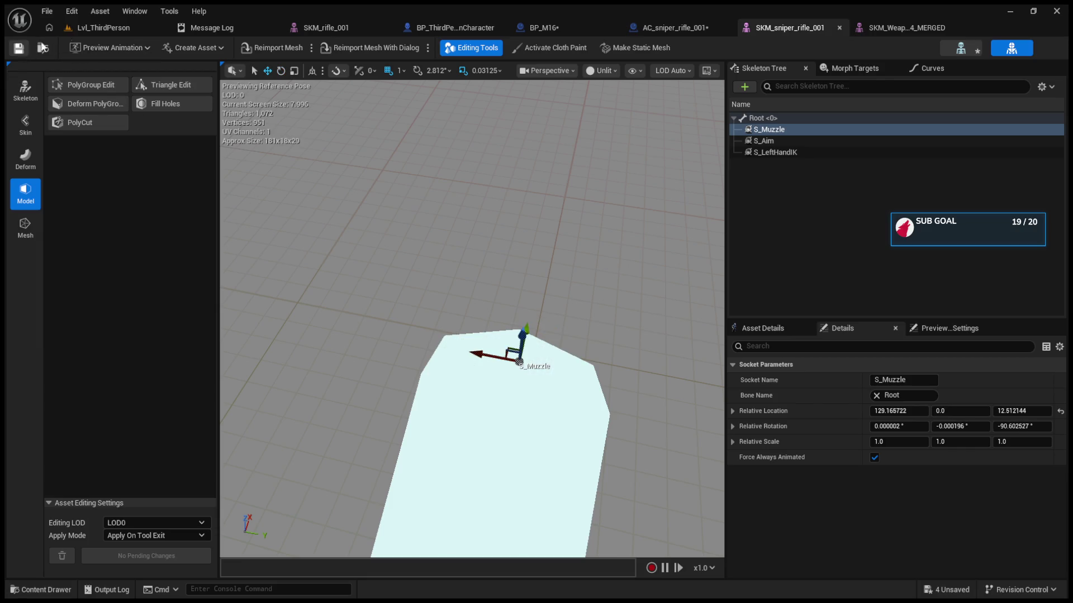
Playtest Lvl_ThirdPerson and fire the sniper rifle
{"action": "left_click", "coordinate": [140, 28]}
{"action": "left_click", "coordinate": [278, 48]}
{"action": "left_click", "coordinate": [476, 244]}
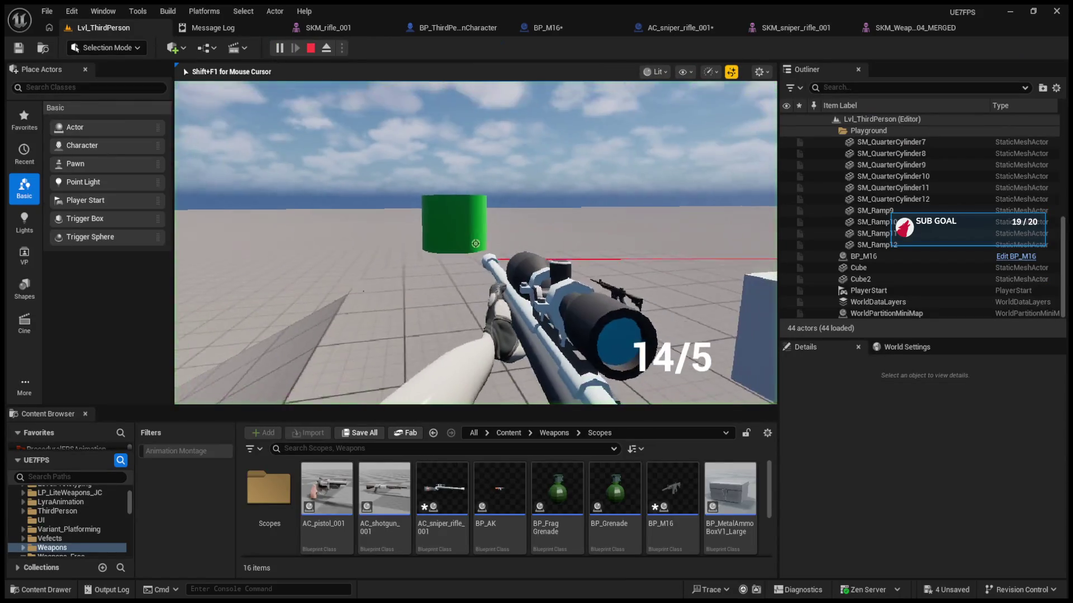
Fire once more, stop the playtest, and review BP_M16's ShootLine graph for reference
{"action": "left_click", "coordinate": [476, 244]}
{"action": "key", "text": "Escape"}
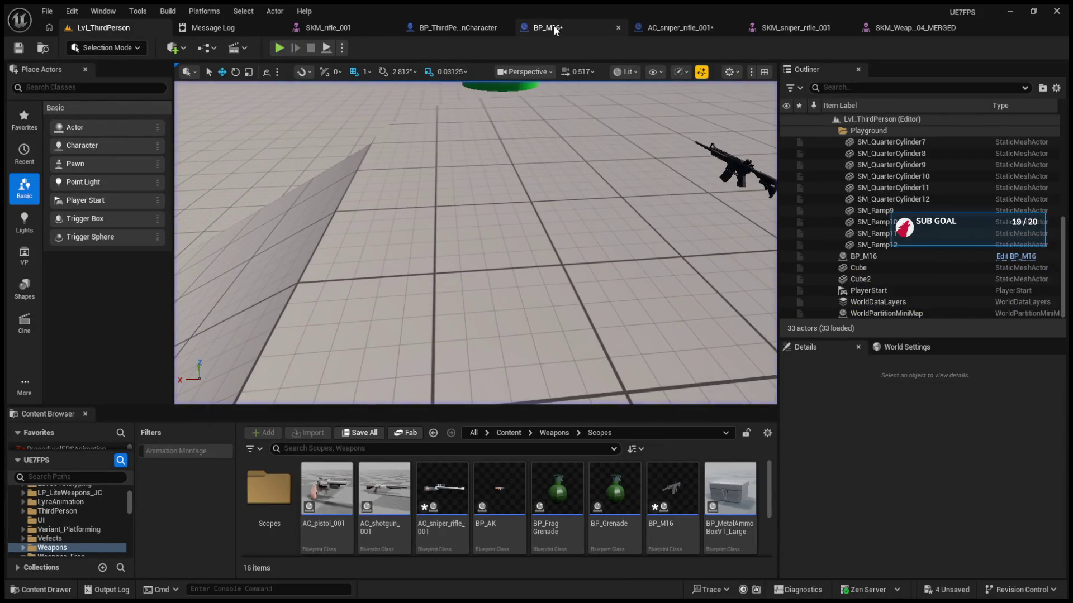
{"action": "left_click", "coordinate": [553, 27]}
{"action": "scroll", "coordinate": [485, 255], "scroll_direction": "up", "scroll_amount": 3}
{"action": "left_click", "coordinate": [454, 70]}
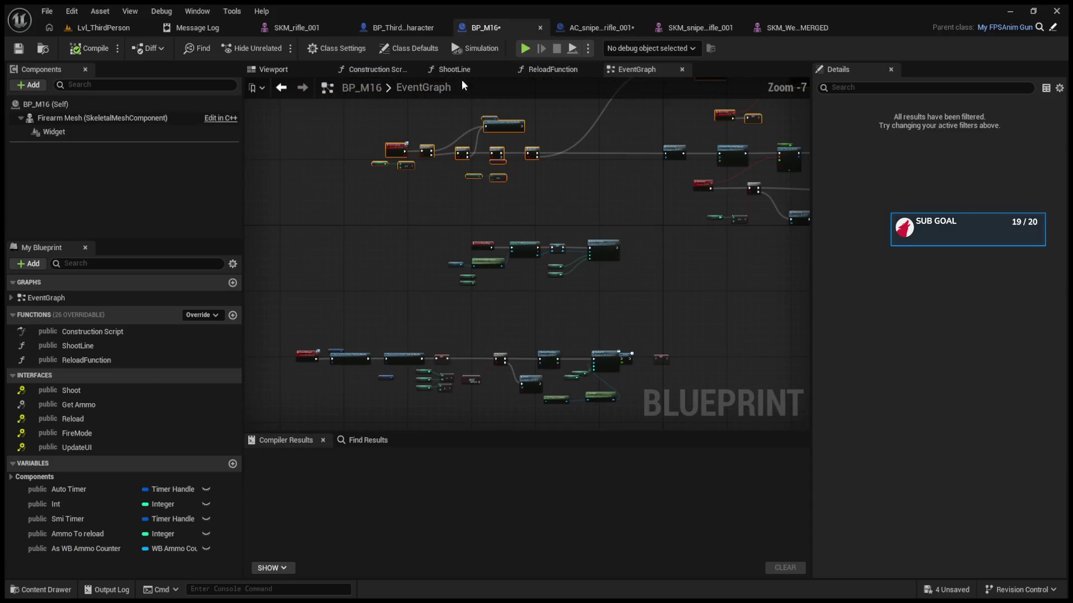
{"action": "scroll", "coordinate": [442, 247], "scroll_direction": "up", "scroll_amount": 4}
{"action": "left_click", "coordinate": [508, 261]}
{"action": "scroll", "coordinate": [511, 268], "scroll_direction": "up", "scroll_amount": 3}
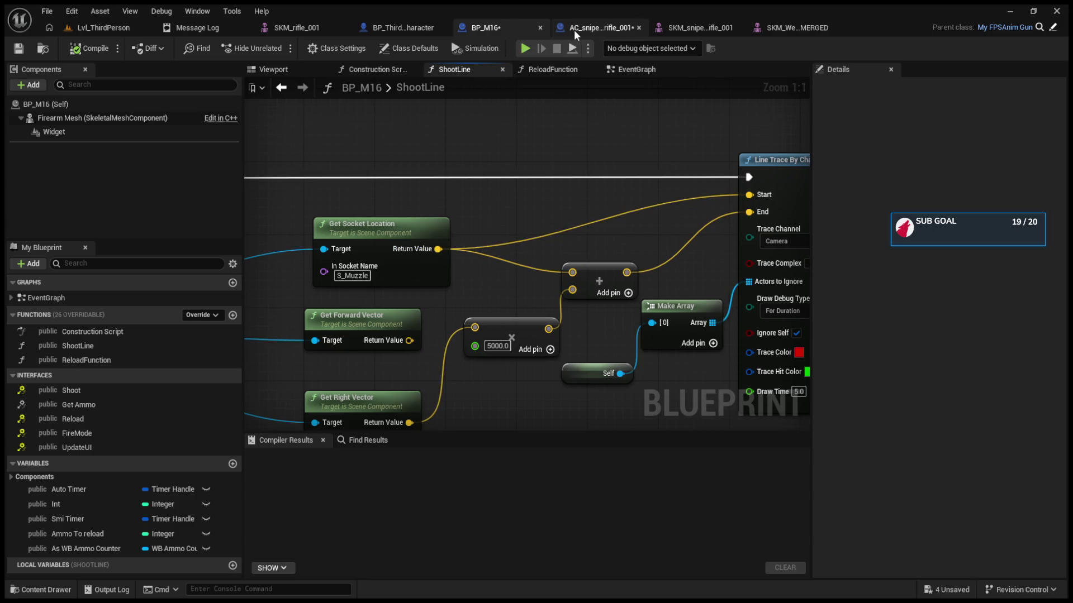
Feed Firearm Mesh's Get Forward Vector into the 5000 multiply in ShootLine and compile
{"action": "mouse_move", "coordinate": [575, 29]}
{"action": "left_mouse_down"}
{"action": "mouse_move", "coordinate": [397, 25]}
{"action": "mouse_move", "coordinate": [597, 29]}
{"action": "left_mouse_up"}
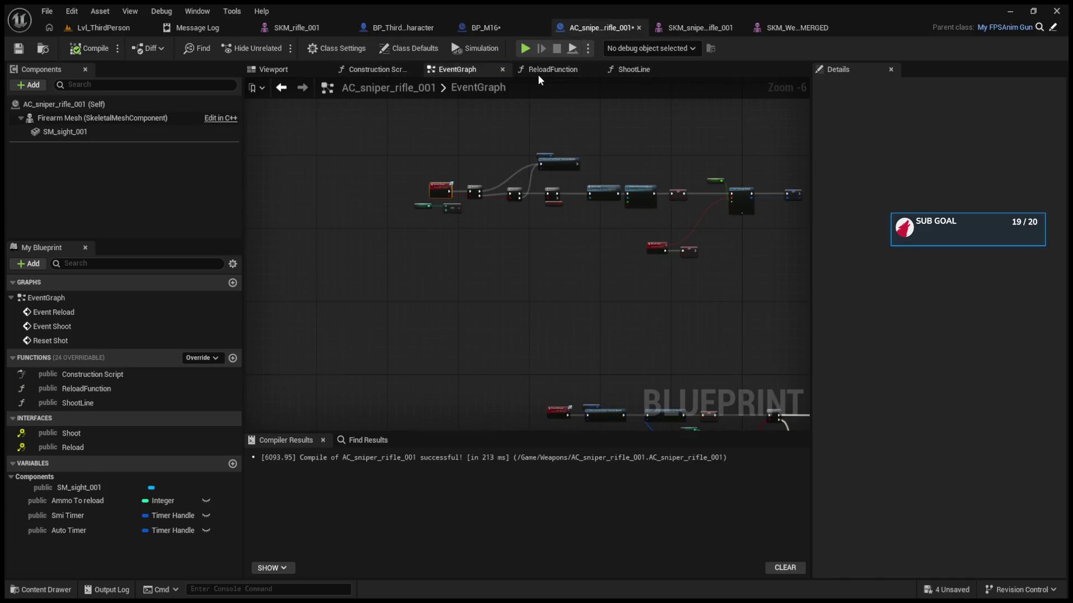
{"action": "left_click", "coordinate": [634, 69]}
{"action": "scroll", "coordinate": [399, 227], "scroll_direction": "up", "scroll_amount": 4}
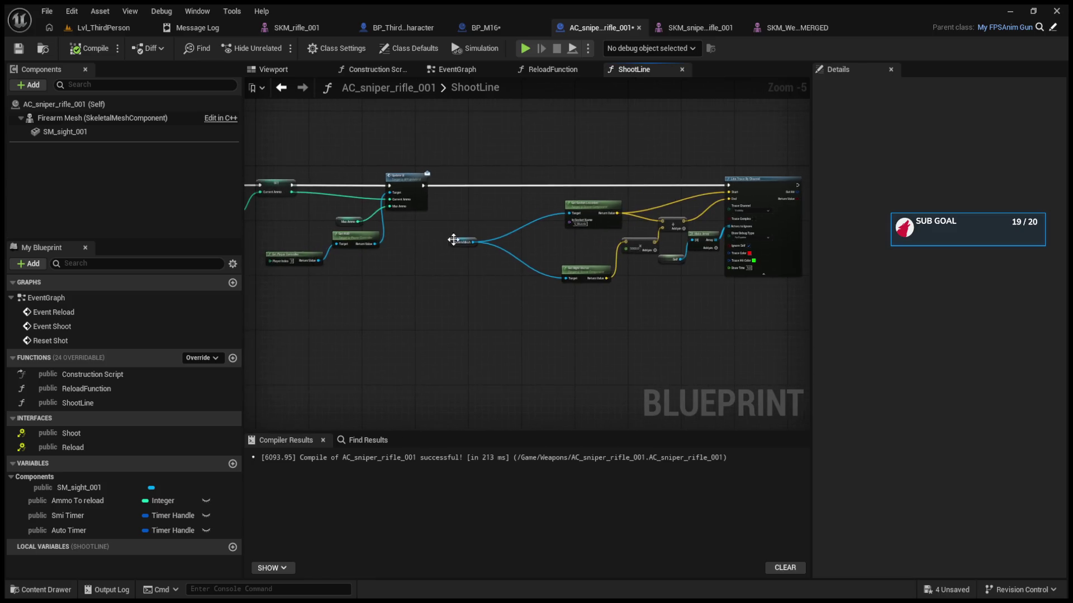
{"action": "left_click_drag", "start_coordinate": [302, 190], "coordinate": [403, 309]}
{"action": "mouse_move", "coordinate": [490, 338]}
{"action": "left_mouse_down"}
{"action": "mouse_move", "coordinate": [690, 193]}
{"action": "mouse_move", "coordinate": [662, 189]}
{"action": "left_mouse_up"}
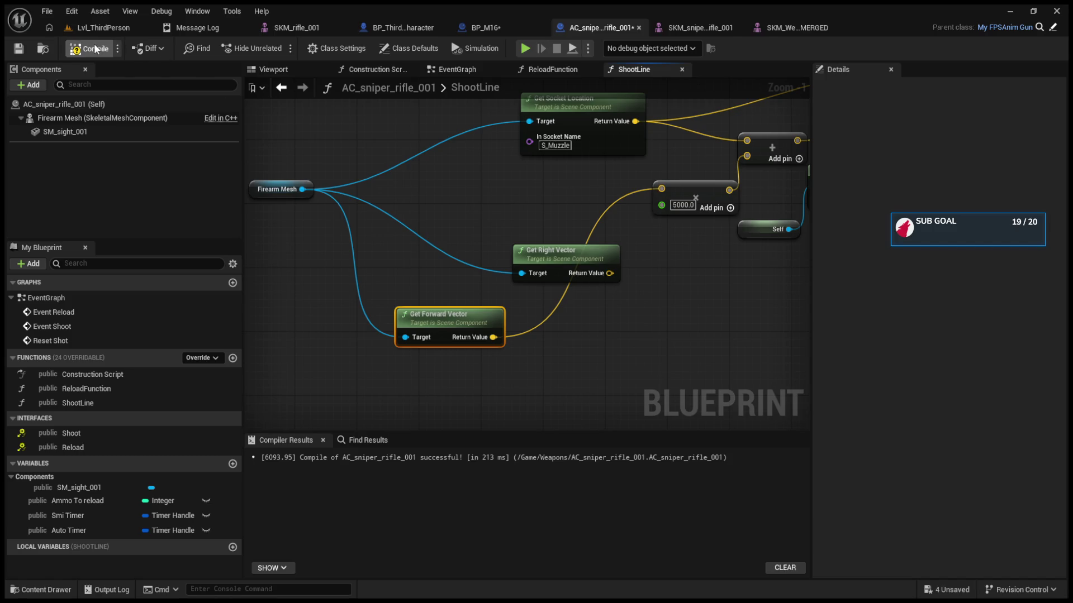
{"action": "left_click", "coordinate": [95, 49]}
Playtest, fire five shots at the green cylinder, and detach with F8 to inspect the traces
{"action": "left_click", "coordinate": [104, 27]}
{"action": "left_click", "coordinate": [266, 48]}
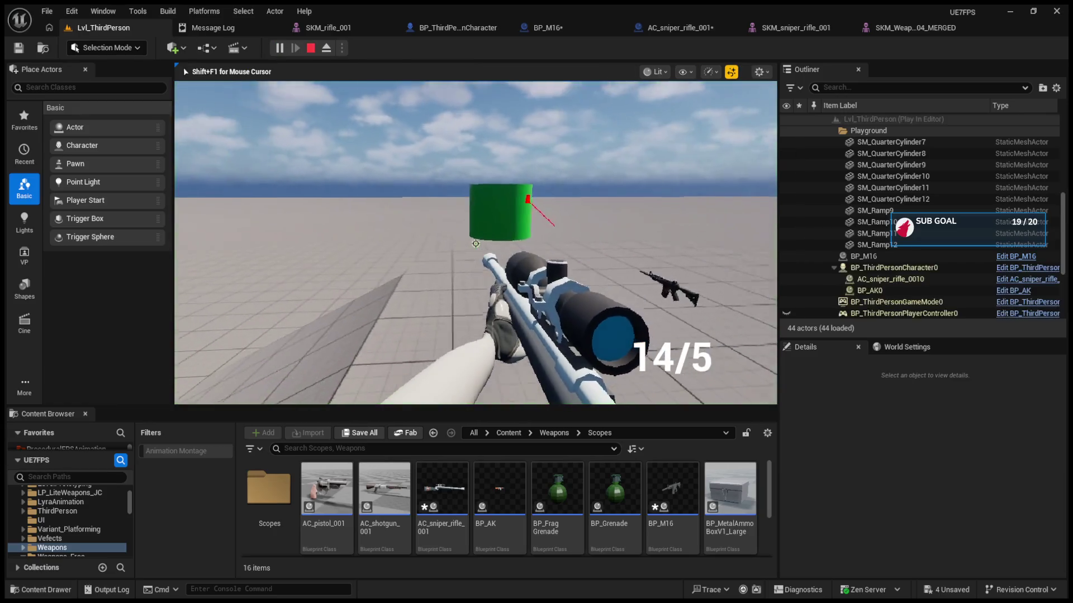
{"action": "left_click", "coordinate": [475, 244]}
{"action": "left_click", "coordinate": [475, 244]}
{"action": "left_click", "coordinate": [475, 243]}
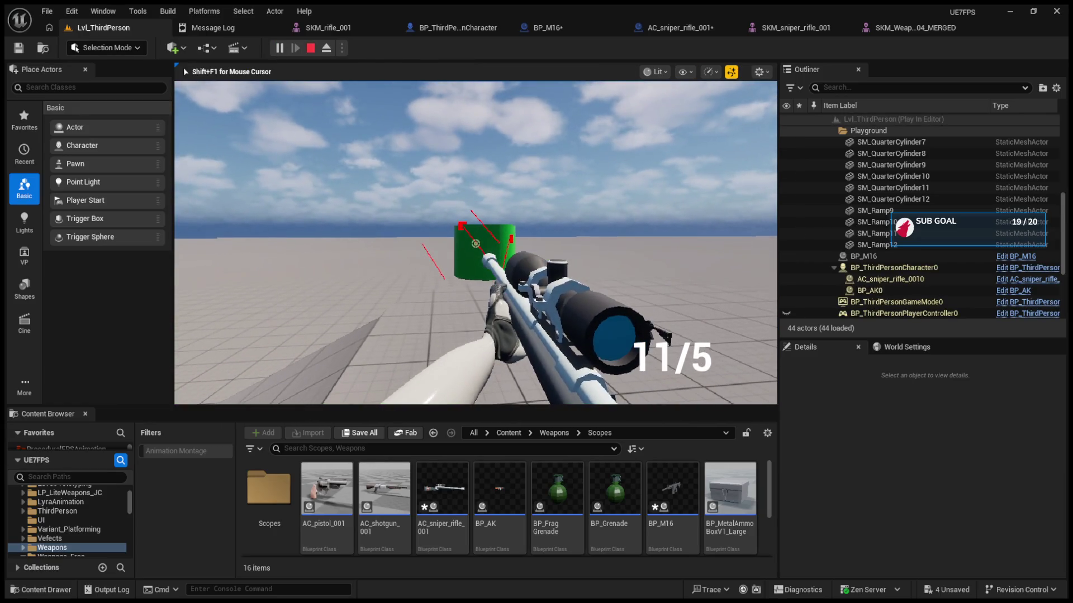
{"action": "left_click", "coordinate": [475, 243]}
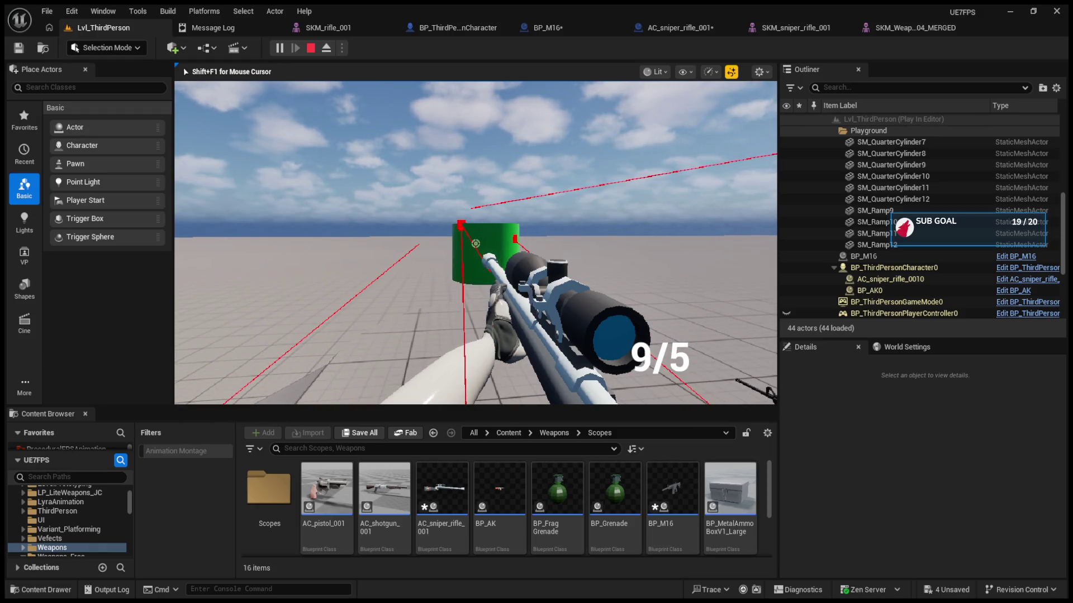
{"action": "left_click", "coordinate": [476, 243]}
{"action": "key", "text": "F8"}
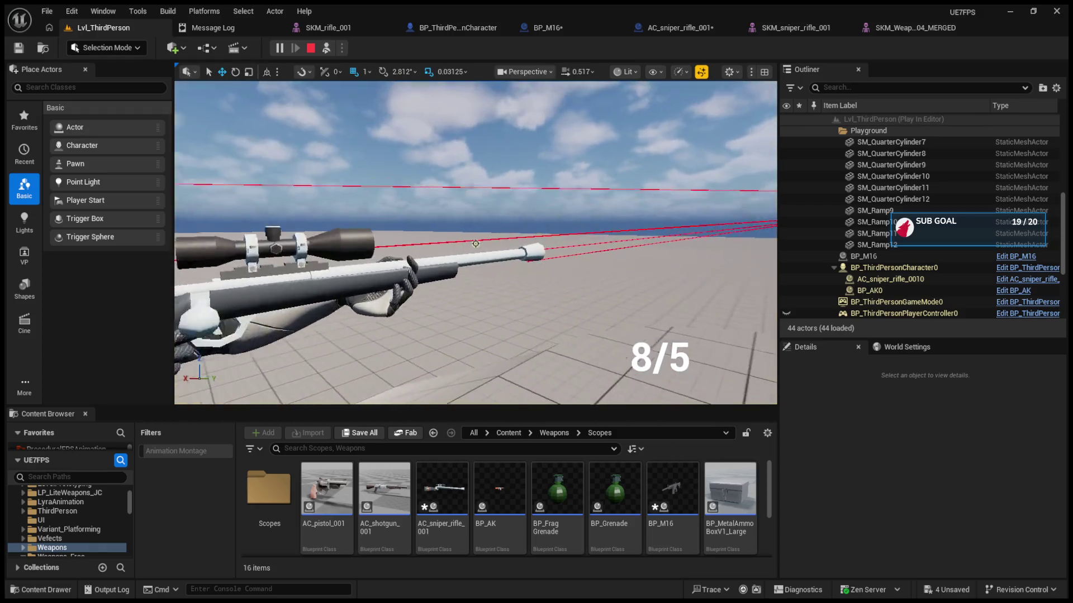
{"action": "key", "text": "Escape"}
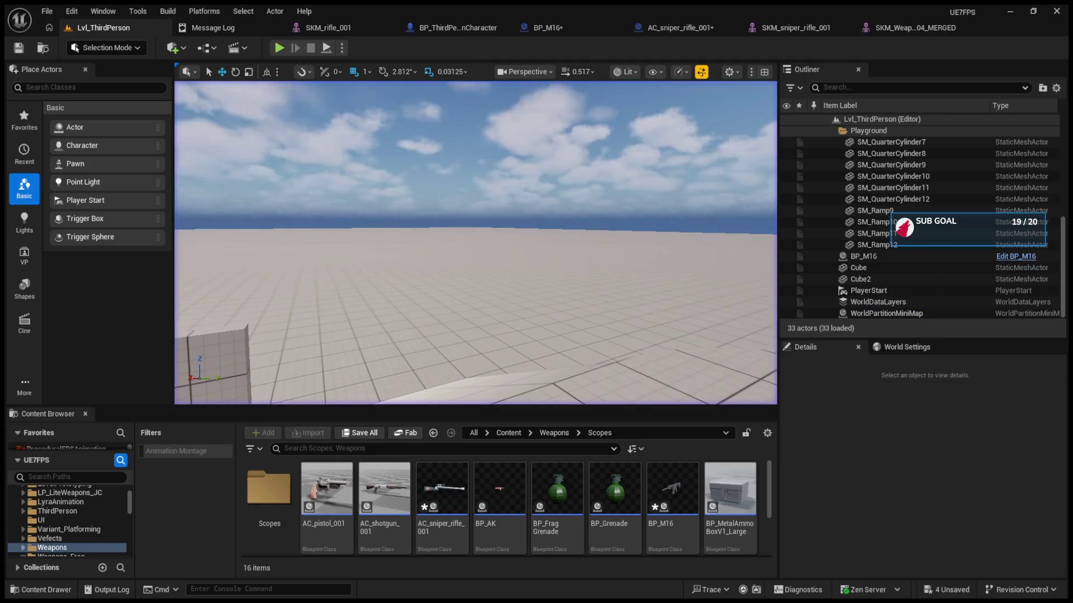
Replay, fire two shots, and detach the camera to view the character
{"action": "left_click", "coordinate": [278, 48]}
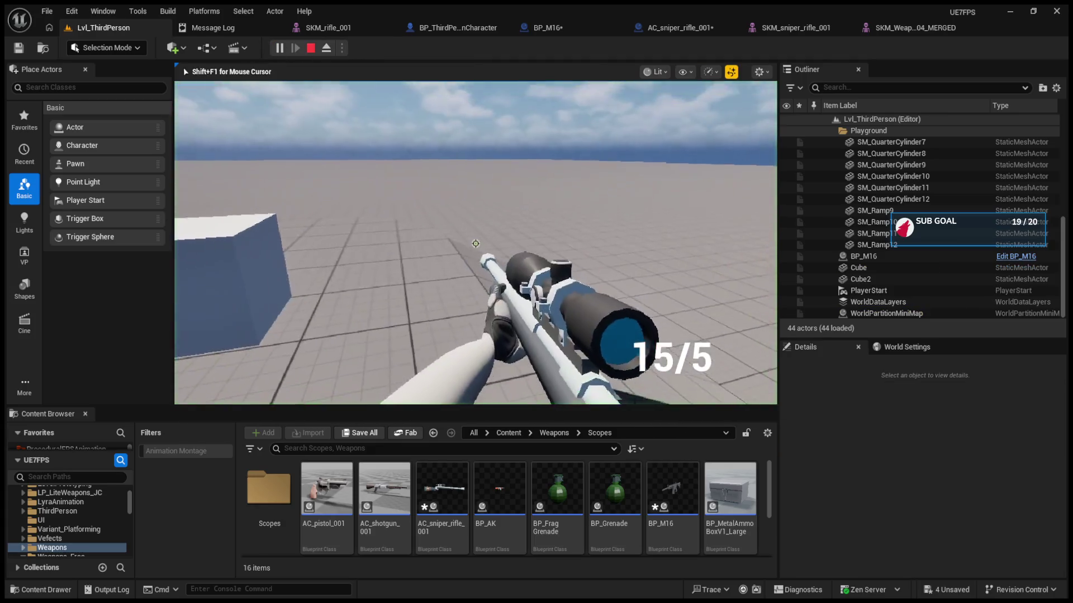
{"action": "left_click", "coordinate": [475, 244]}
{"action": "left_click", "coordinate": [475, 244]}
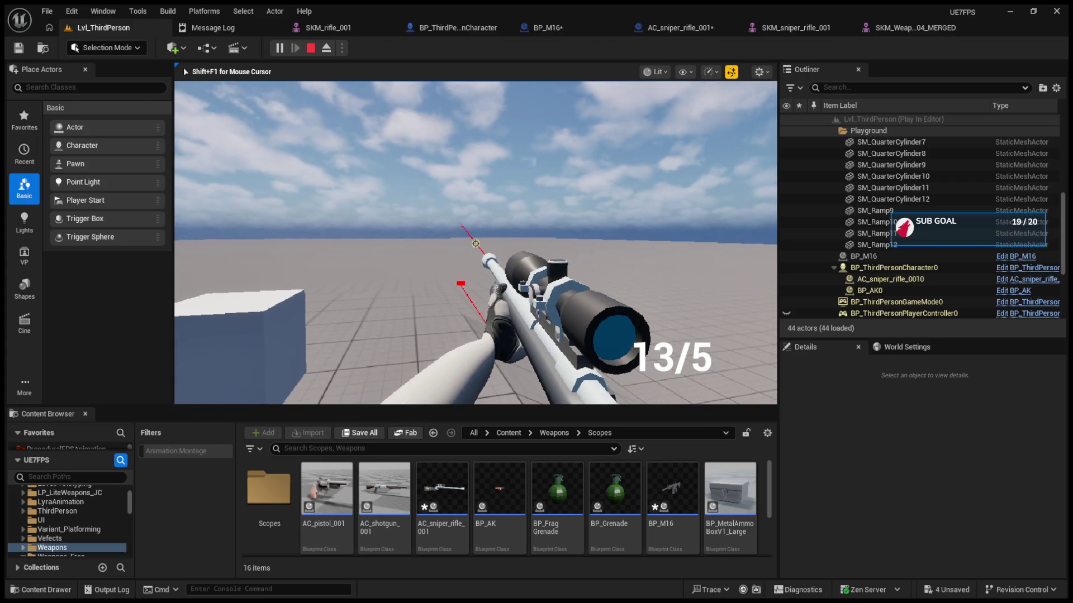
{"action": "key", "text": "F8"}
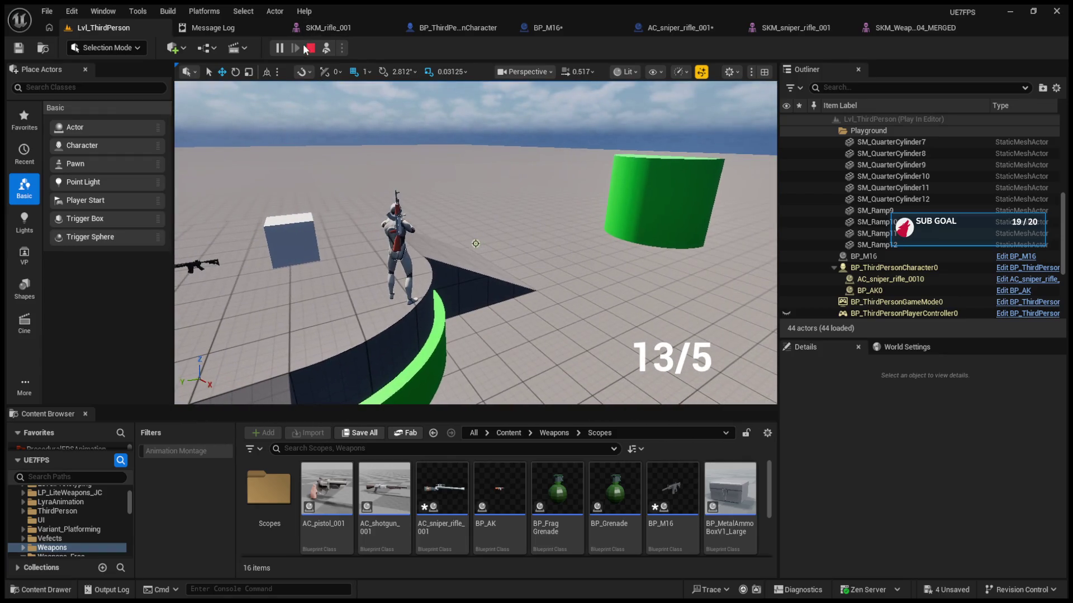
{"action": "left_click", "coordinate": [310, 48]}
Replay, empty the magazine, reload, and fire rapidly to check the fire rate
{"action": "left_click", "coordinate": [279, 48]}
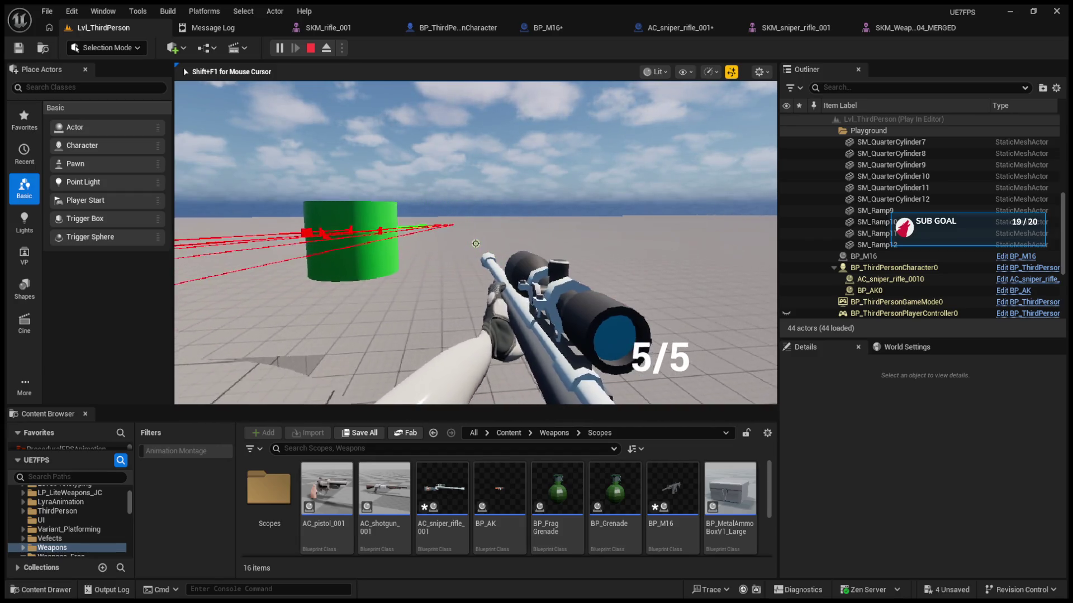
{"action": "left_click", "coordinate": [475, 243]}
{"action": "left_click", "coordinate": [476, 243]}
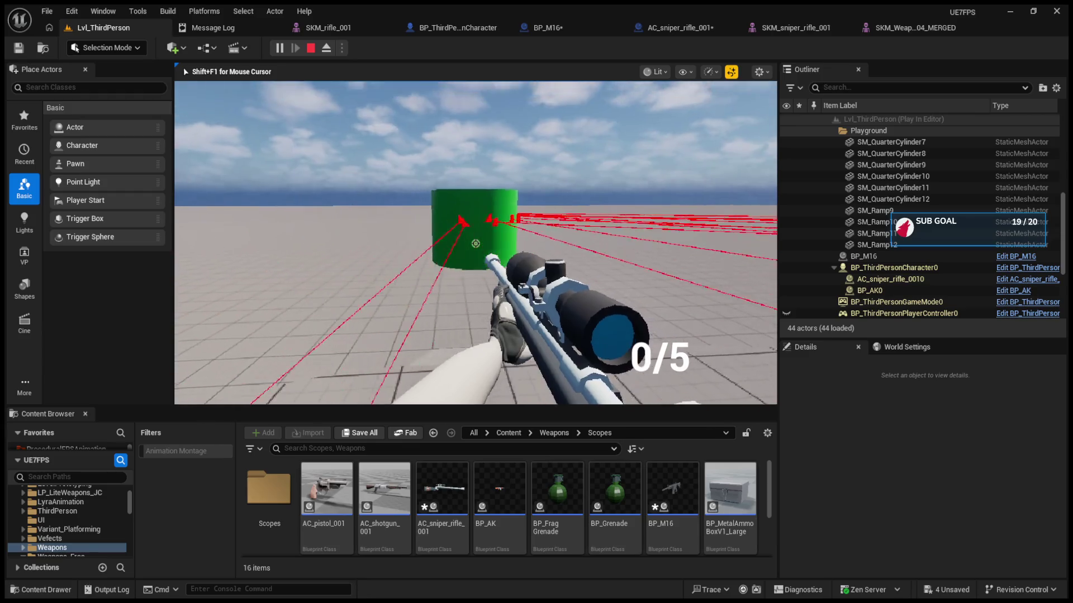
{"action": "key", "text": "r"}
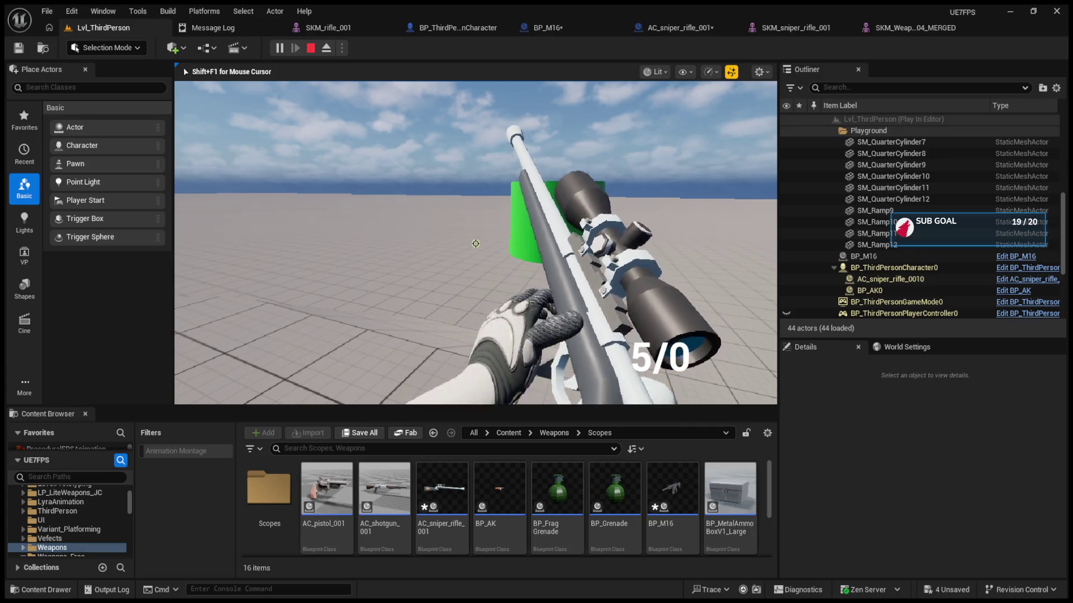
{"action": "left_click", "coordinate": [476, 244]}
{"action": "left_click", "coordinate": [475, 244]}
{"action": "left_click", "coordinate": [475, 243]}
{"action": "left_click", "coordinate": [475, 243]}
{"action": "left_click", "coordinate": [475, 244]}
{"action": "key", "text": "Escape"}
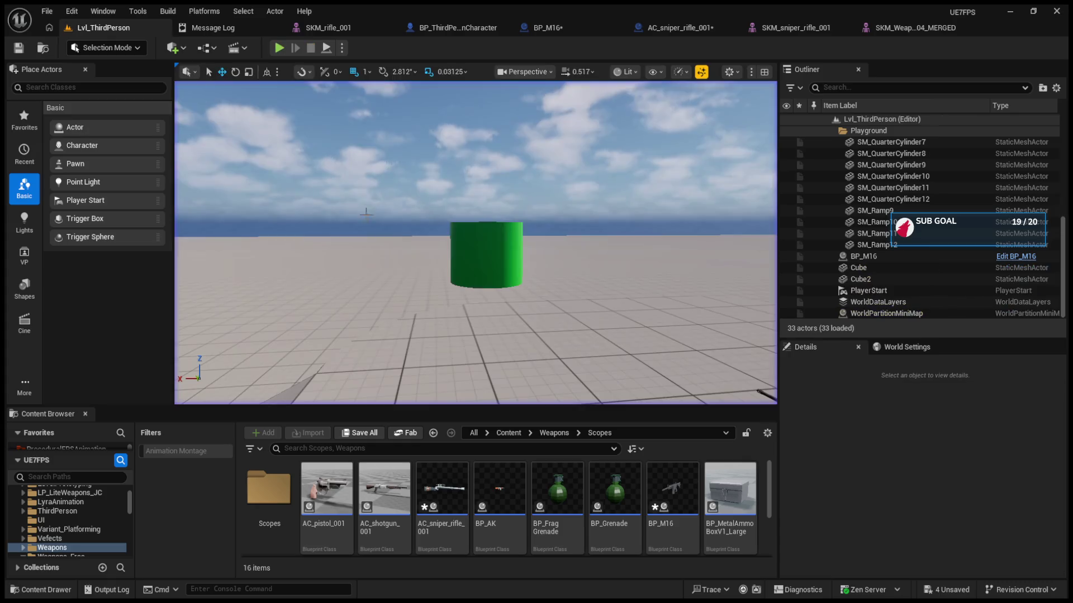
{"action": "left_click", "coordinate": [652, 33]}
Locate the Fire Rate variable in the rifle's EventGraph and start editing its default value
{"action": "scroll", "coordinate": [560, 197], "scroll_direction": "down", "scroll_amount": 7}
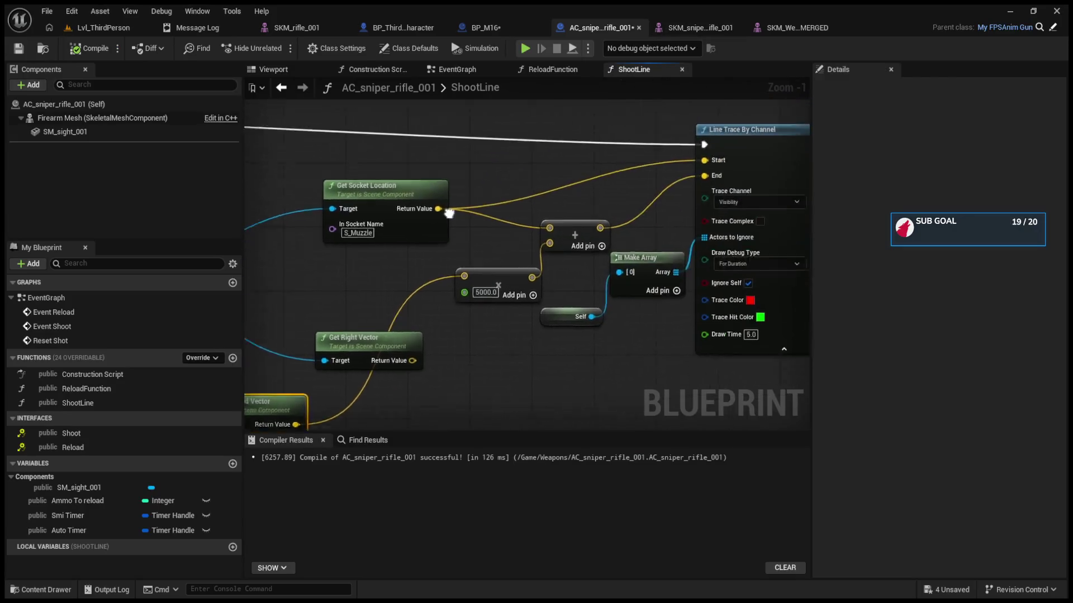
{"action": "left_click", "coordinate": [552, 74]}
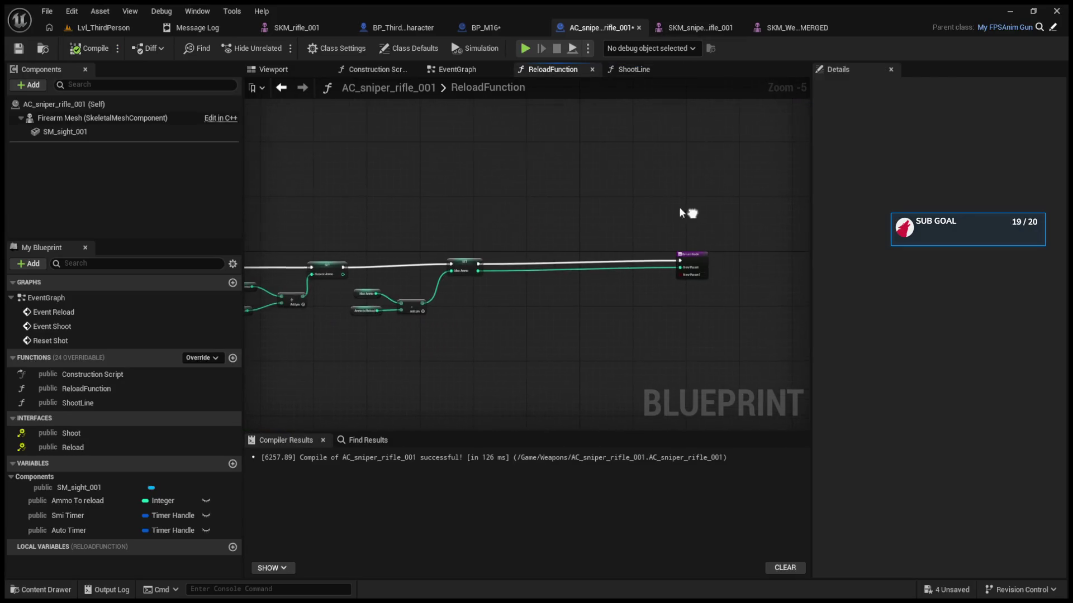
{"action": "left_click", "coordinate": [454, 73]}
{"action": "scroll", "coordinate": [531, 230], "scroll_direction": "up", "scroll_amount": 4}
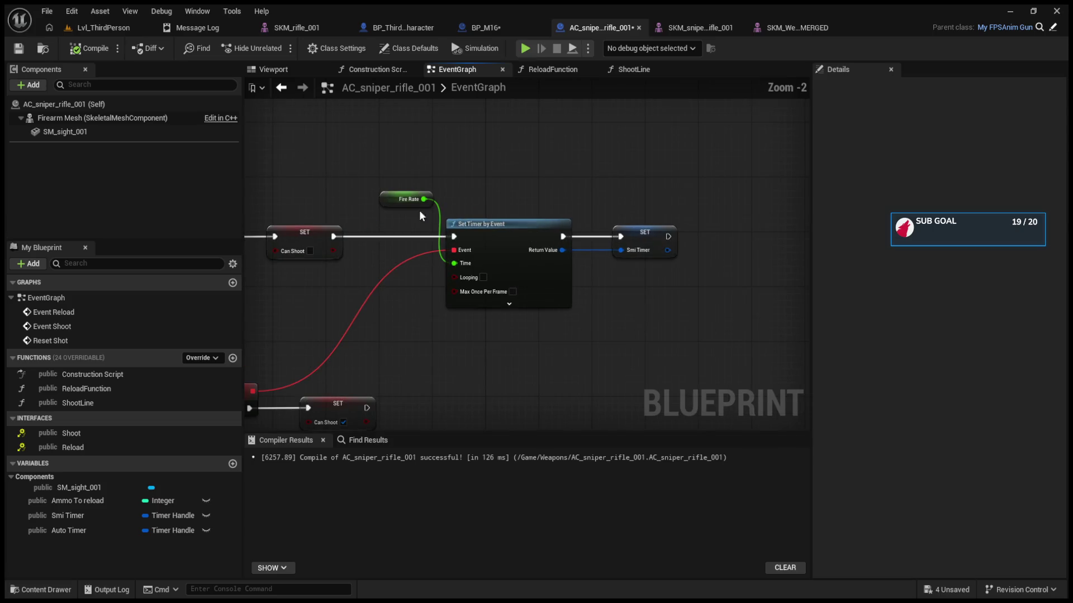
{"action": "left_click", "coordinate": [393, 199]}
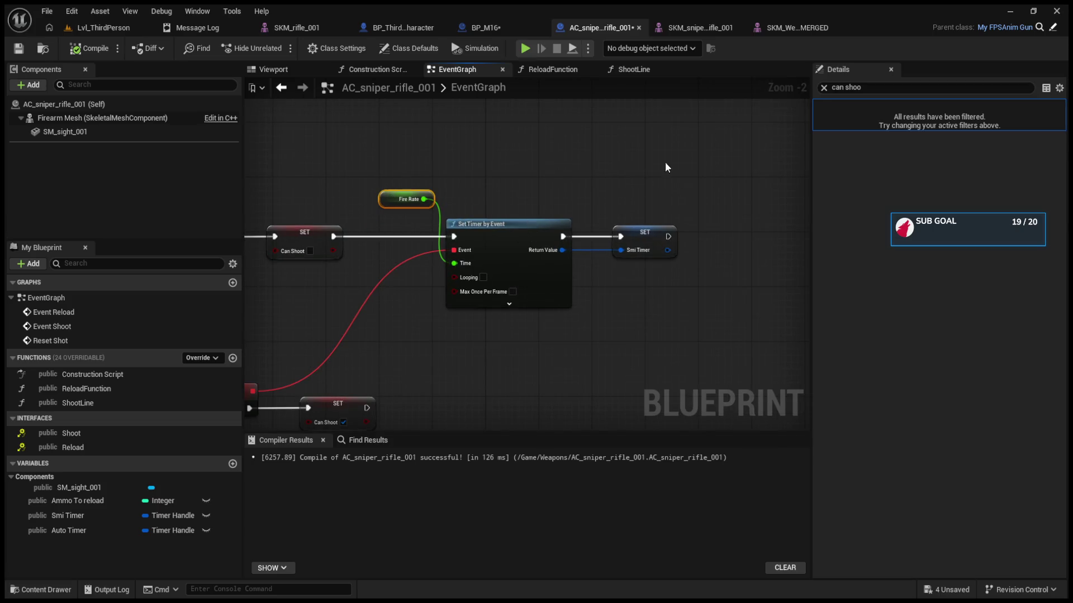
{"action": "left_click", "coordinate": [823, 88]}
{"action": "left_click", "coordinate": [819, 107]}
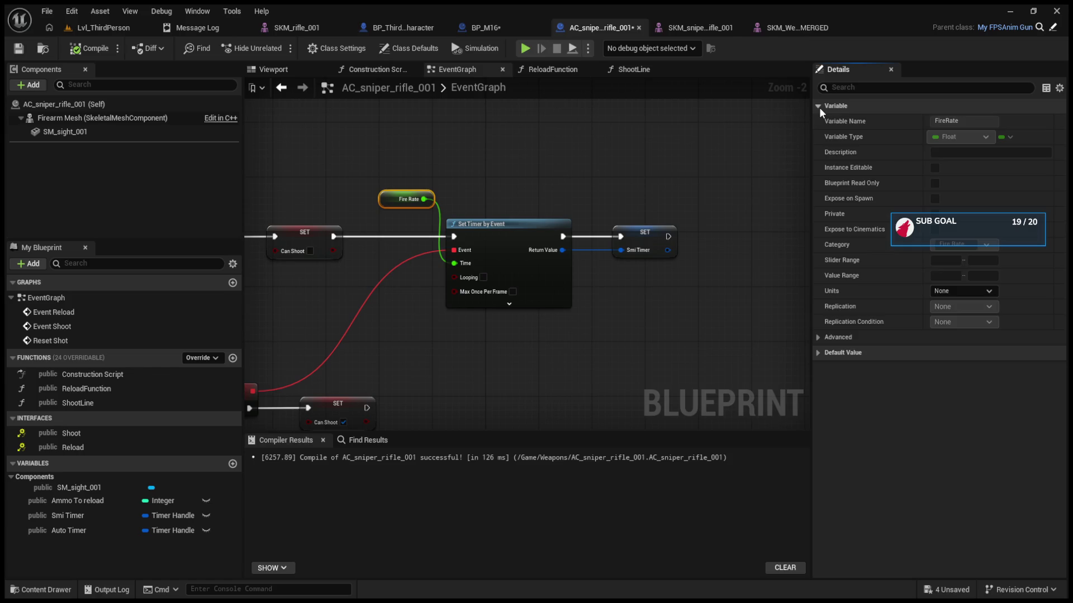
{"action": "left_click", "coordinate": [819, 107]}
{"action": "left_click", "coordinate": [818, 122]}
{"action": "left_click", "coordinate": [963, 139]}
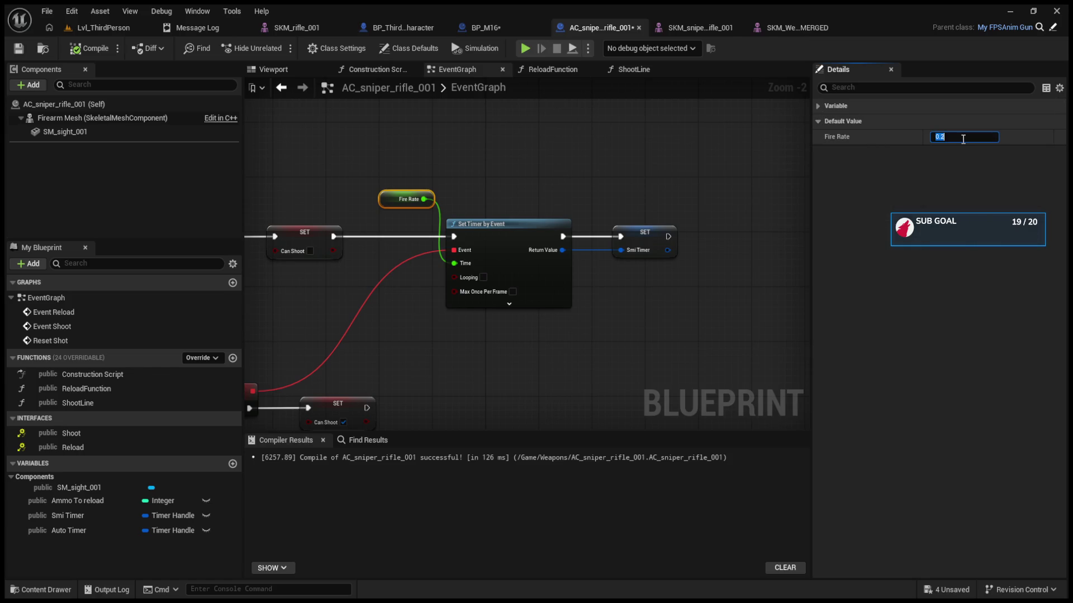
{"action": "type", "text": "0"}
Playtest Lvl_ThirdPerson, firing seven shots at the green cylinder, then stop the playtest
{"action": "left_click", "coordinate": [103, 27]}
{"action": "left_click", "coordinate": [279, 48]}
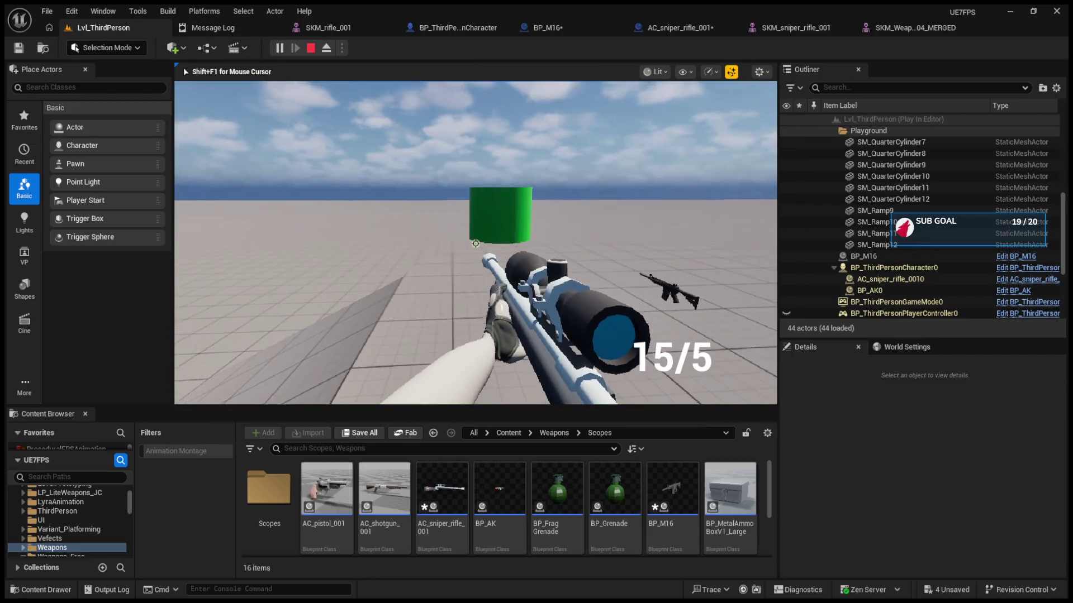
{"action": "left_click", "coordinate": [475, 244]}
{"action": "left_click", "coordinate": [475, 243]}
{"action": "left_click", "coordinate": [476, 243]}
{"action": "left_click", "coordinate": [475, 244]}
{"action": "left_click", "coordinate": [476, 244]}
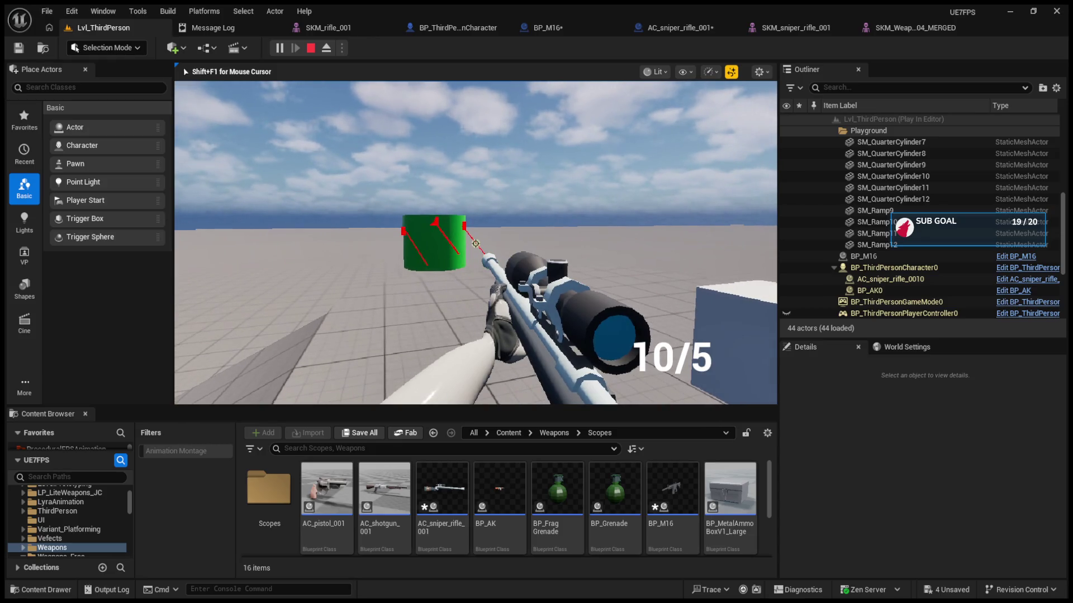
{"action": "left_click", "coordinate": [476, 244]}
{"action": "left_click", "coordinate": [476, 243]}
{"action": "key", "text": "Escape"}
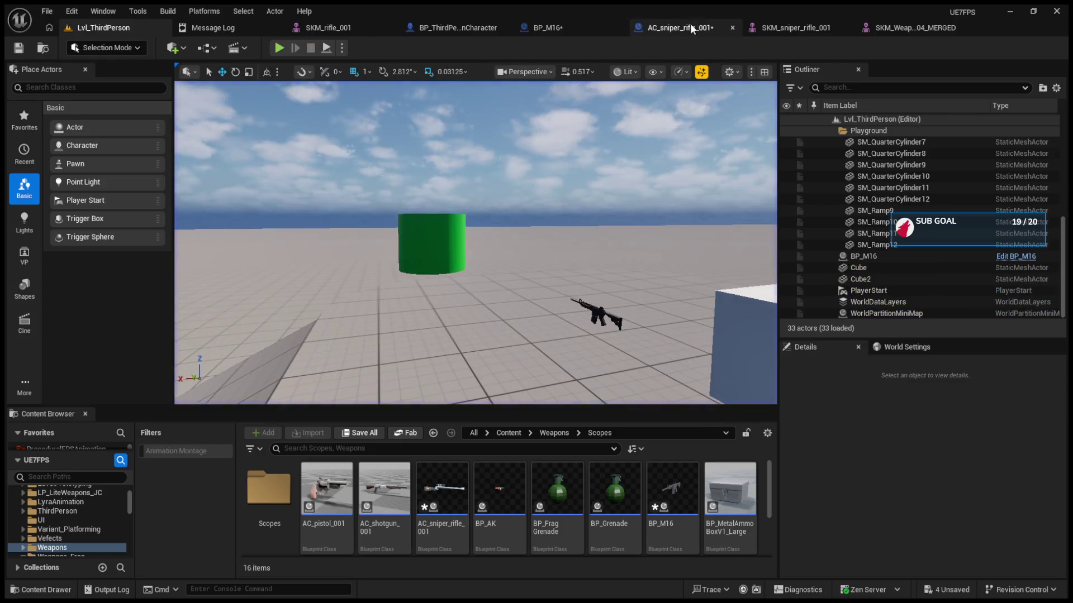
Change the AC_sniper_rifle_001 Fire Rate default from 6 to 0.6
{"action": "left_click", "coordinate": [689, 27]}
{"action": "left_click", "coordinate": [946, 137]}
{"action": "key", "text": "BackSpace"}
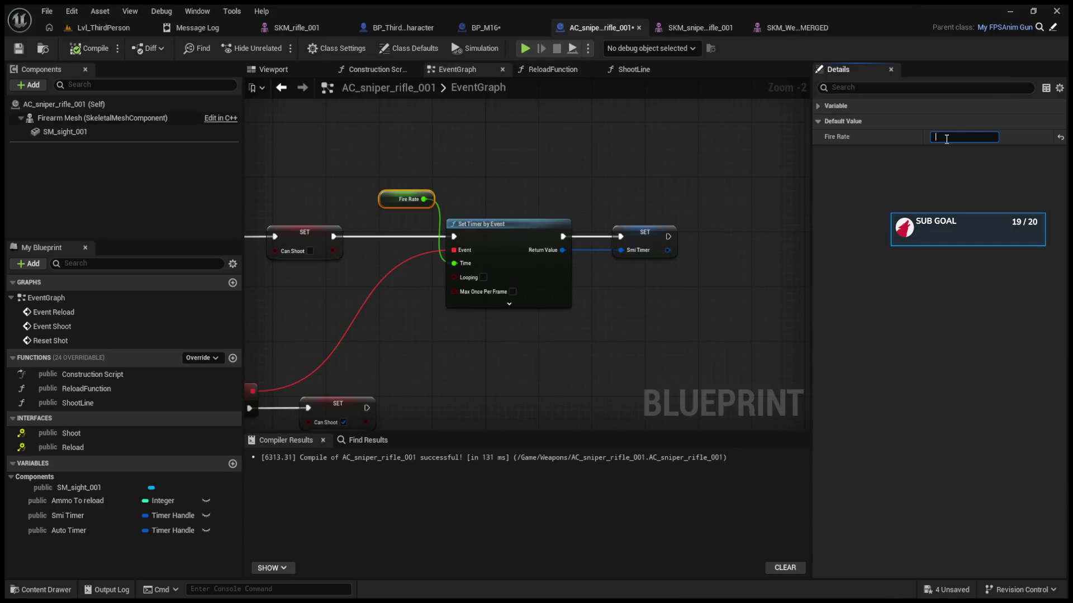
{"action": "key", "text": "BackSpace"}
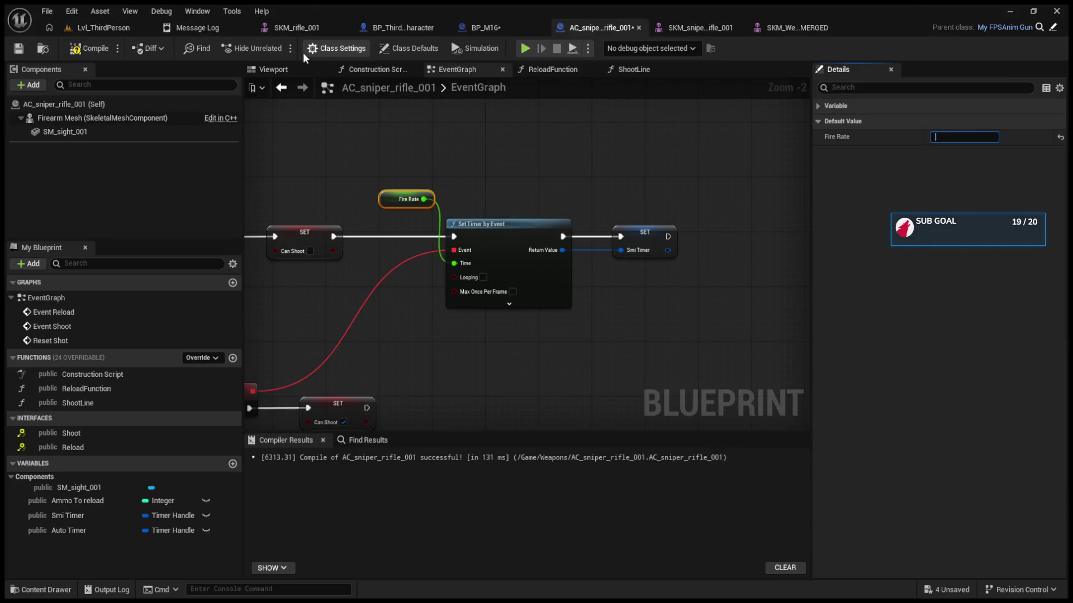
{"action": "type", "text": "0.6"}
{"action": "key", "text": "Return"}
Playtest the level again, firing four shots to check the 0.6 fire rate
{"action": "left_click", "coordinate": [93, 32]}
{"action": "left_click", "coordinate": [280, 48]}
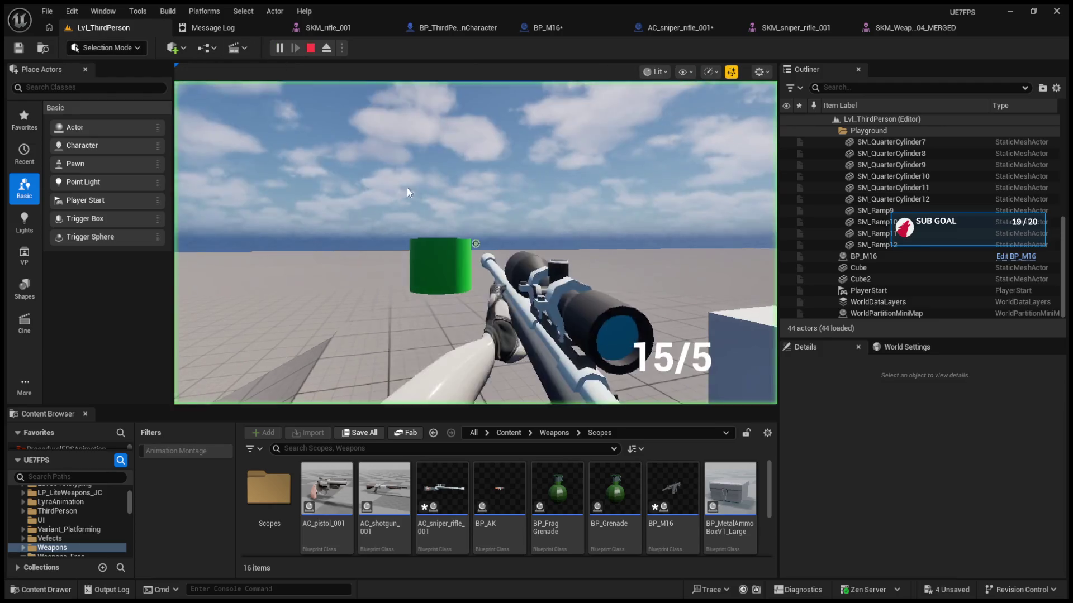
{"action": "left_click", "coordinate": [476, 244]}
{"action": "left_click", "coordinate": [475, 243]}
{"action": "left_click", "coordinate": [476, 243]}
{"action": "left_click", "coordinate": [476, 243]}
{"action": "key", "text": "Escape"}
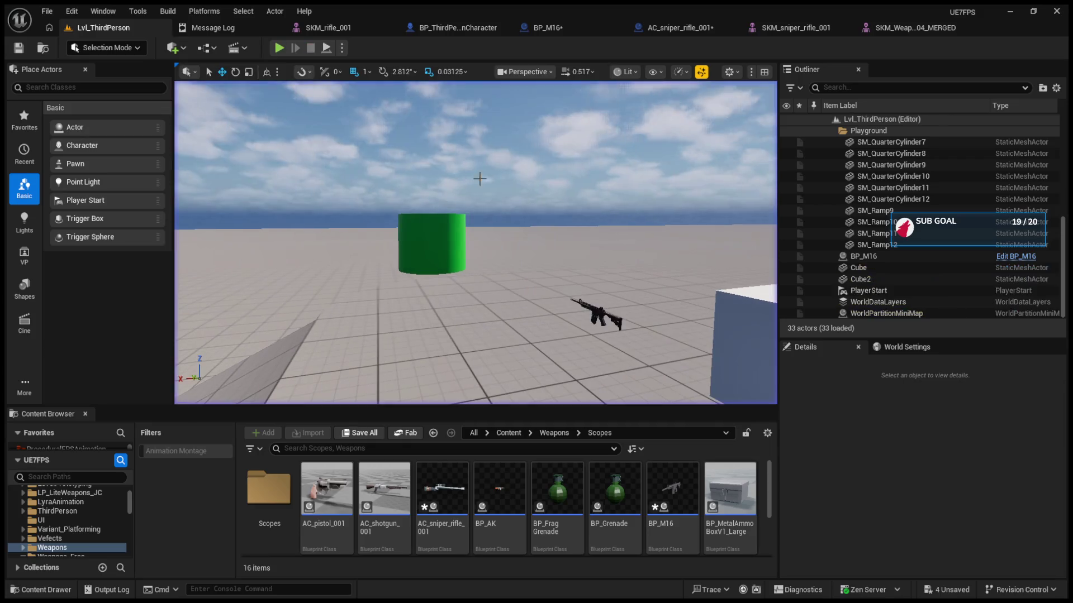
Retune the Fire Rate default once more and start a fresh playtest with a test shot
{"action": "left_click", "coordinate": [665, 29]}
{"action": "left_click", "coordinate": [944, 137]}
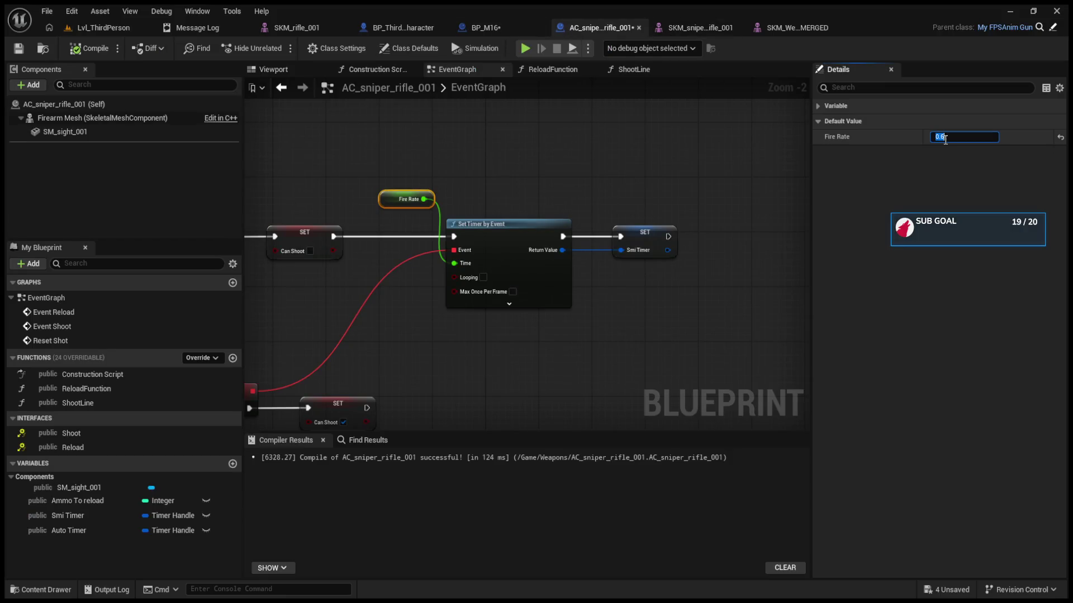
{"action": "key", "text": "BackSpace"}
{"action": "key", "text": "Return"}
{"action": "left_click", "coordinate": [103, 28]}
{"action": "left_click", "coordinate": [279, 48]}
{"action": "left_click", "coordinate": [304, 111]}
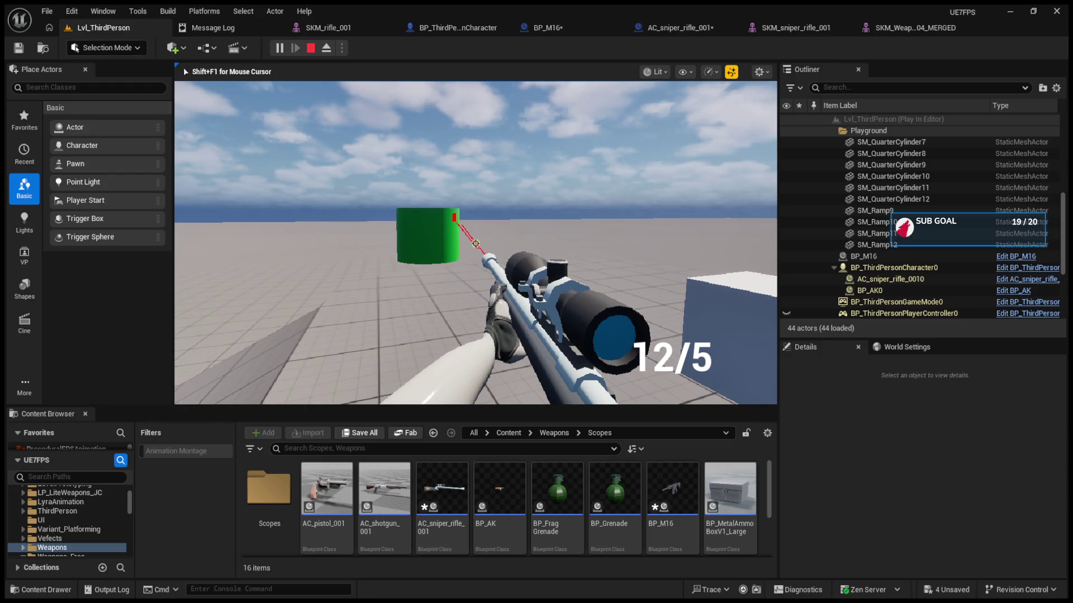
Empty the magazine at the green cylinder and white block, then reload the rifle
{"action": "left_click", "coordinate": [475, 243]}
{"action": "left_click", "coordinate": [475, 243]}
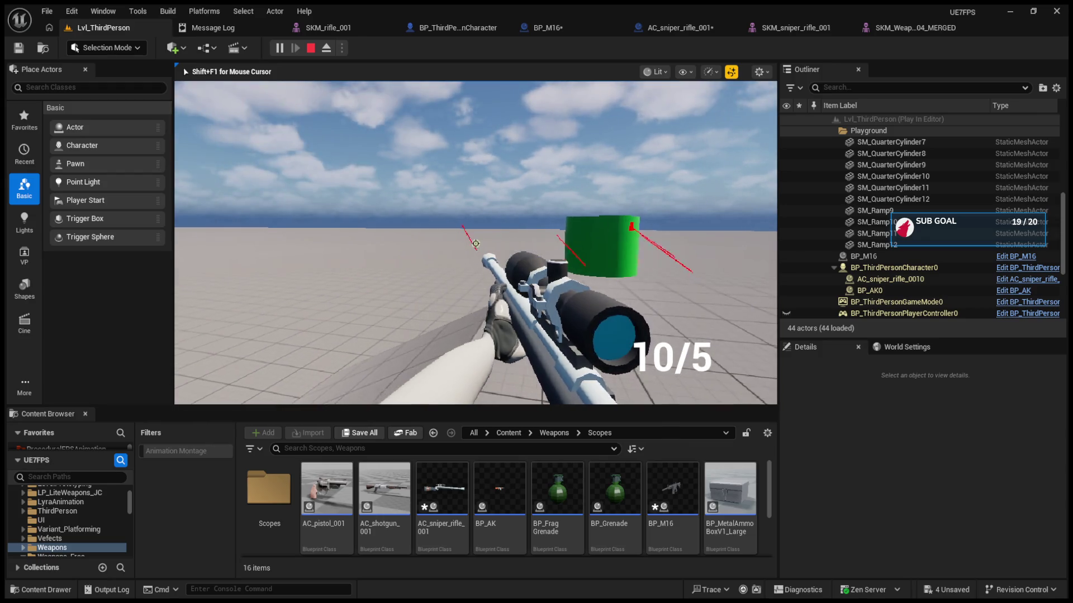
{"action": "left_click", "coordinate": [475, 243]}
{"action": "left_click", "coordinate": [476, 243]}
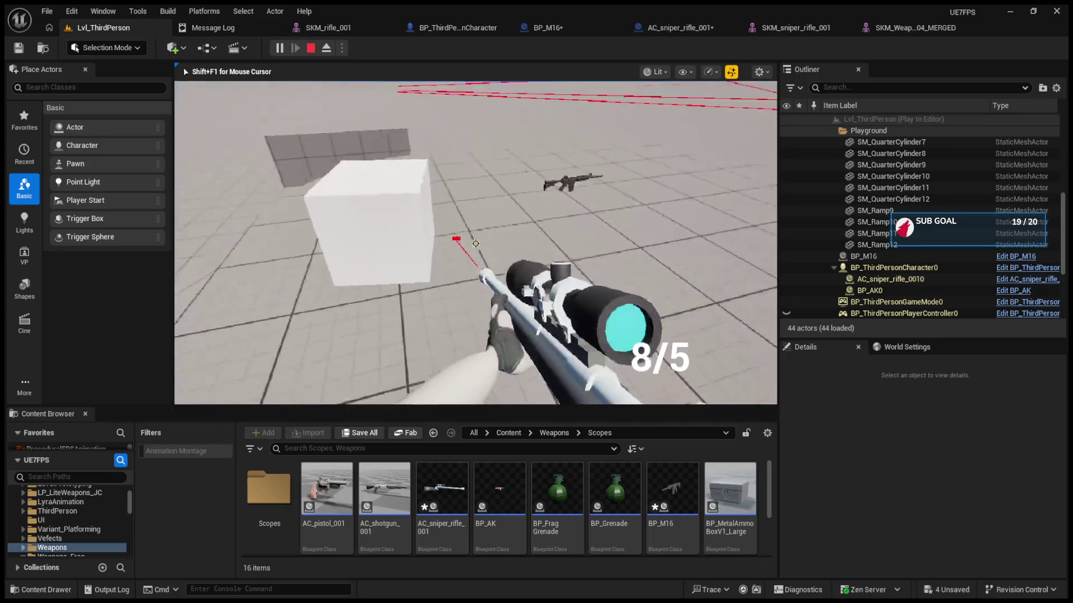
{"action": "left_click", "coordinate": [476, 244]}
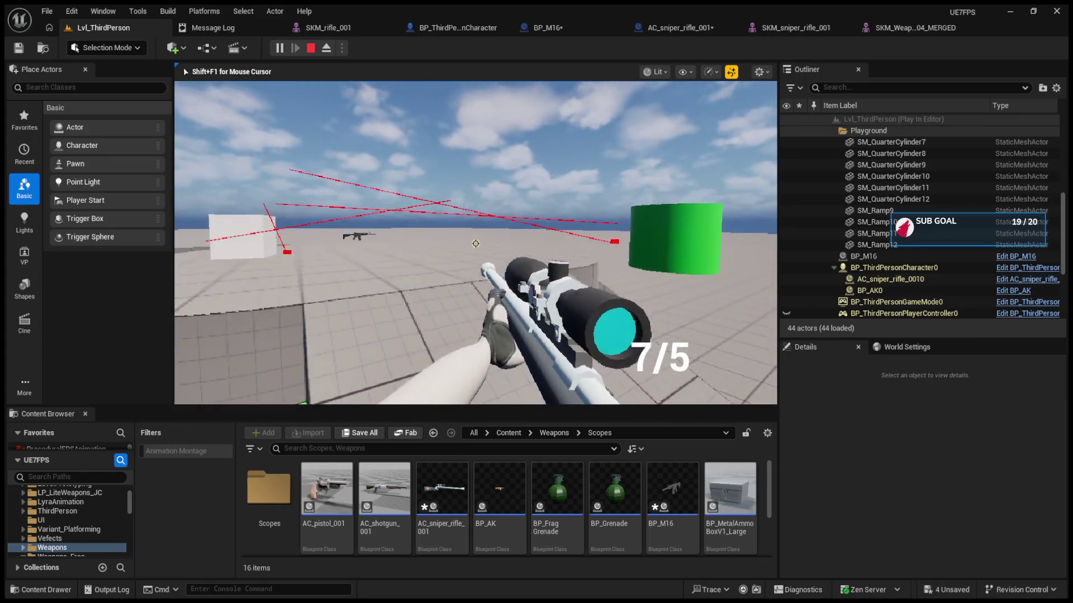
{"action": "left_click", "coordinate": [475, 243]}
{"action": "left_click", "coordinate": [476, 243]}
{"action": "left_click", "coordinate": [476, 244]}
{"action": "left_click", "coordinate": [476, 243]}
{"action": "left_click", "coordinate": [476, 243]}
{"action": "left_click", "coordinate": [476, 243]}
{"action": "left_click", "coordinate": [476, 243]}
{"action": "key", "text": "r"}
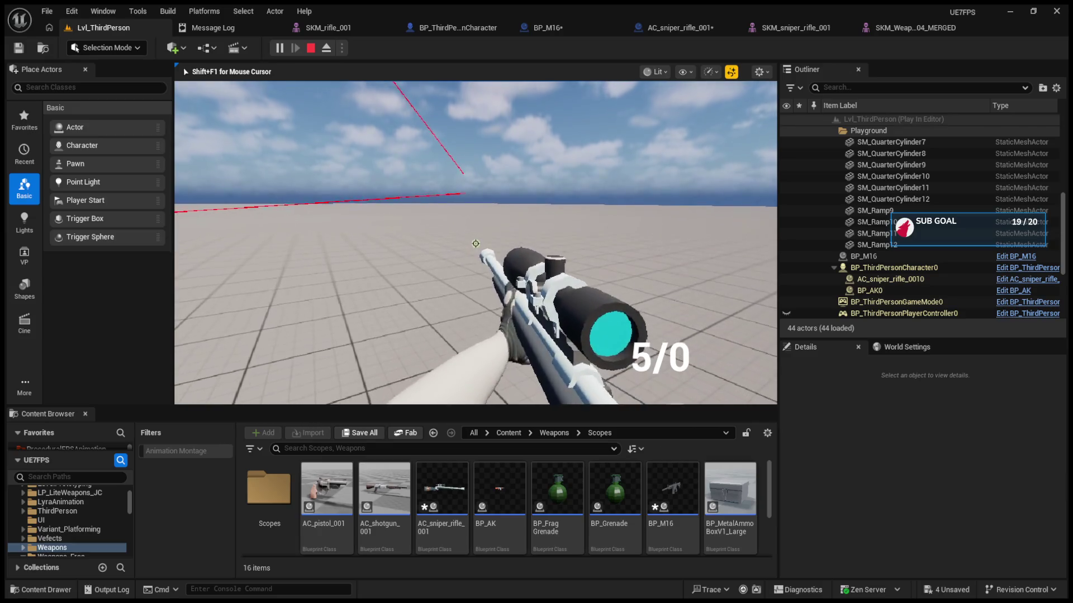
Fire the remaining five rounds until ammo reads 0/0 and end the playtest
{"action": "left_click", "coordinate": [476, 243]}
{"action": "left_click", "coordinate": [475, 243]}
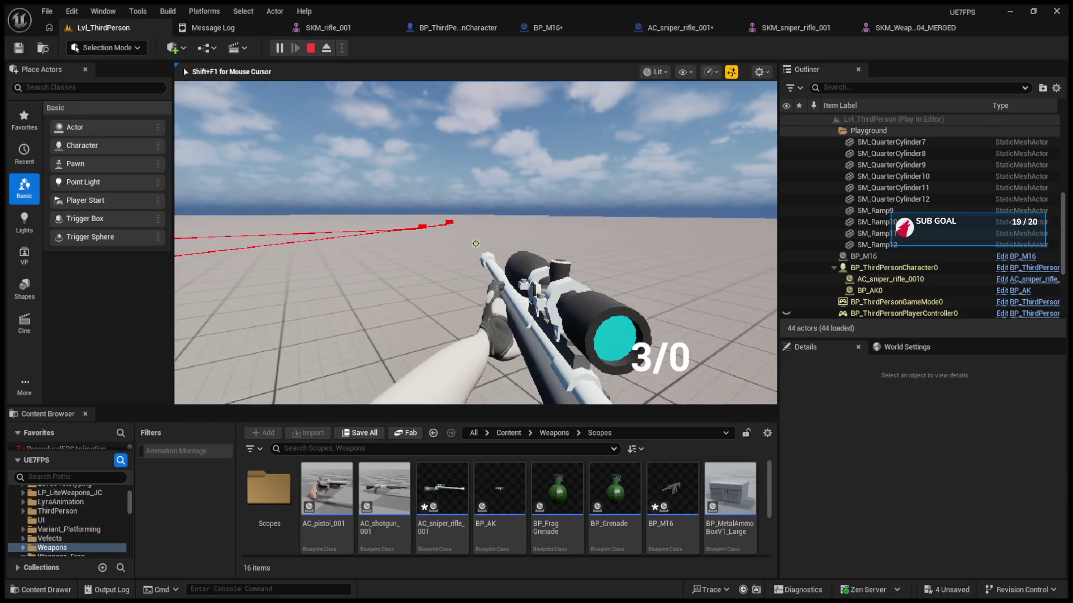
{"action": "left_click", "coordinate": [475, 243]}
{"action": "left_click", "coordinate": [475, 243]}
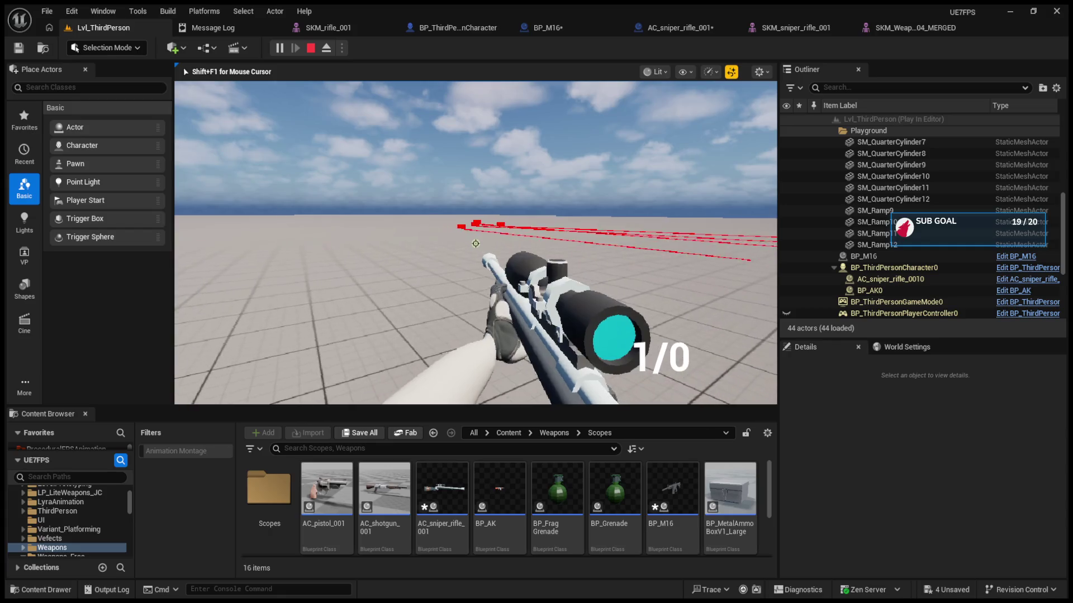
{"action": "left_click", "coordinate": [475, 243]}
{"action": "key", "text": "Escape"}
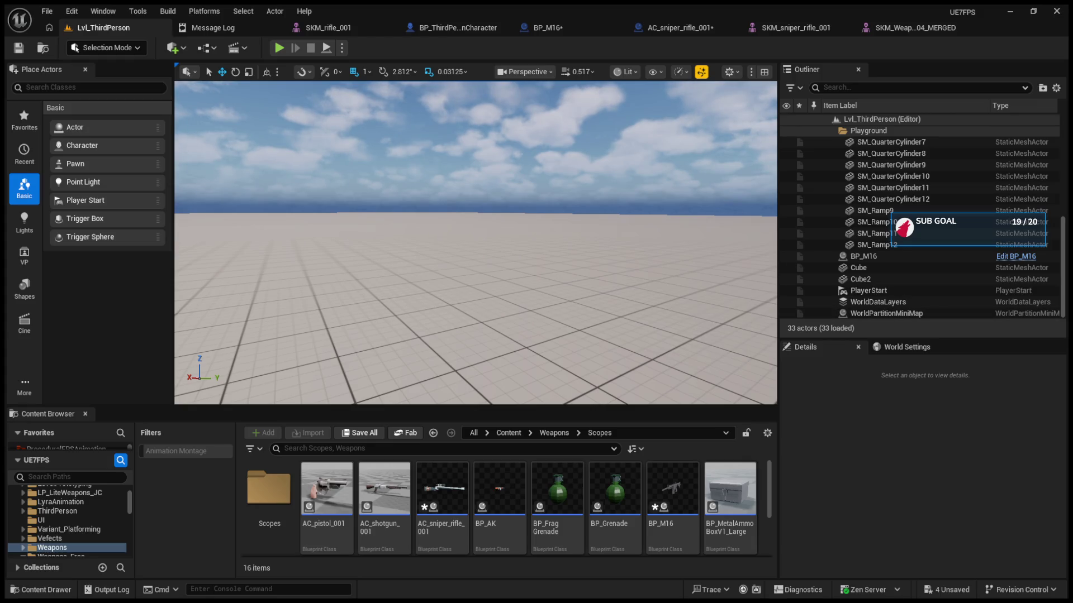
{"action": "left_click", "coordinate": [47, 11]}
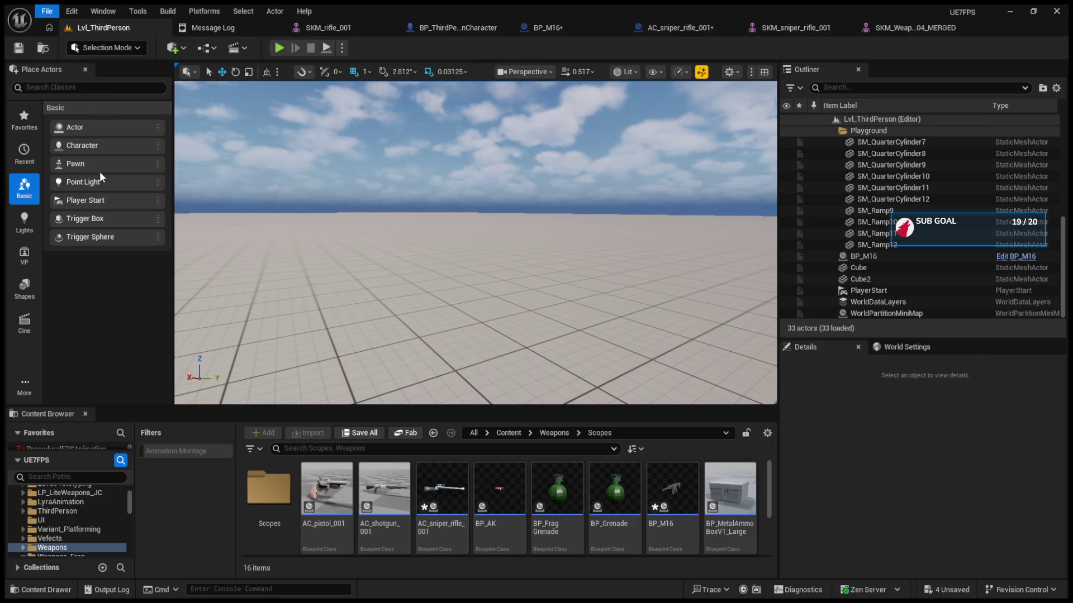
Save all modified assets, including BP_M16 and AC_sniper_rifle_001, with Ctrl+Shift+S
{"action": "key", "text": "ctrl+shift+s"}
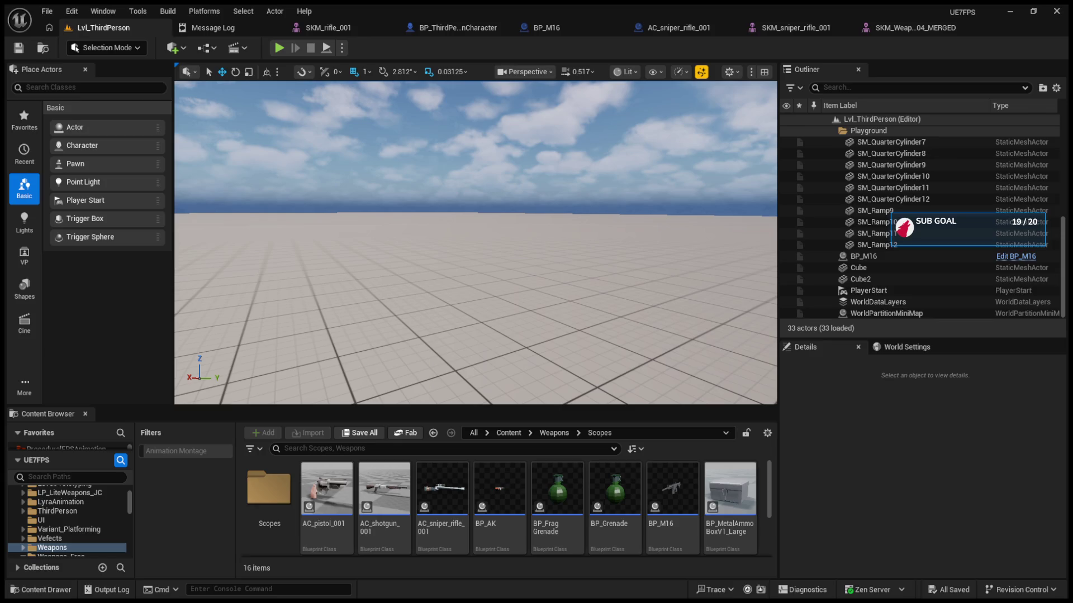
{"action": "key", "text": "alt+p"}
{"action": "left_click", "coordinate": [475, 243]}
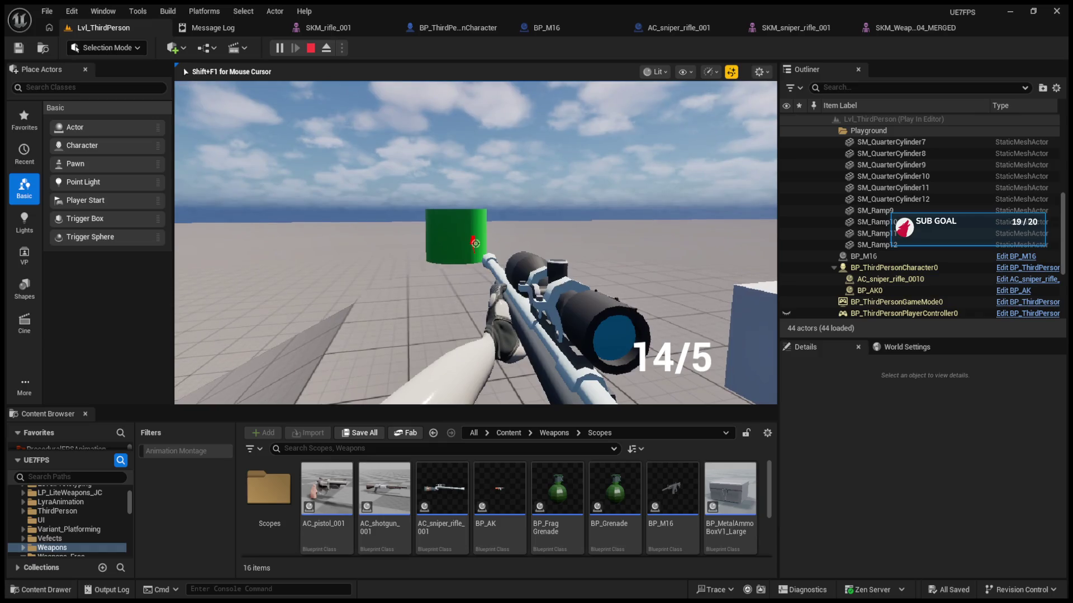
{"action": "key", "text": "Escape"}
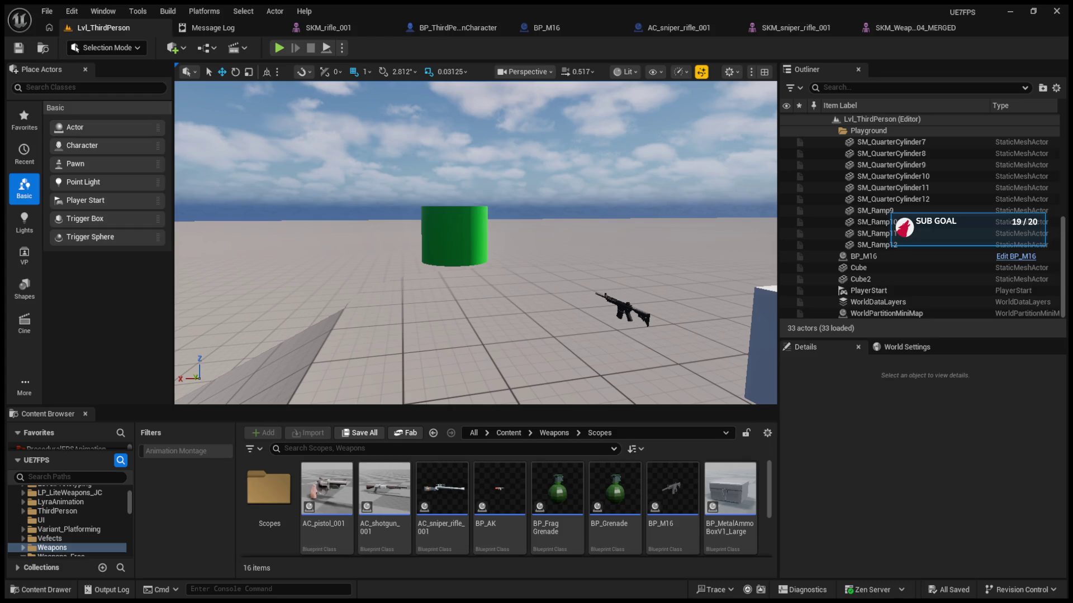
{"action": "key", "text": "alt+f"}
{"action": "key", "text": "Escape"}
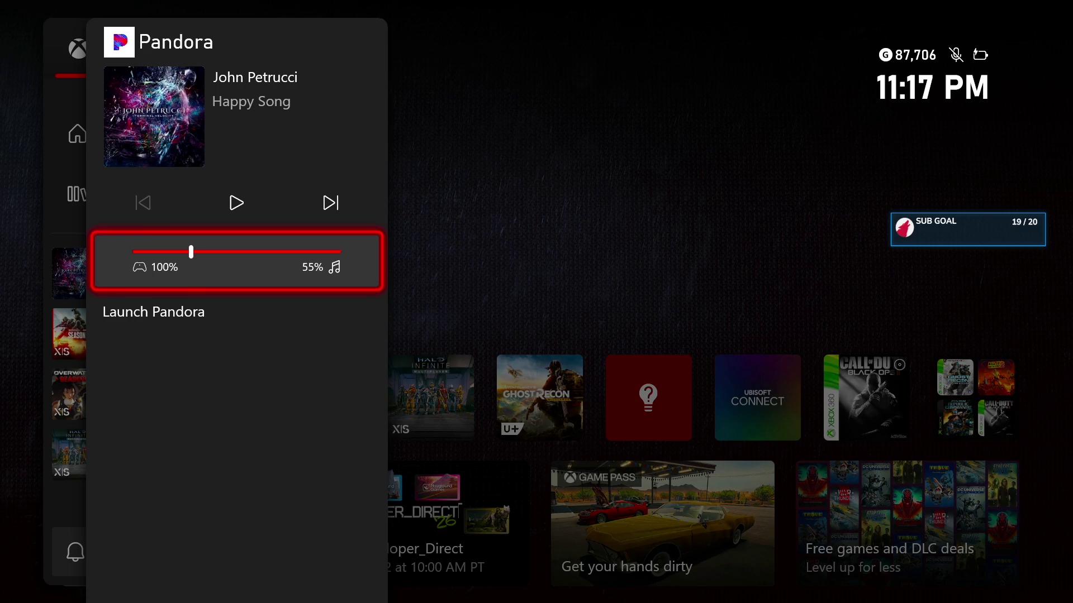
Shift the game/music balance away from Pandora music and open the Games library
{"action": "key", "text": "Left"}
{"action": "key", "text": "Left"}
{"action": "key", "text": "Escape"}
{"action": "key", "text": "Up"}
{"action": "key", "text": "Up"}
{"action": "key", "text": "Return"}
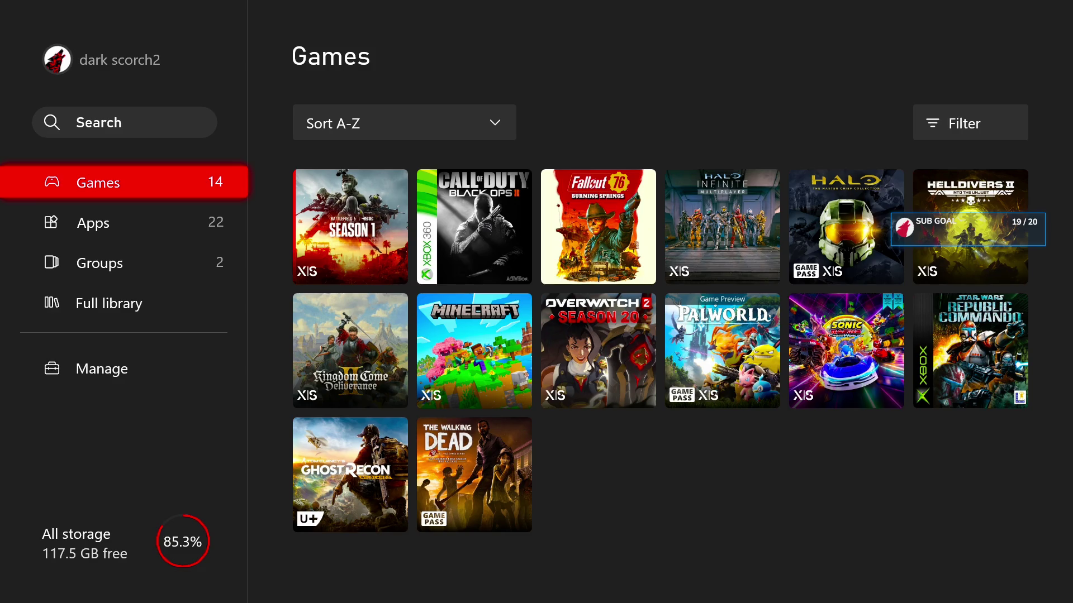
Reopen the guide, view Pandora's options, then close back to the Games library
{"action": "key", "text": "super"}
{"action": "key", "text": "Down"}
{"action": "key", "text": "Menu"}
{"action": "key", "text": "Escape"}
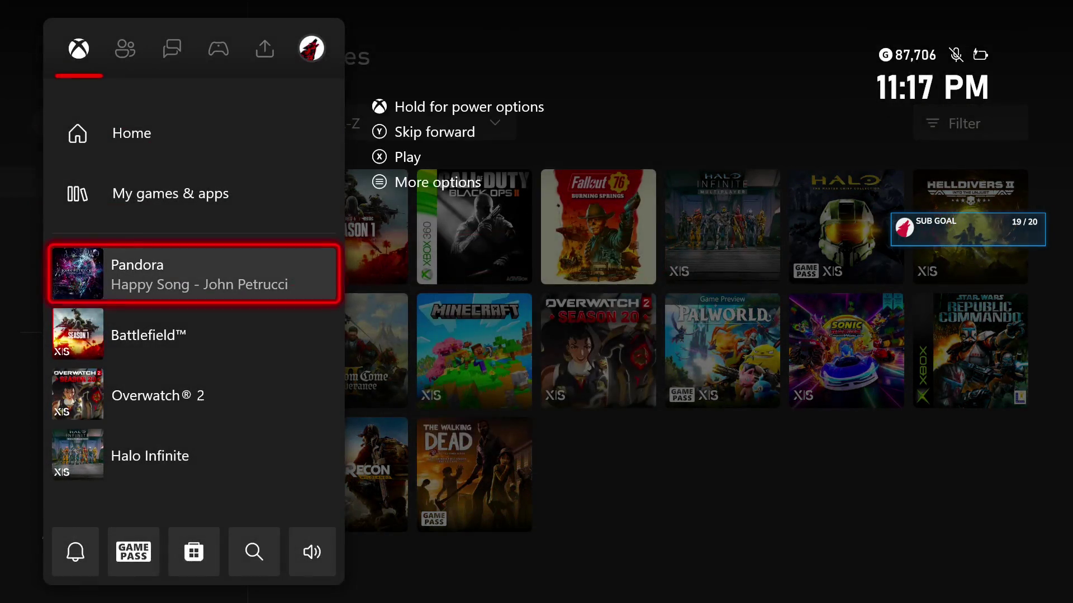
{"action": "key", "text": "Escape"}
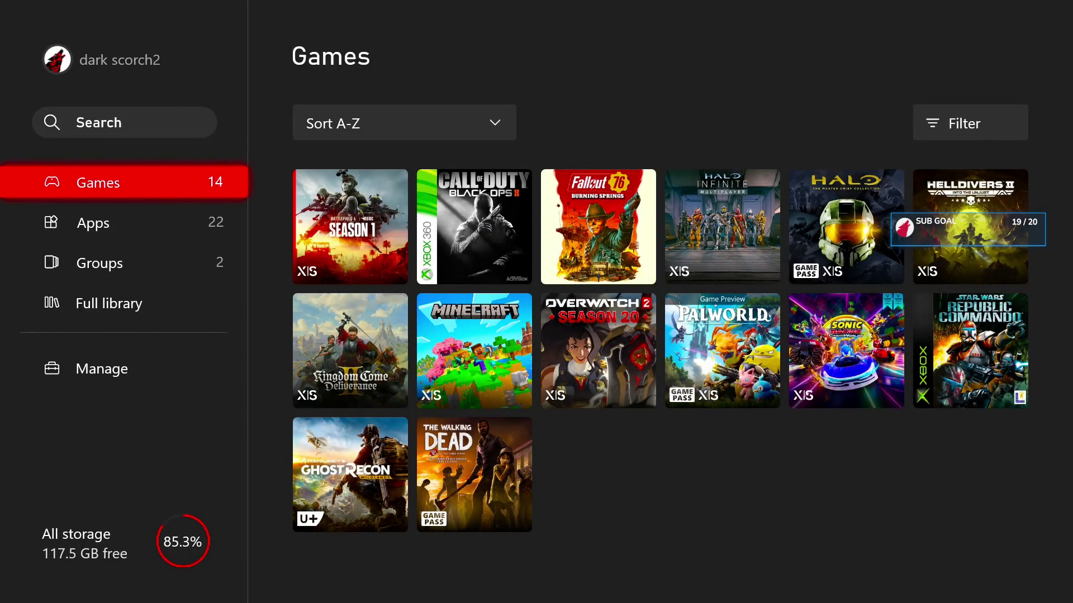